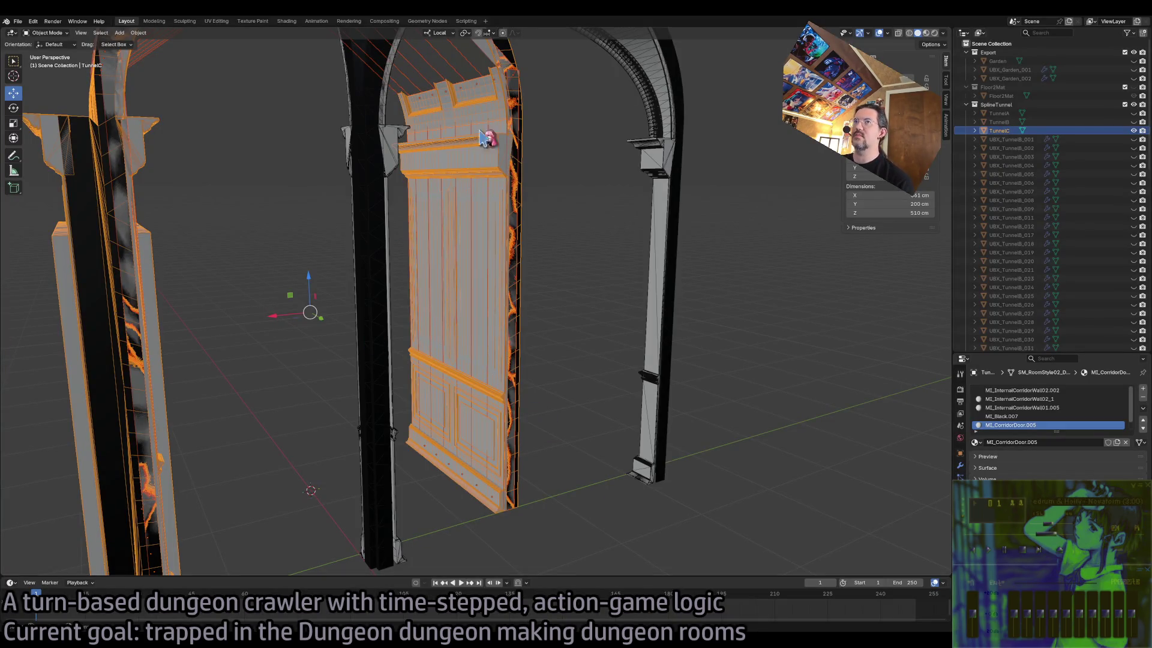
Start a new General scene in Blender and dismiss the unsaved-changes prompt
click(18, 21)
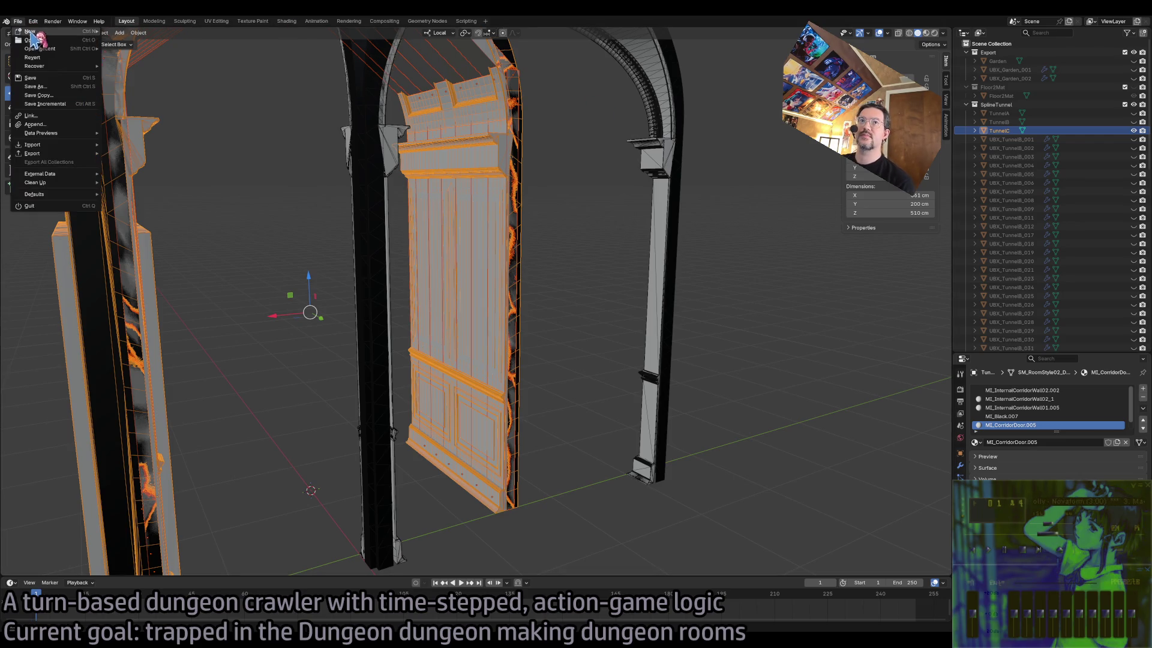
mouse_move(33, 33)
click(125, 31)
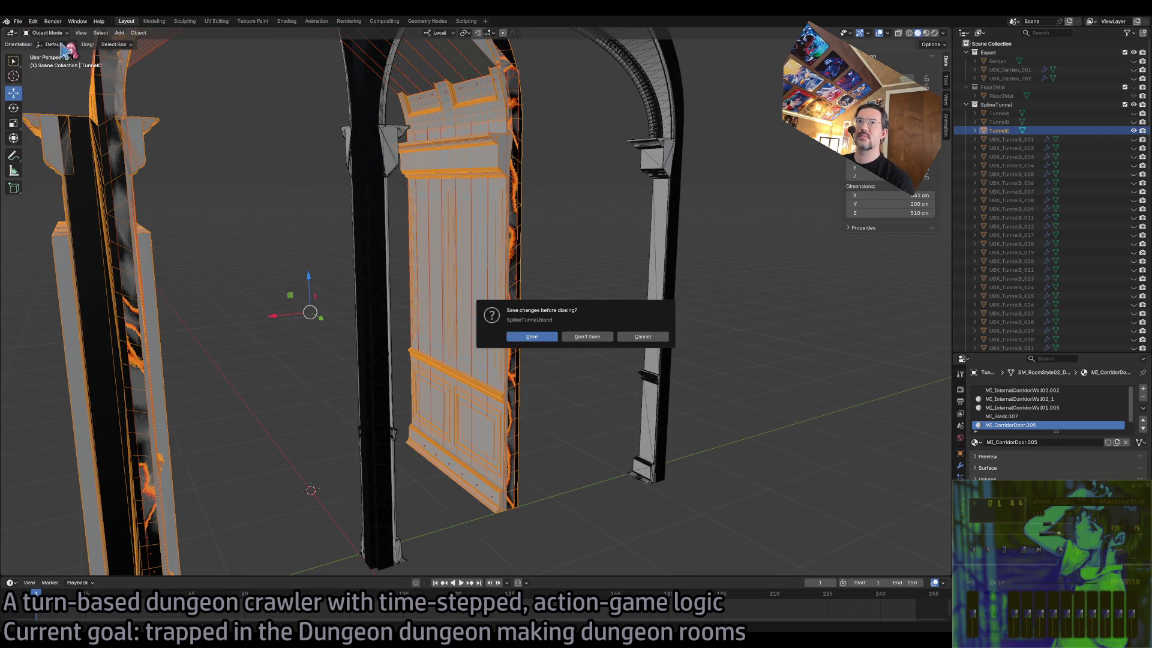
click(549, 337)
Reopen SM_wall_bar_ornament.blend from the recent files list
click(18, 21)
mouse_move(57, 66)
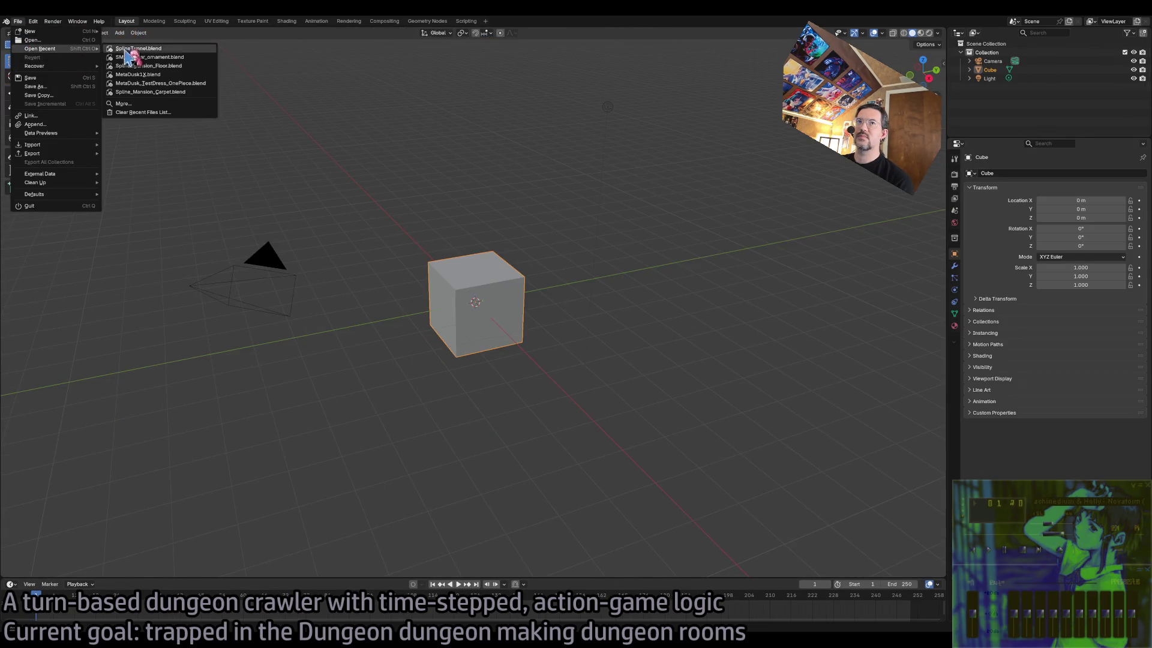
click(189, 59)
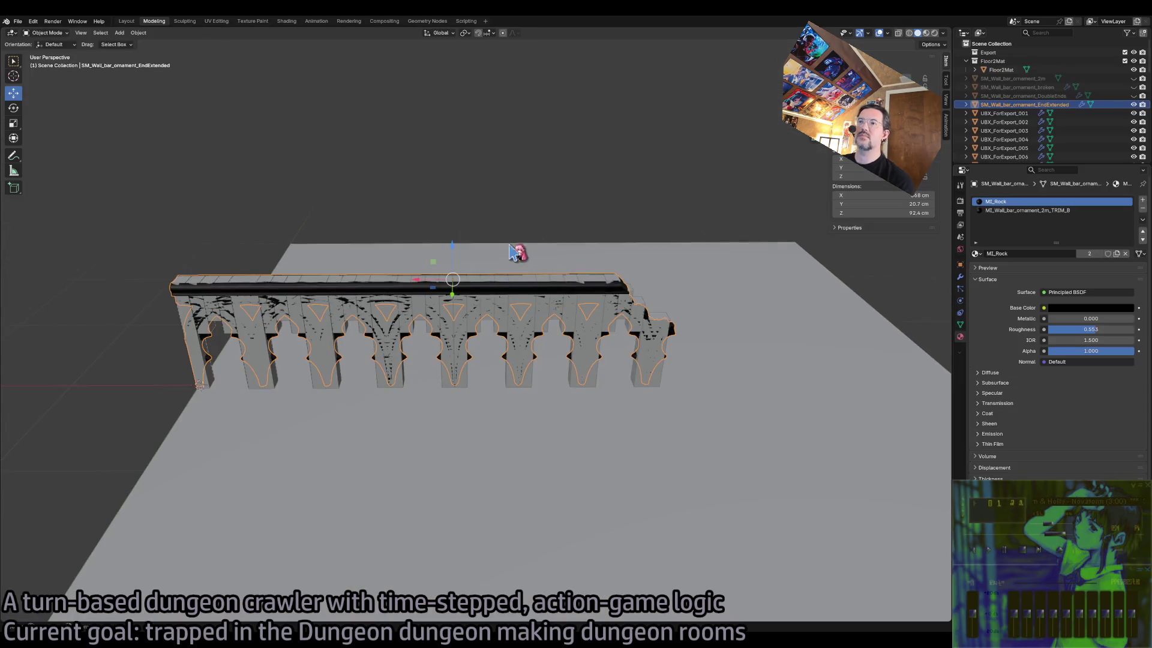
scroll(609, 249, down, 5)
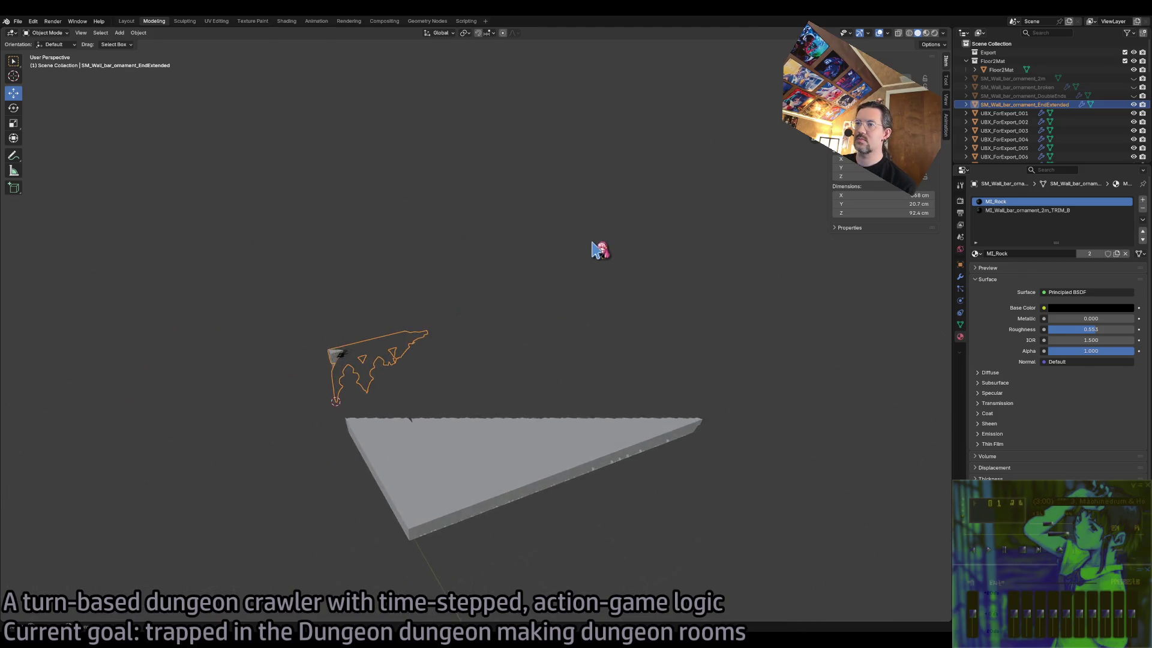
scroll(598, 249, up, 5)
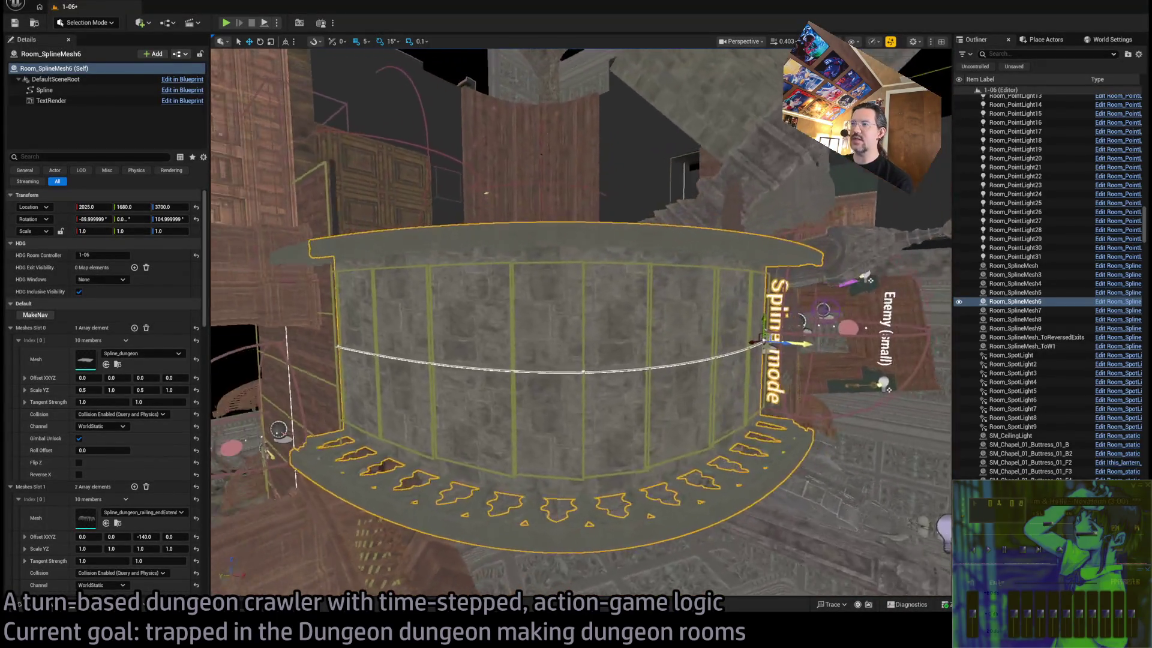
Scroll down through the Room_SplineMesh Blueprint's Event Graph to inspect it
scroll(179, 465, down, 6)
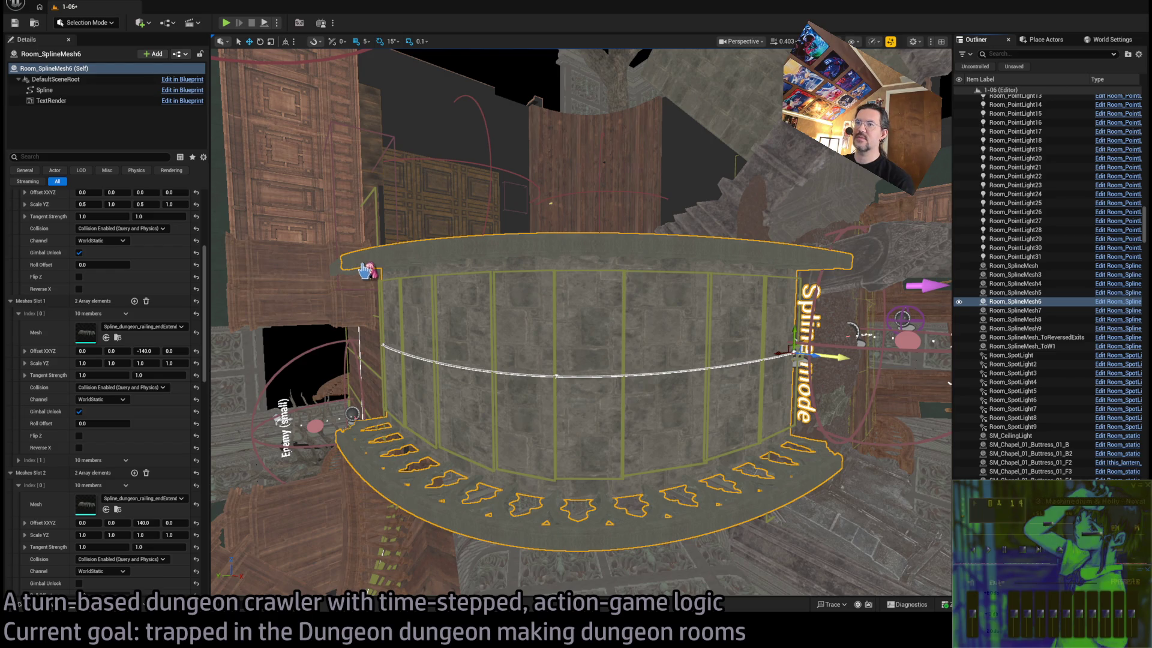
scroll(370, 216, down, 3)
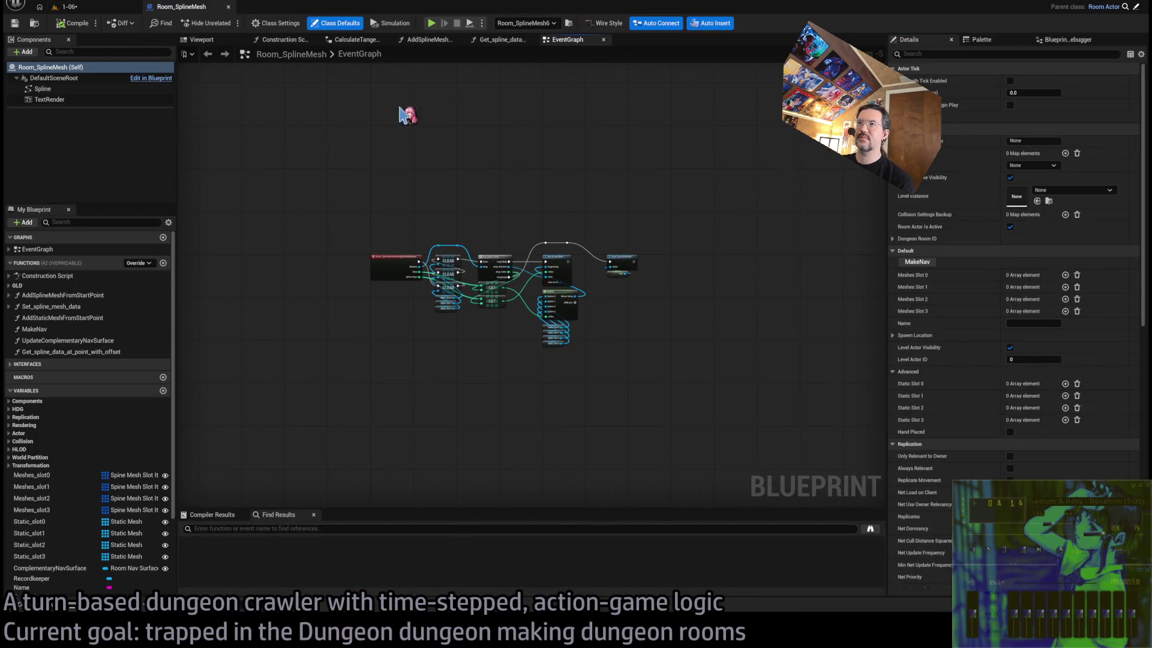
In the Construction Script, duplicate Meshes_slot3 and rename the copy Meshes_slot4
click(288, 40)
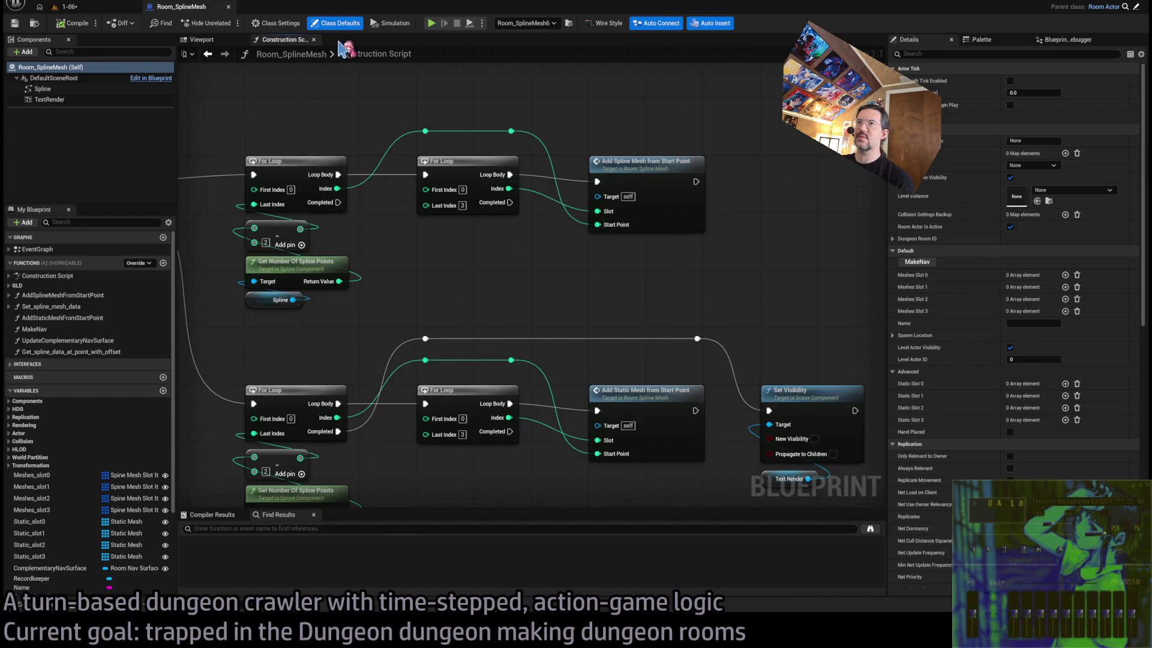
scroll(45, 495, down, 3)
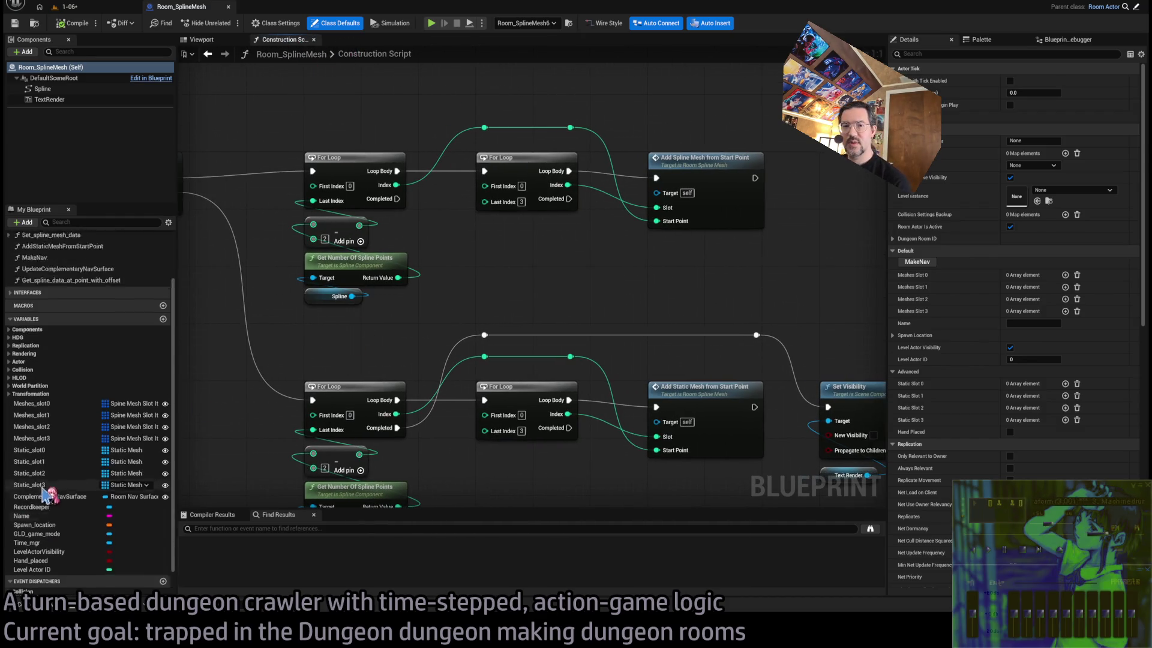
click(56, 424)
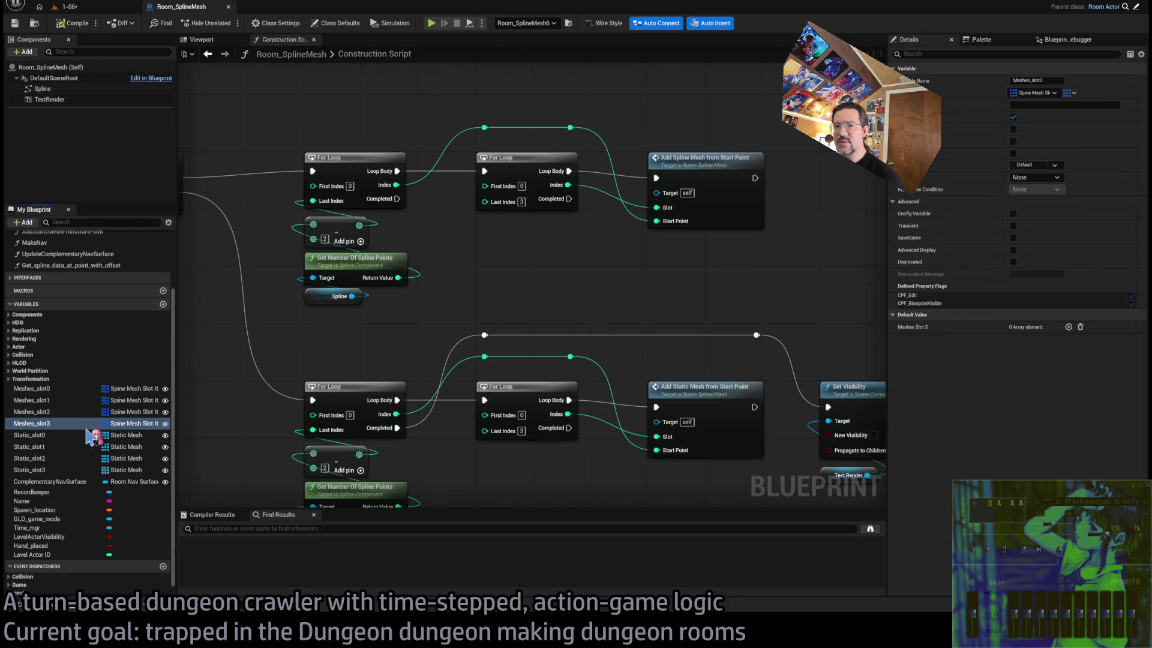
key(ctrl+d)
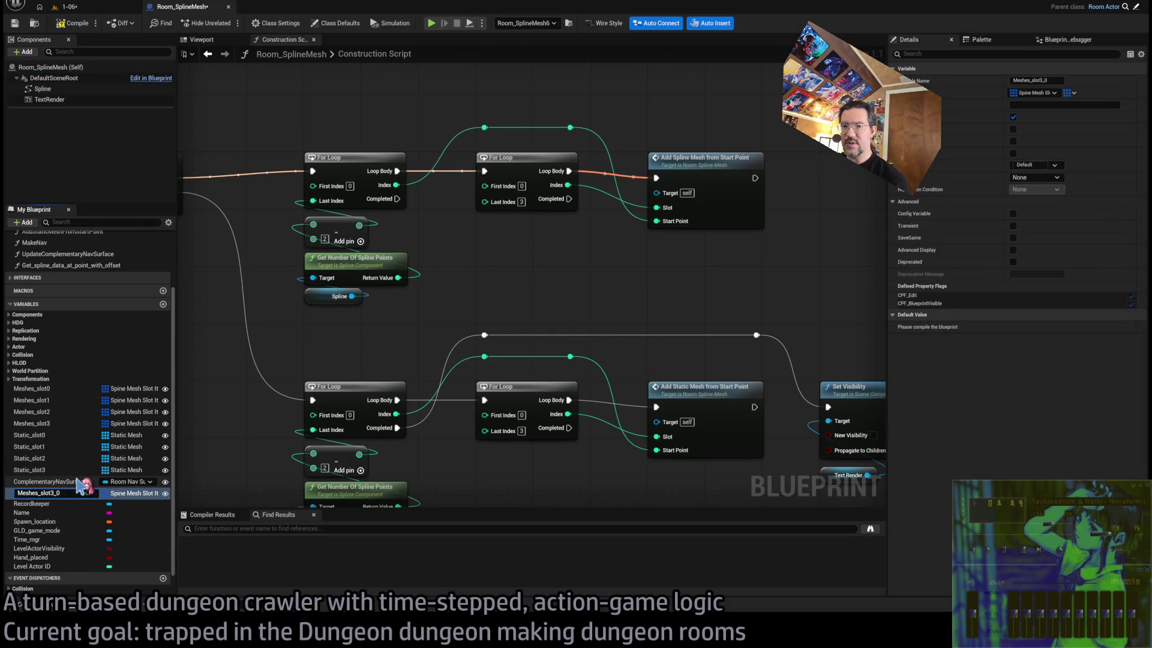
key(BackSpace)
text(4)
key(Return)
Duplicate Static_slot3 as Static_slot4 and confirm the Meshes_slot4 name
click(48, 470)
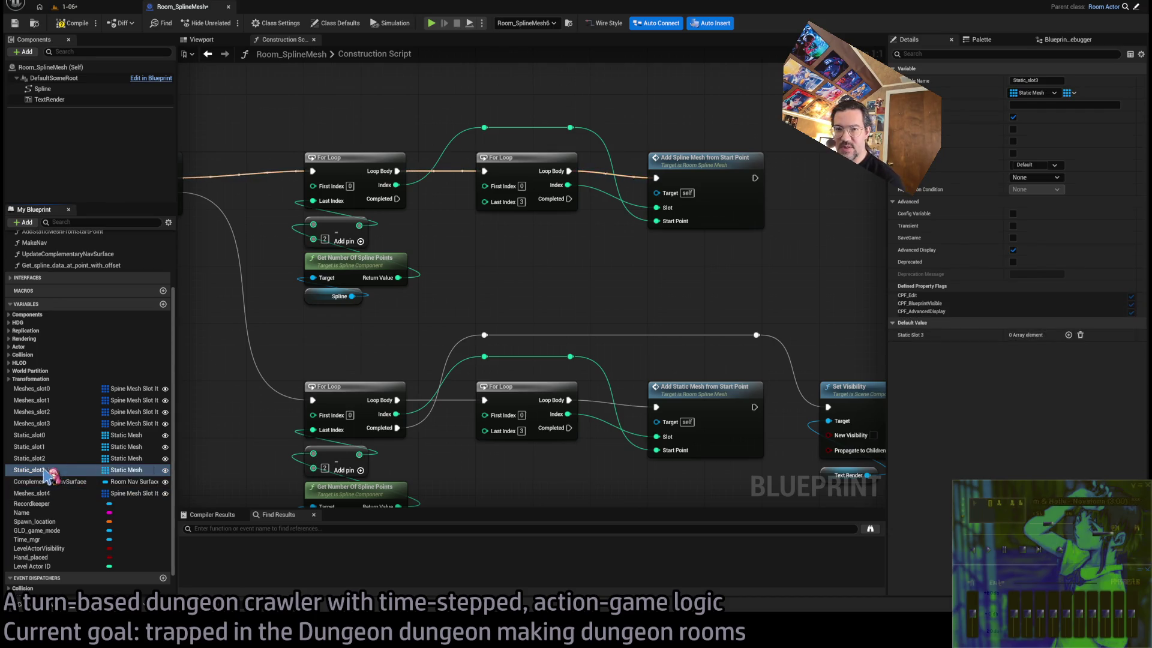
key(ctrl+d)
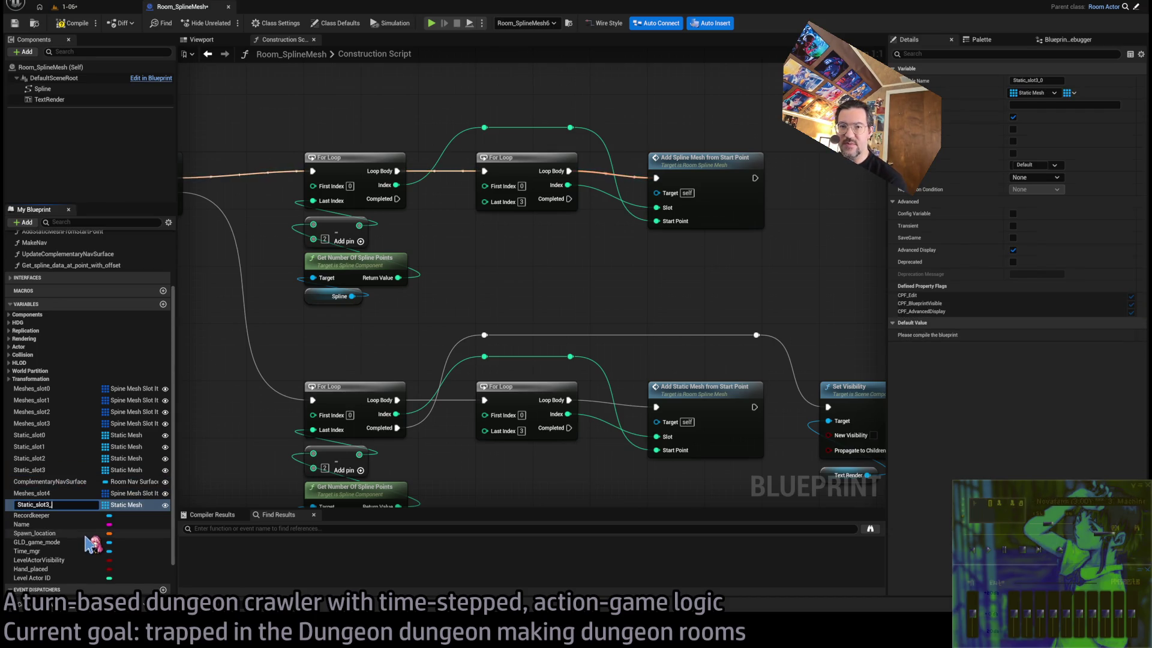
click(59, 494)
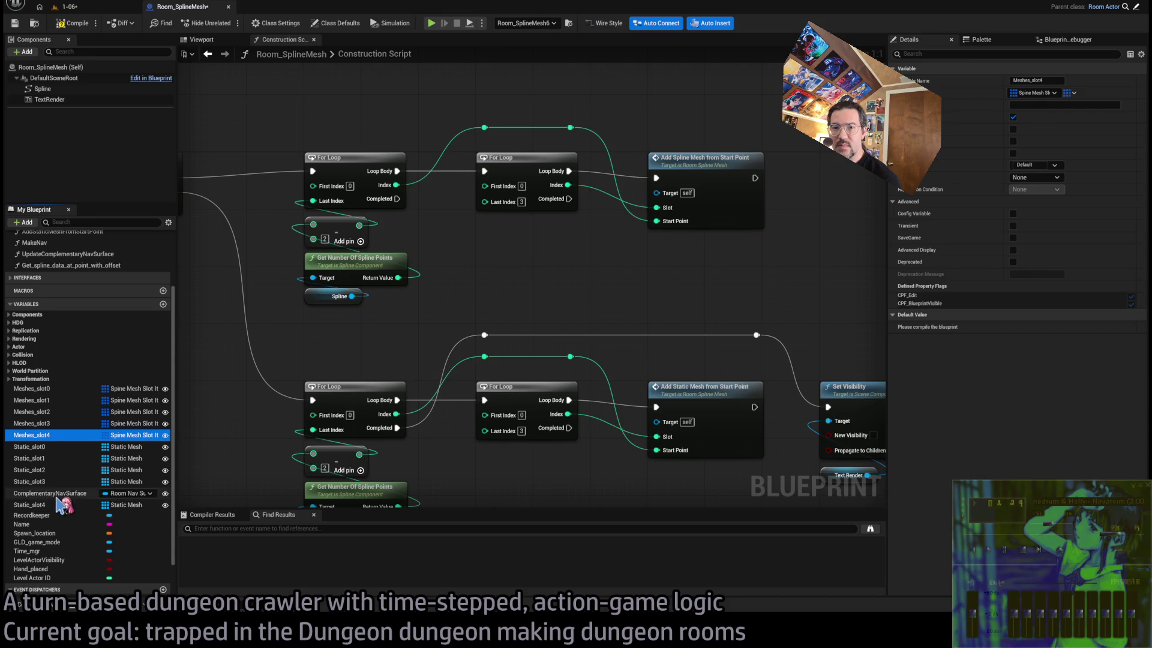
click(57, 506)
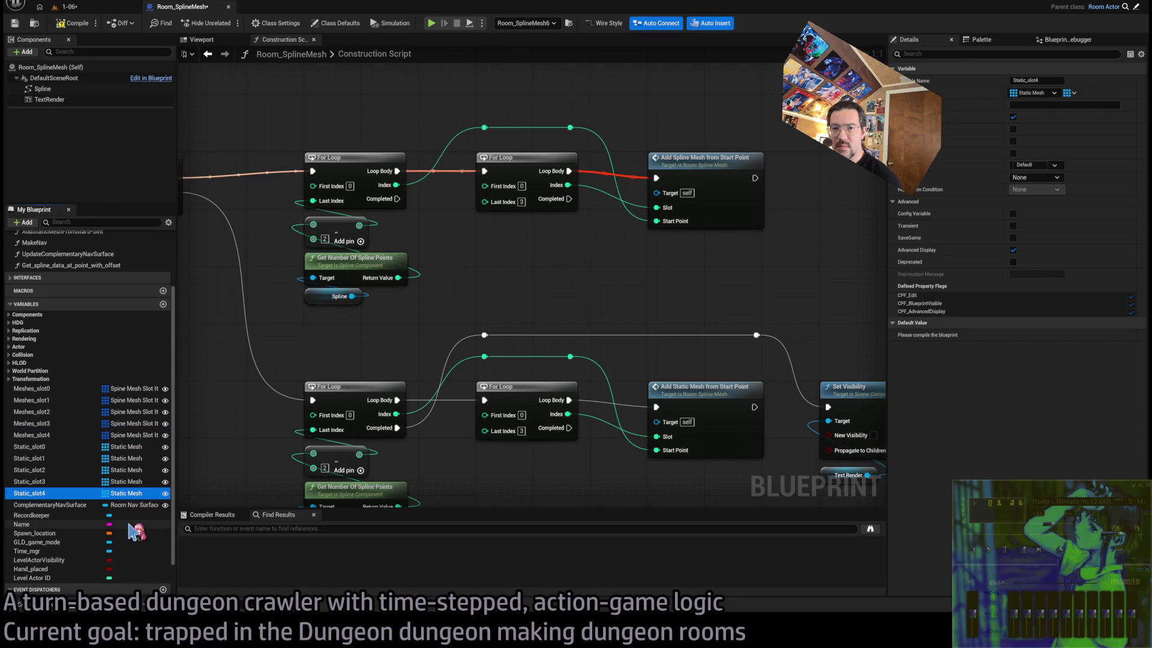
double_click(48, 436)
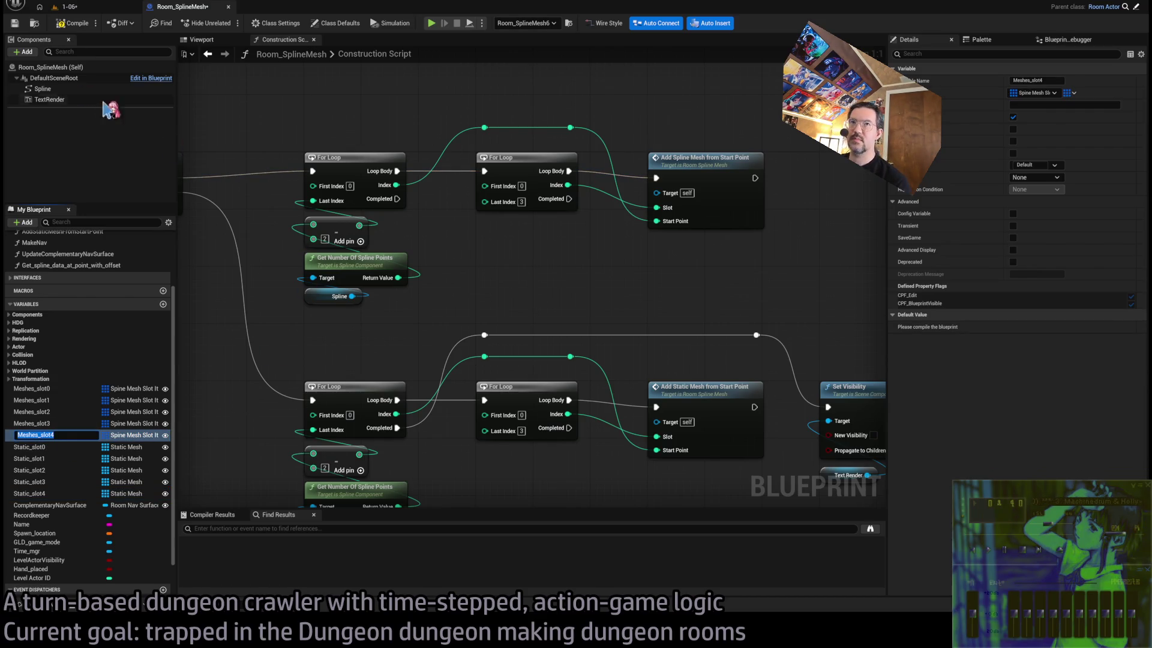
key(Return)
scroll(383, 126, down, 4)
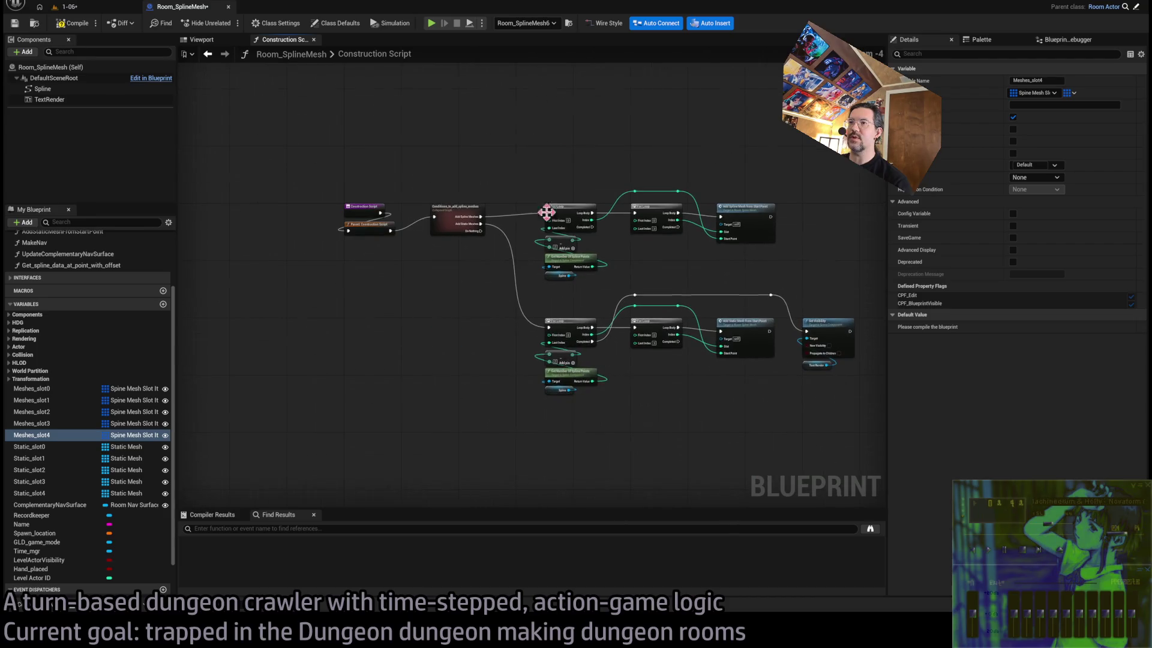
Inspect the collapsed Conditions_to_add_spline_meshes graph, then return to the Construction Script
scroll(463, 219, up, 3)
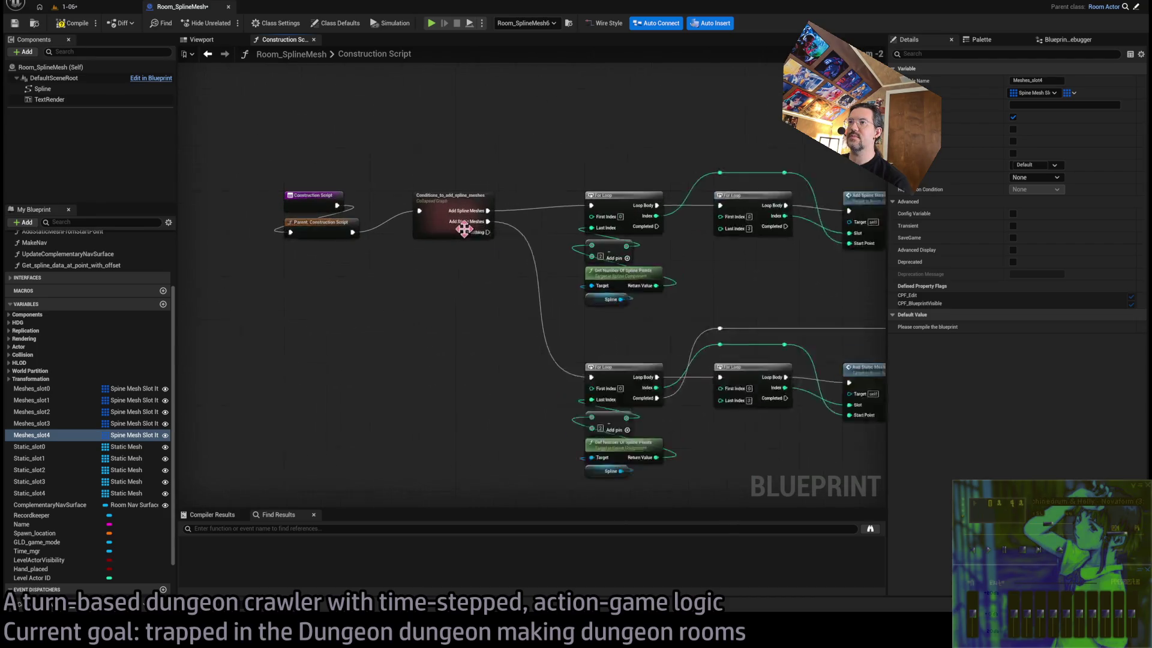
double_click(439, 192)
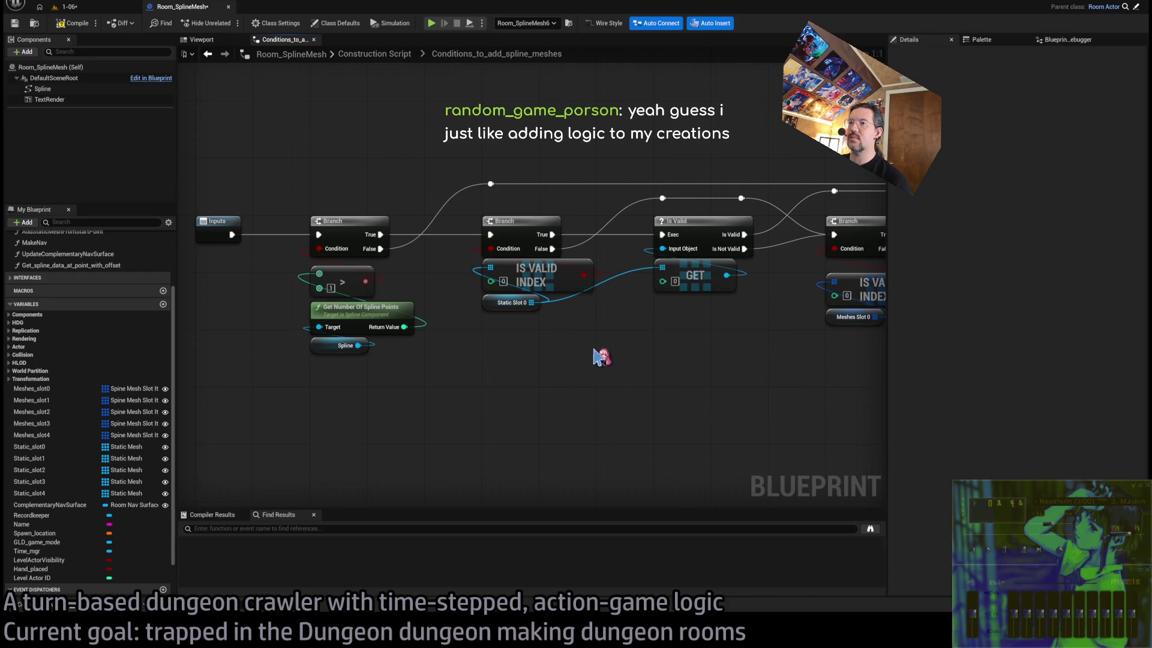
mouse_move(600, 353)
mouse_down()
mouse_move(514, 327)
mouse_move(376, 329)
mouse_move(403, 319)
mouse_up()
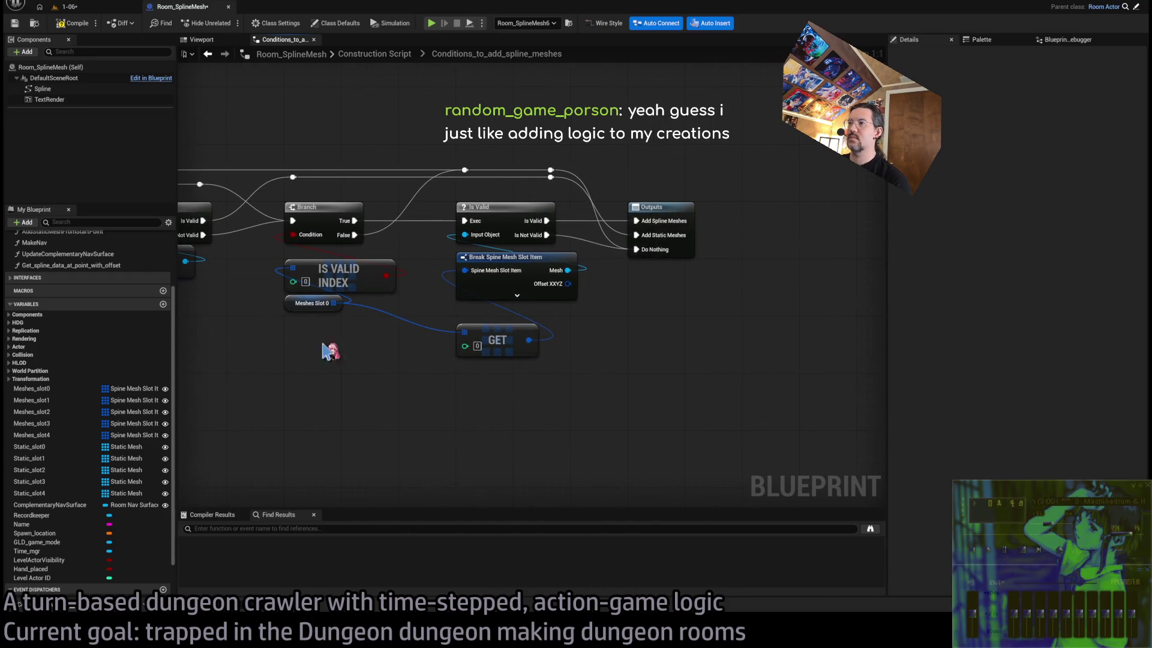
click(374, 54)
scroll(480, 272, up, 4)
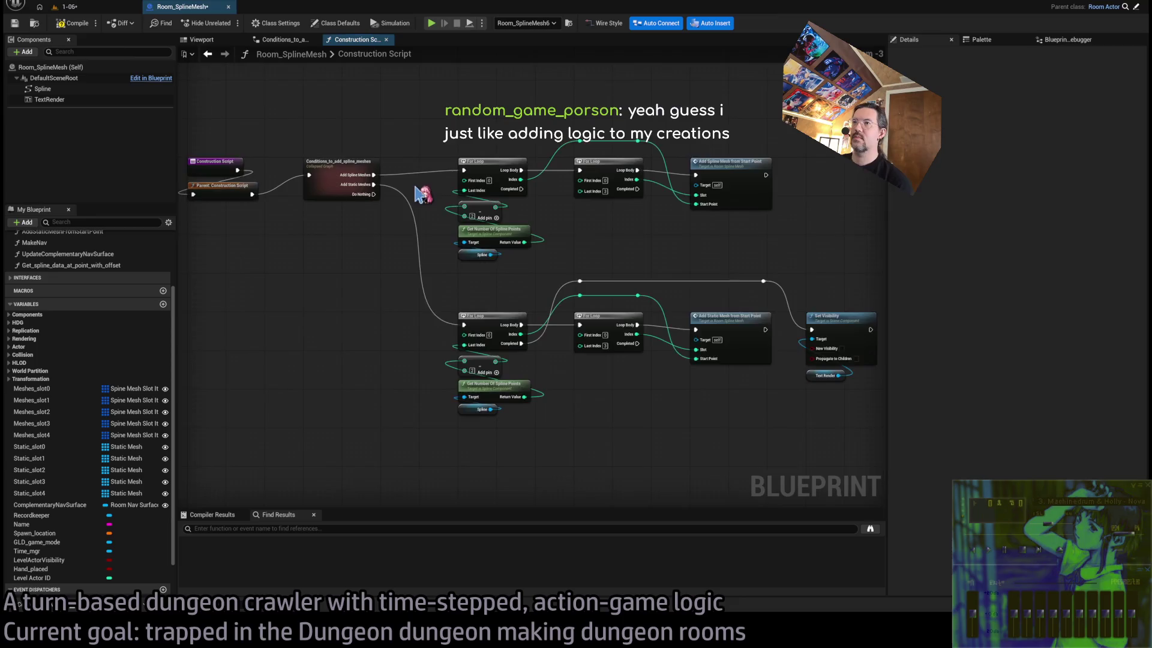
In Add Spline Mesh from Start Point, add an Option 4 pin to the Select node
double_click(723, 215)
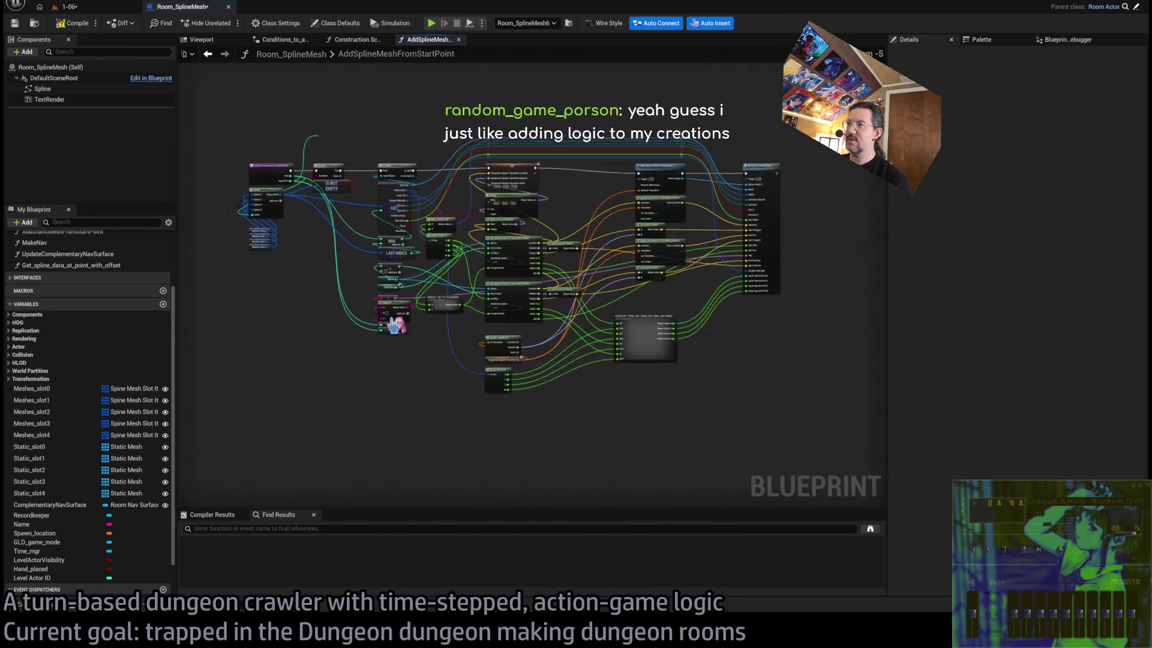
scroll(543, 285, up, 3)
drag(397, 273, 540, 303)
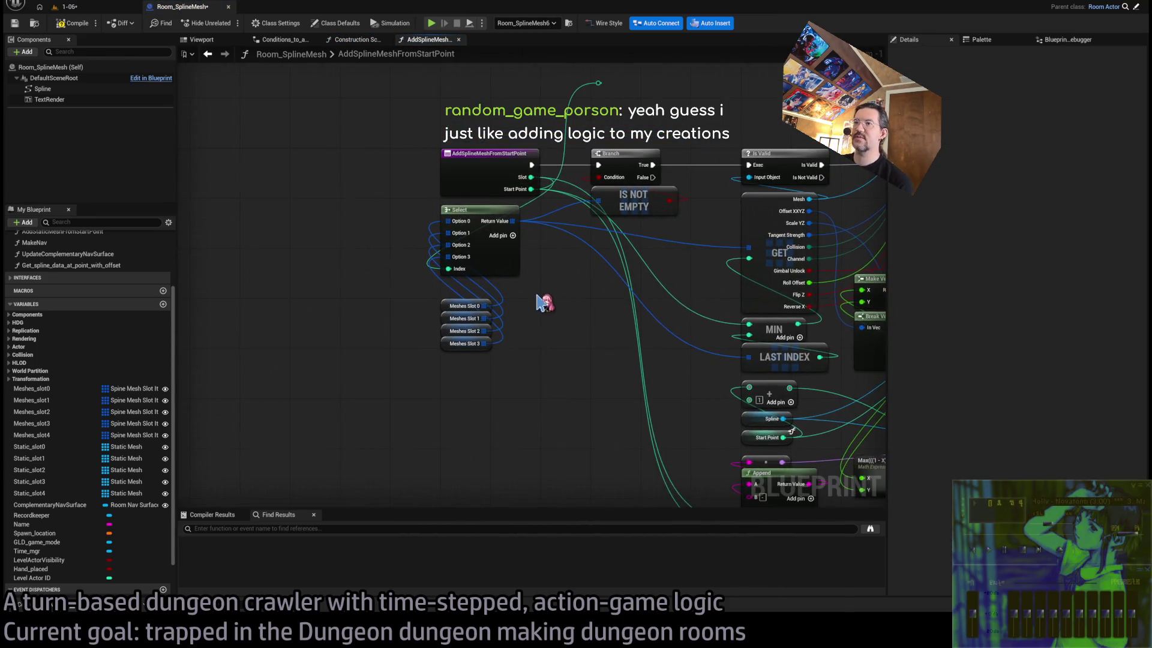
scroll(525, 243, up, 1)
click(506, 227)
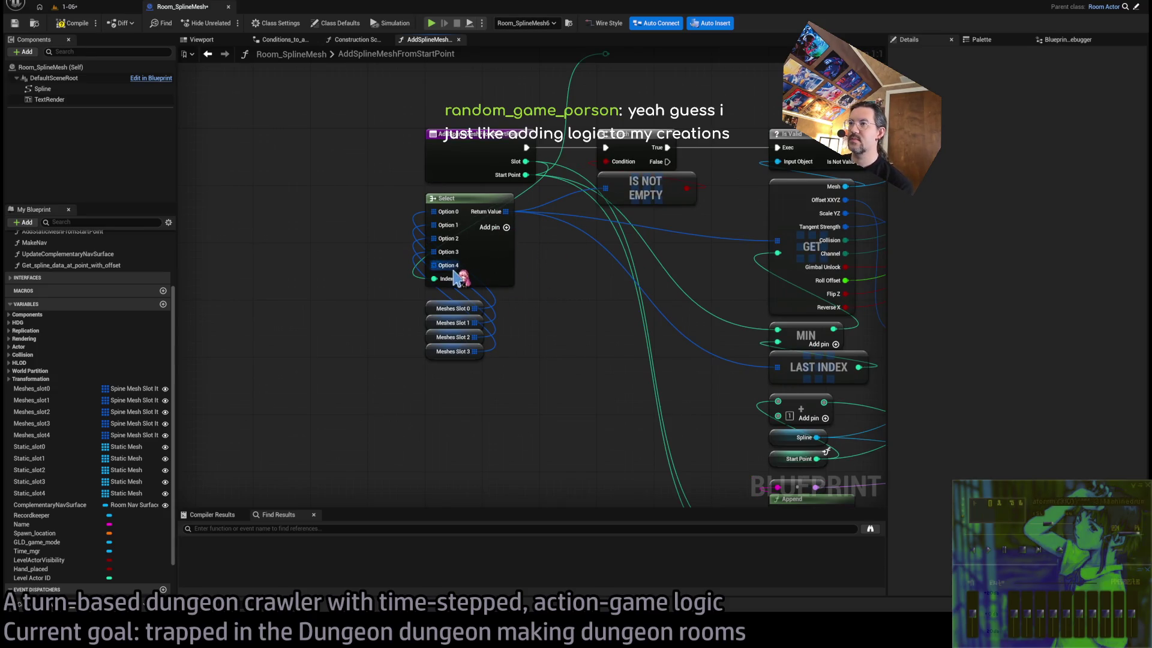
Place a Meshes Slot 4 getter lined up below Meshes Slot 3
drag(484, 385, 431, 306)
click(390, 400)
mouse_move(32, 435)
mouse_down()
mouse_move(444, 266)
mouse_move(357, 273)
mouse_move(368, 406)
mouse_move(474, 367)
mouse_up()
click(540, 354)
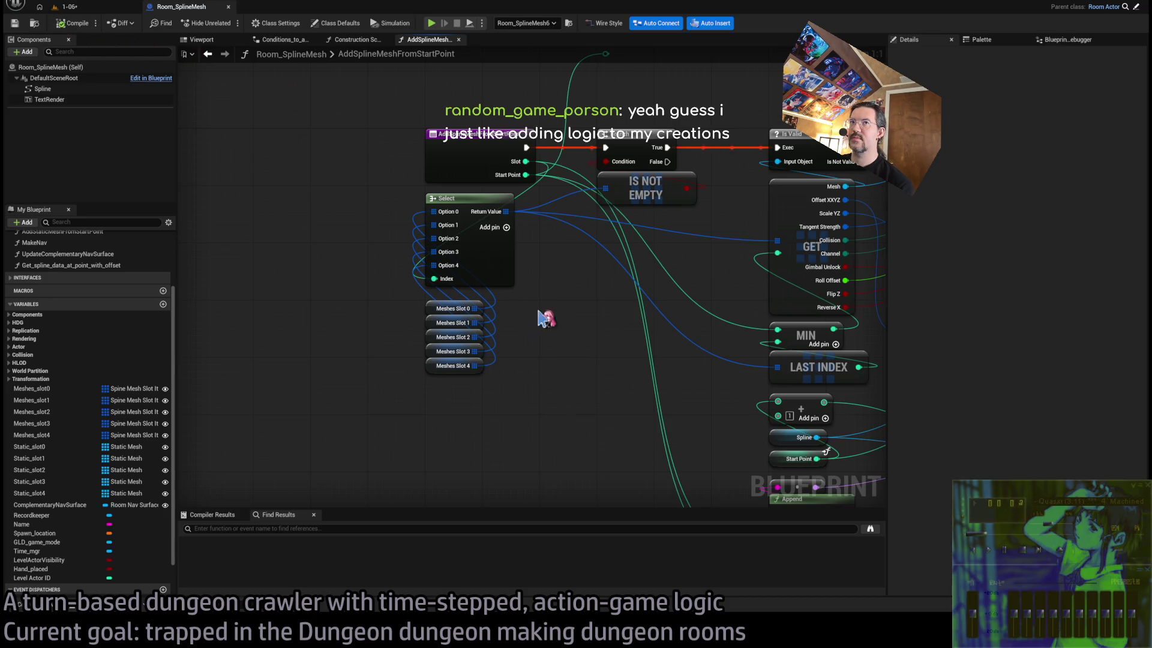
mouse_move(572, 340)
mouse_down()
mouse_move(528, 335)
mouse_move(564, 179)
mouse_up()
mouse_move(558, 236)
mouse_down()
mouse_move(525, 187)
mouse_move(658, 244)
mouse_move(566, 207)
mouse_move(462, 398)
mouse_move(524, 257)
mouse_move(599, 206)
mouse_move(660, 288)
mouse_move(720, 252)
mouse_move(540, 240)
mouse_move(549, 219)
mouse_move(648, 234)
mouse_move(590, 226)
mouse_up()
Set the Construction Script For Loop's last index to 3
key(alt+Left)
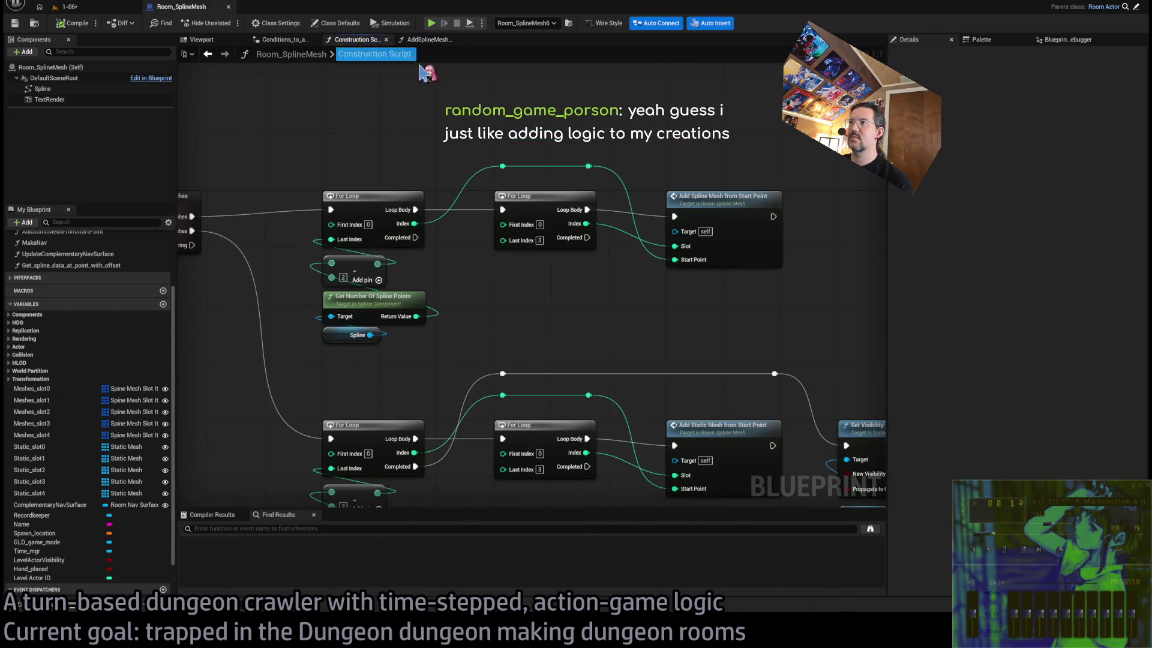
text(3)
key(Return)
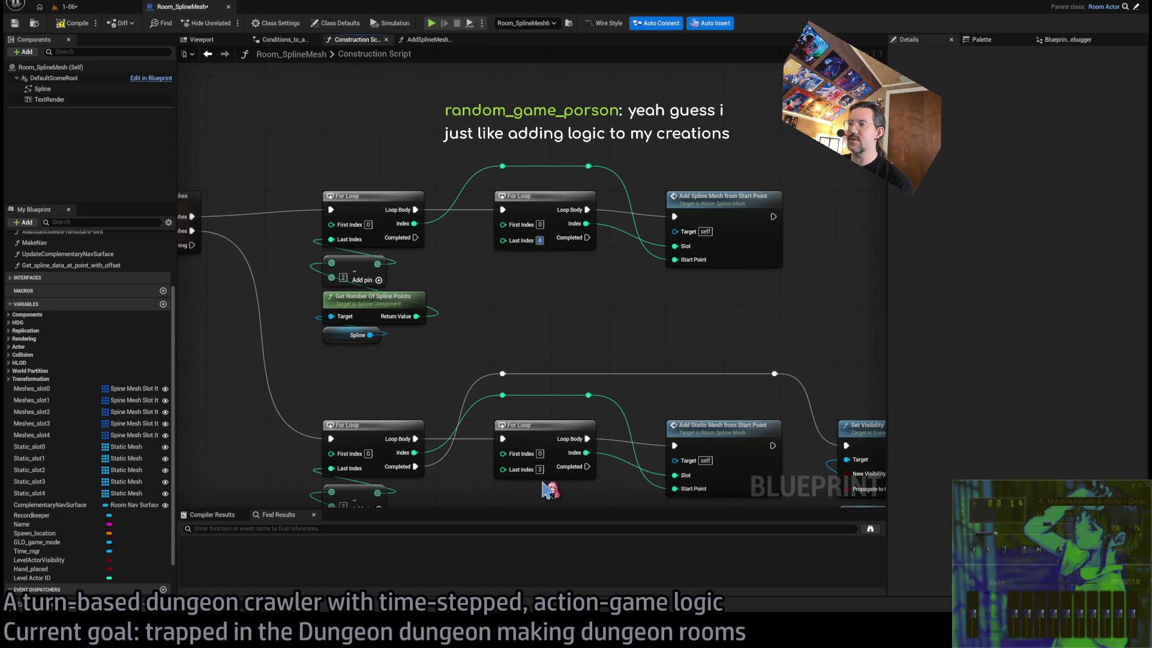
text(4)
Check Add Spline Mesh from Start Point, then return to the Construction Script
double_click(702, 228)
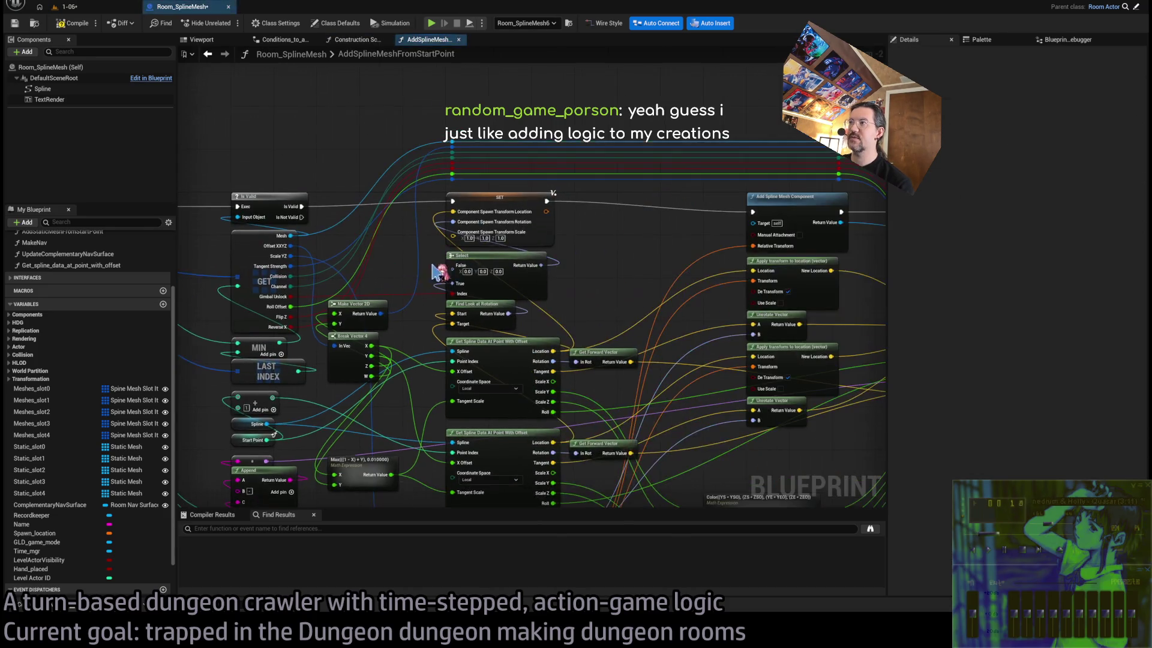
scroll(587, 254, up, 2)
scroll(686, 197, down, 2)
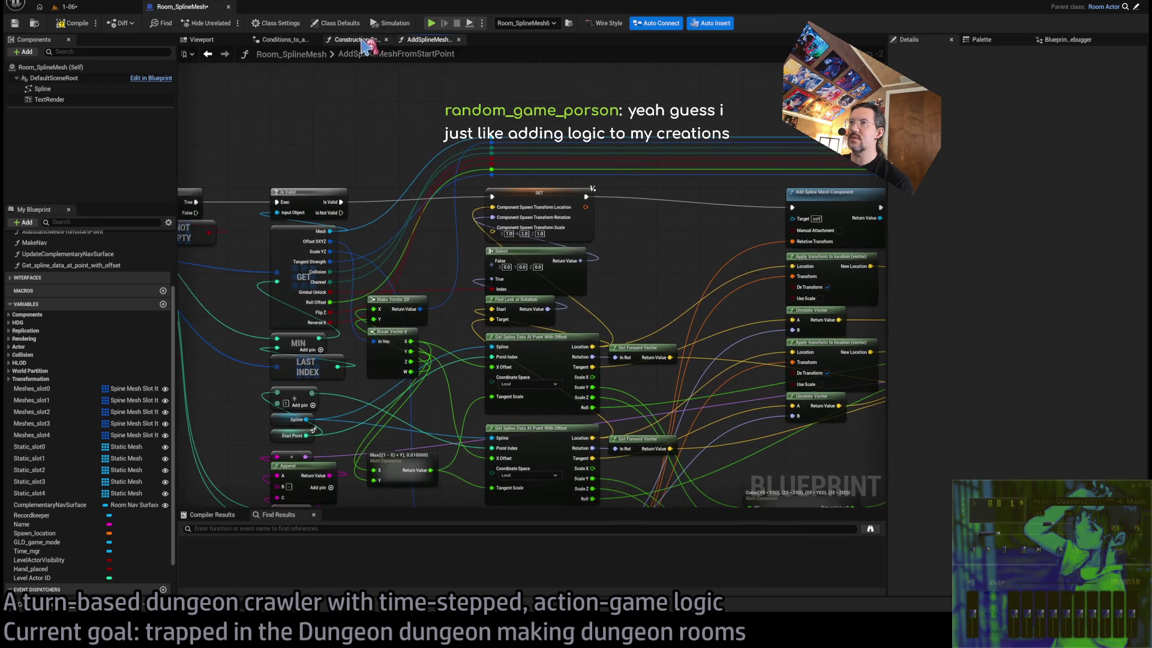
click(363, 45)
scroll(597, 255, down, 2)
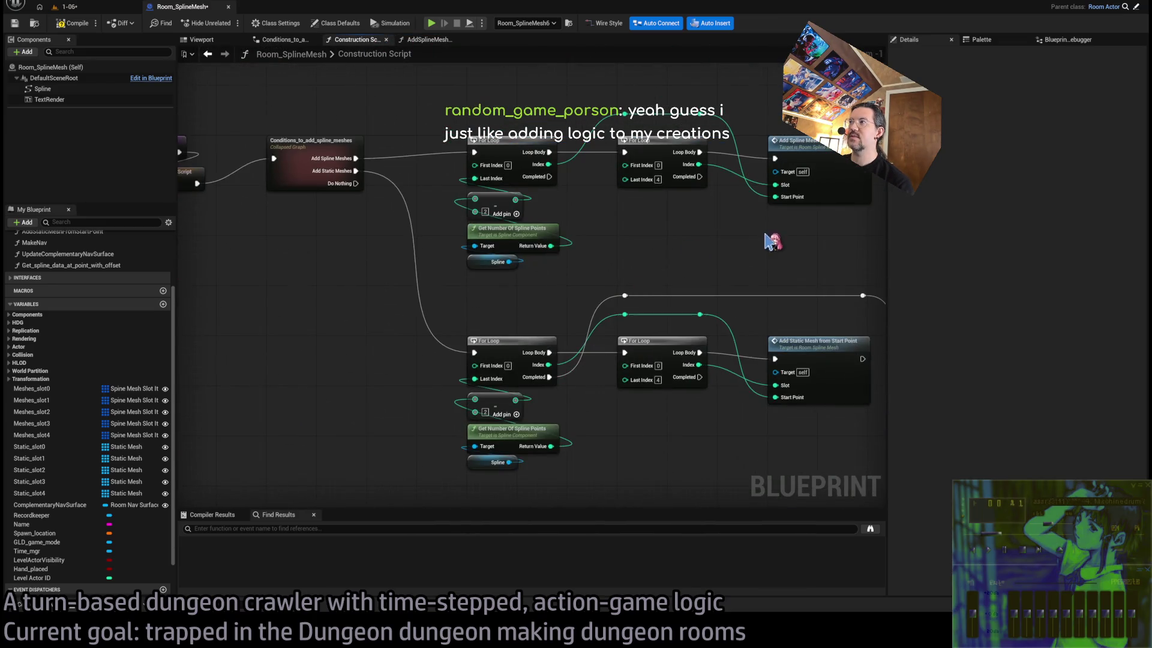
scroll(772, 241, up, 1)
In Add Static Mesh from Start Point, add an Option 4 pin to both Select nodes
double_click(707, 354)
scroll(419, 402, up, 3)
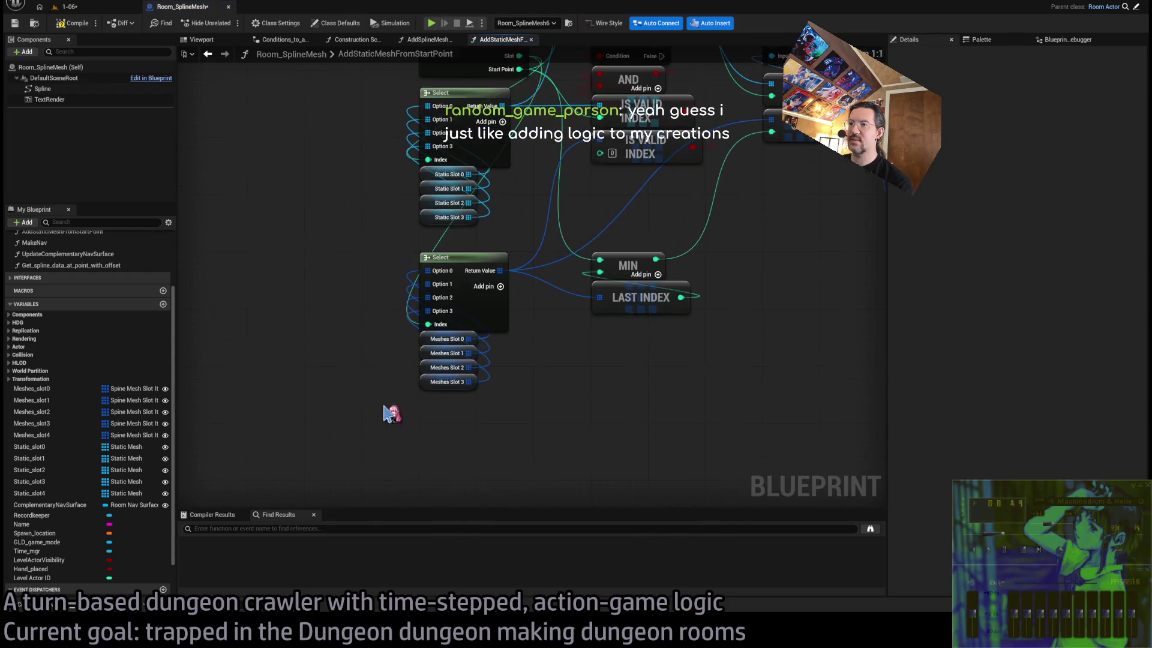
drag(488, 322, 465, 412)
drag(429, 345, 429, 360)
click(504, 125)
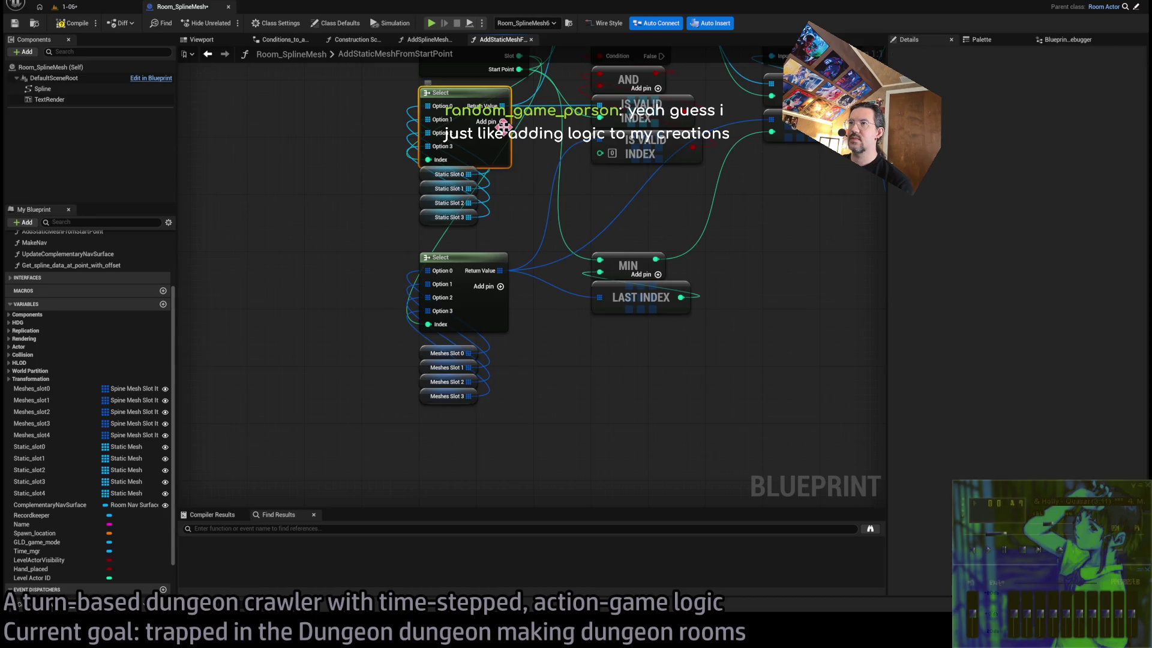
click(503, 121)
click(500, 286)
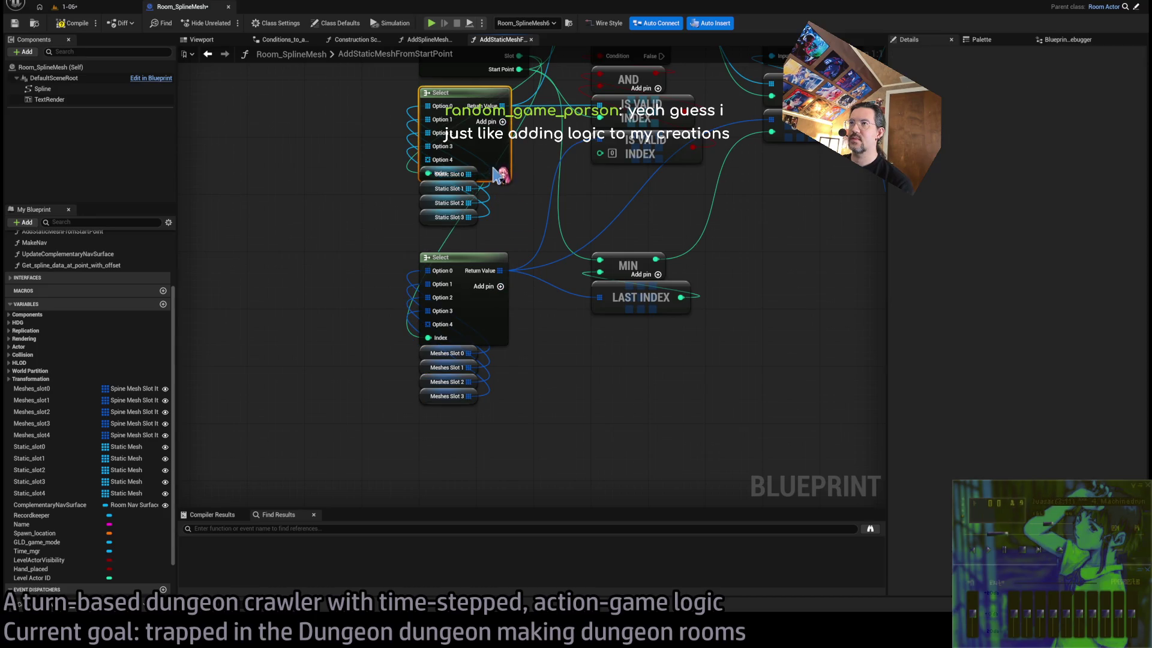
drag(493, 169, 492, 148)
Shift the Select nodes and Meshes Slot getter column down to make room
scroll(527, 360, down, 2)
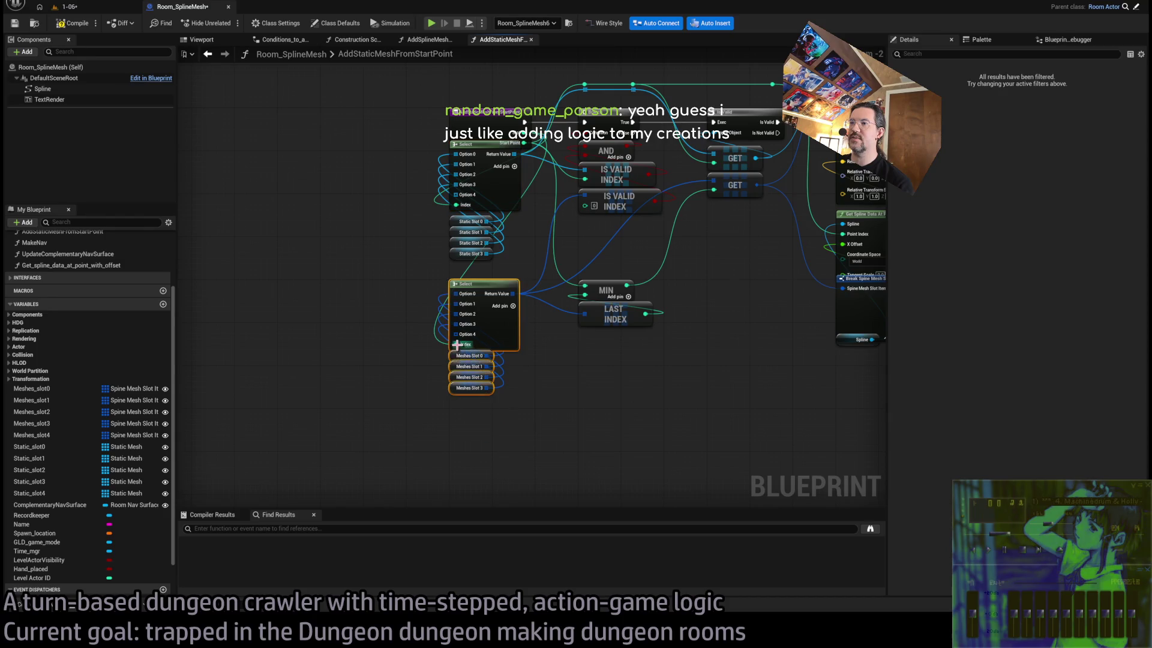
mouse_move(478, 427)
mouse_down()
mouse_move(452, 358)
mouse_move(498, 198)
mouse_up()
drag(498, 198, 498, 214)
click(542, 429)
scroll(540, 414, up, 1)
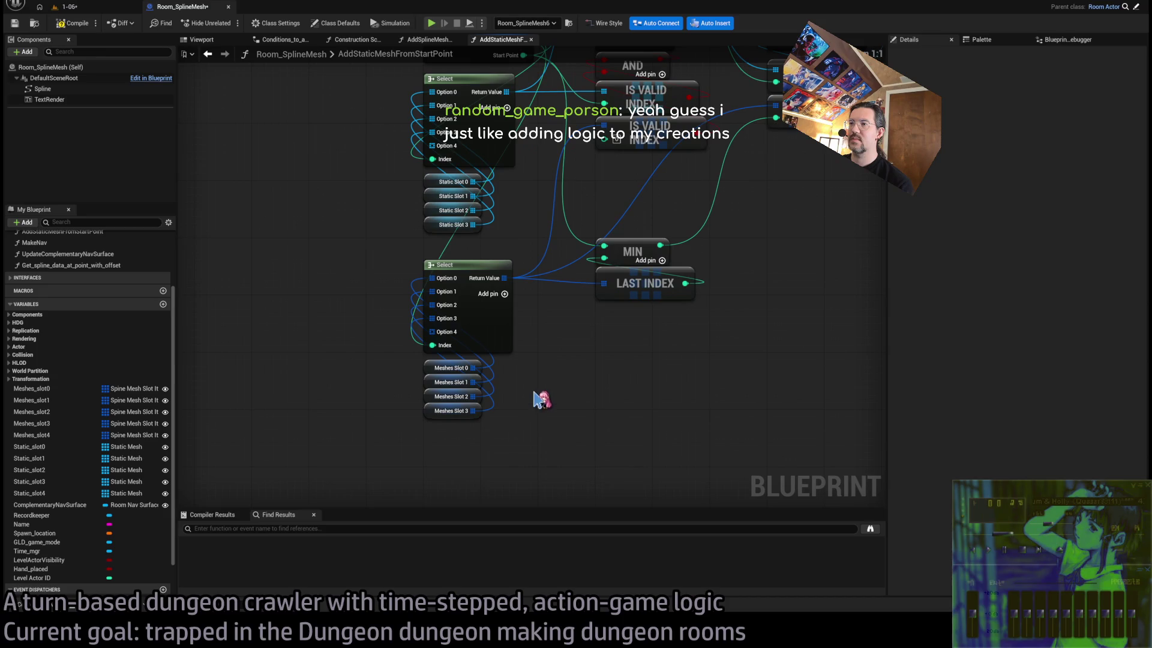
Wire a Meshes Slot 4 getter into Option 4 and place a Static Slot 4 getter
click(39, 436)
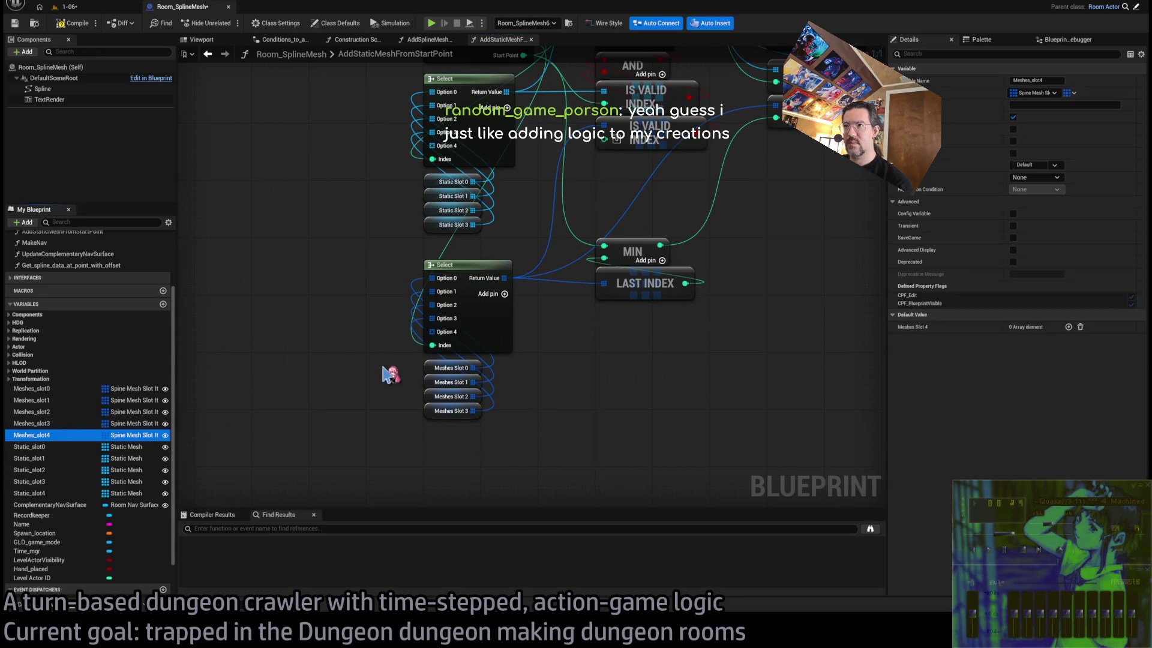
drag(444, 337, 433, 333)
click(30, 493)
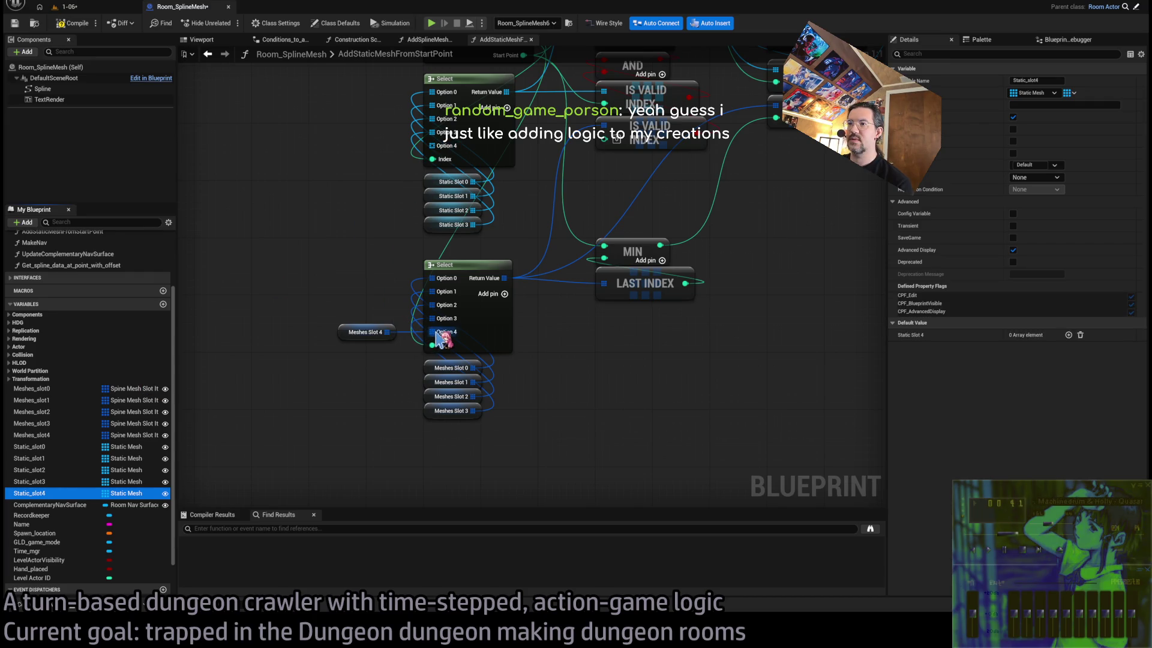
click(360, 142)
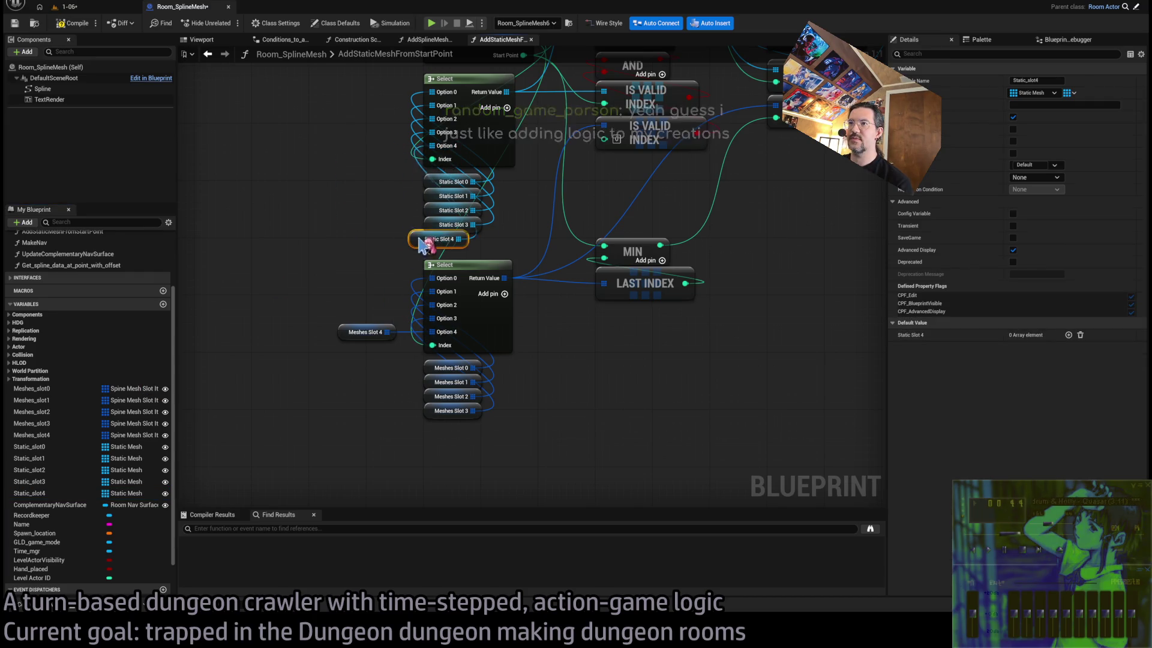
drag(357, 332, 451, 425)
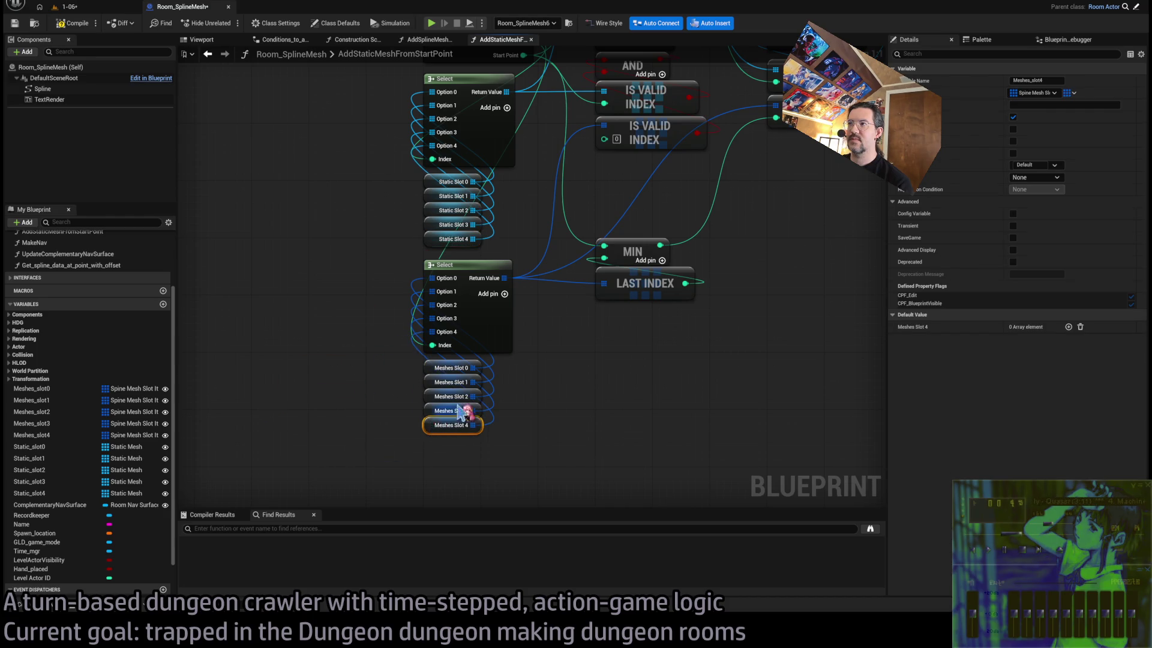
Review the rest of the function graph, then close both function tabs
key(Home)
mouse_move(533, 408)
mouse_down()
mouse_move(471, 319)
mouse_move(300, 311)
mouse_up()
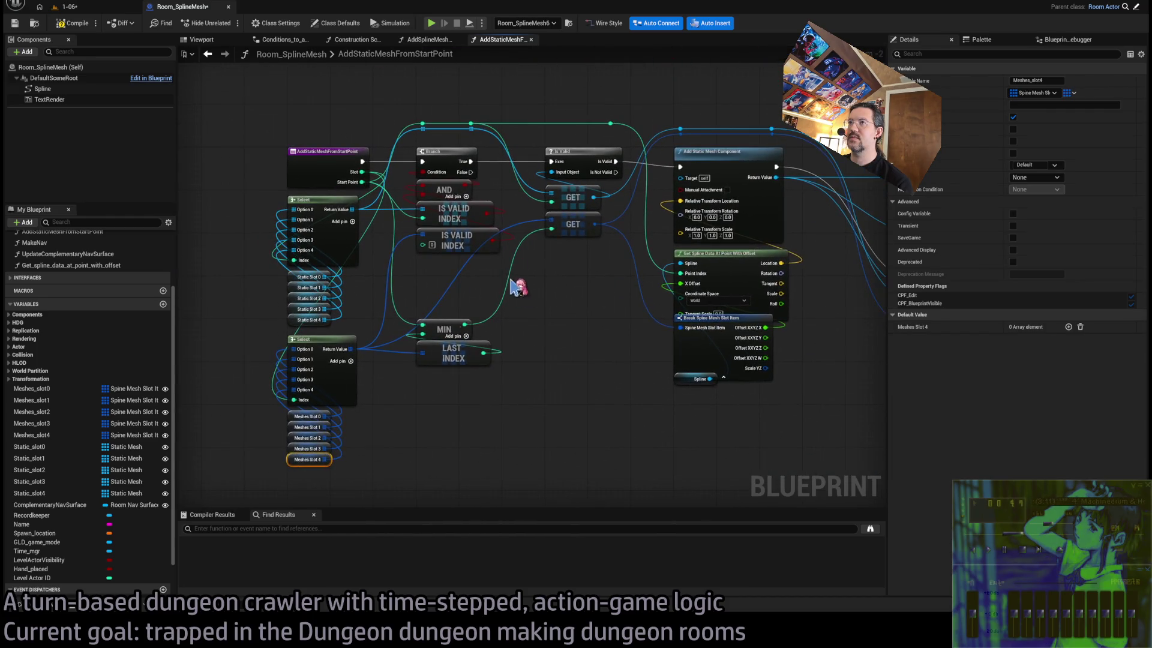
drag(514, 288, 336, 287)
drag(180, 126, 546, 69)
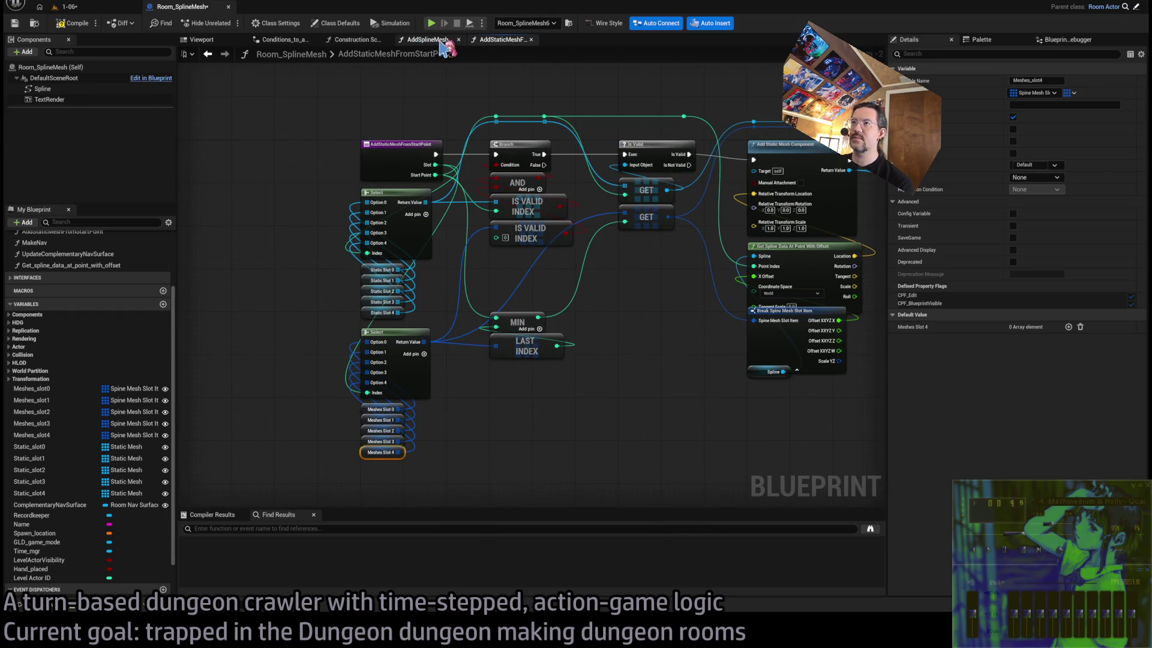
middle_click(483, 39)
middle_click(441, 39)
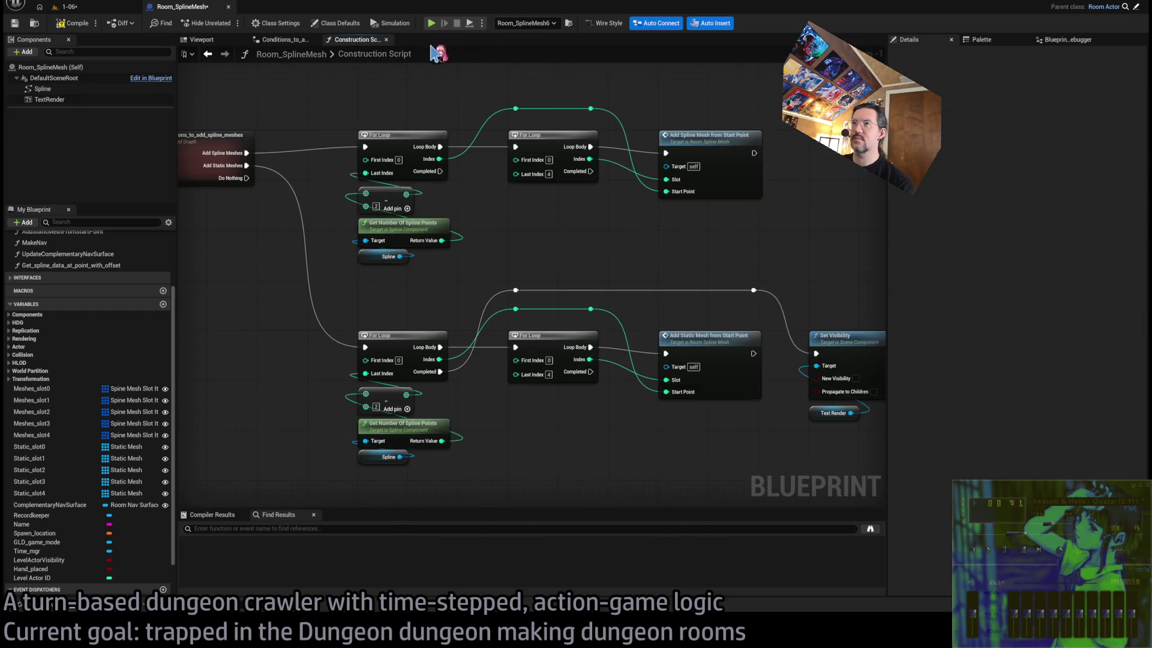
Inspect Set_spline_mesh_data inside AddSplineMeshFromStartPoint, then close both graphs
double_click(548, 147)
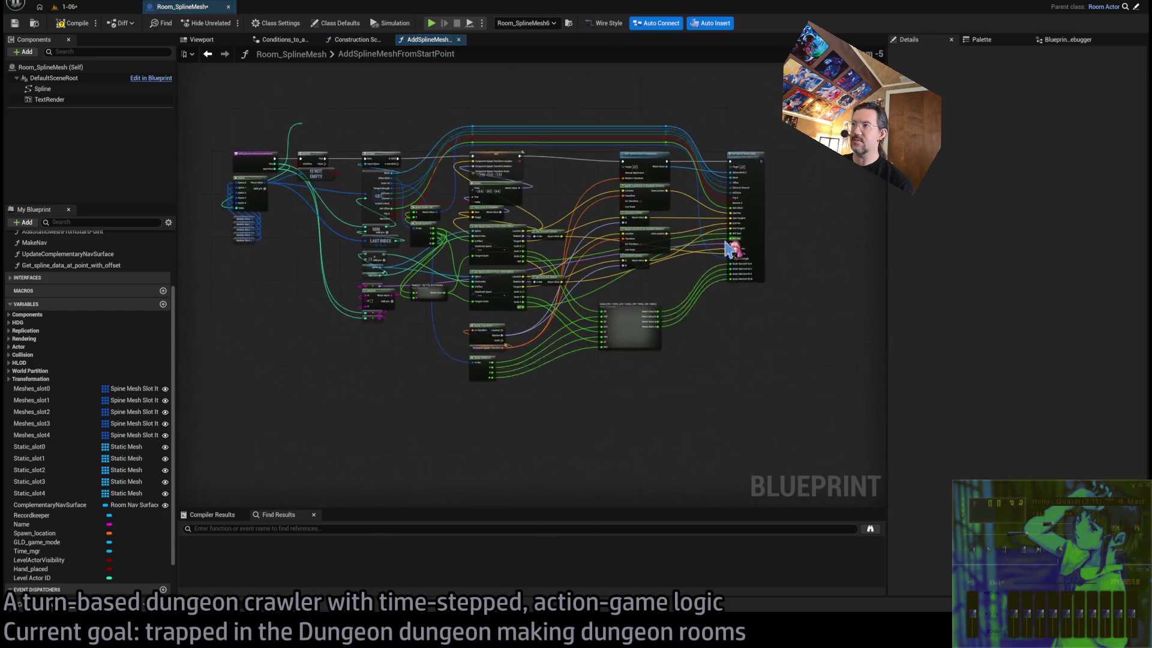
scroll(628, 204, up, 5)
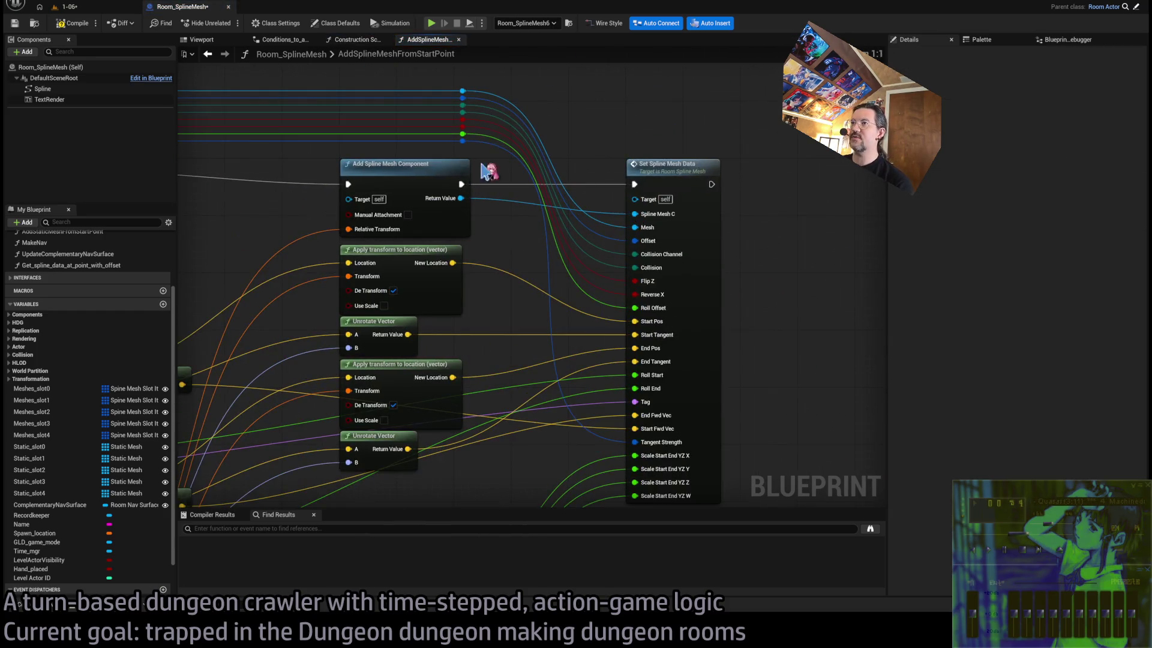
double_click(662, 170)
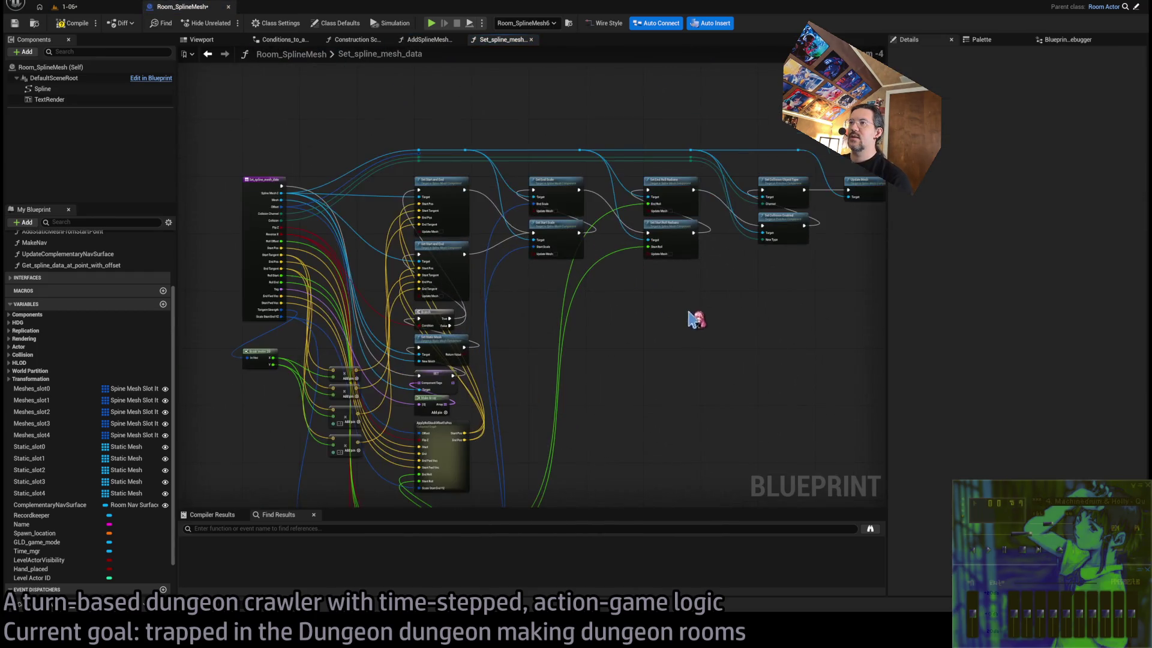
mouse_move(694, 316)
mouse_down()
mouse_move(748, 133)
mouse_move(706, 240)
mouse_up()
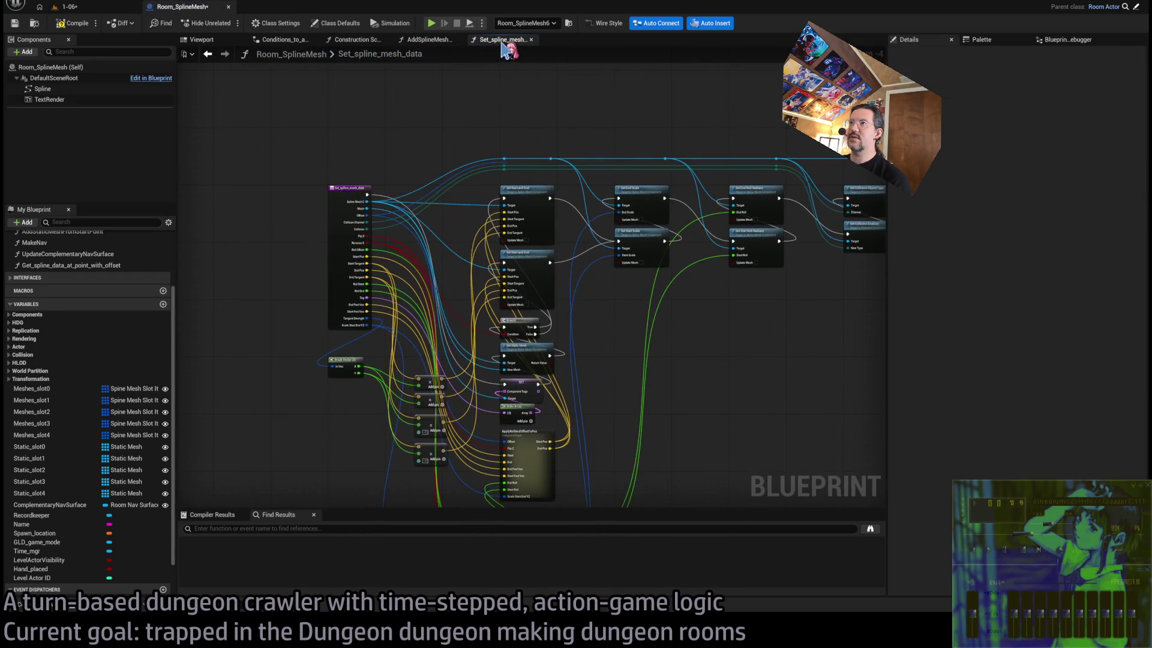
middle_click(503, 47)
middle_click(429, 40)
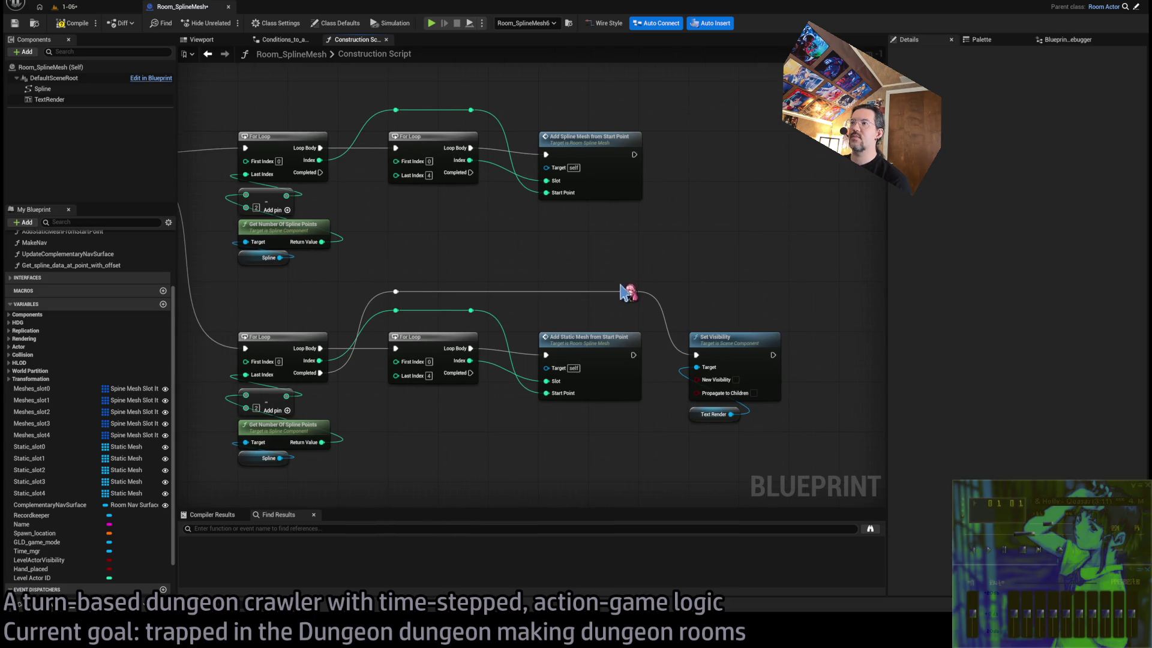
In AddStaticMeshFromStartPoint, move Break Spine Mesh Slot Item clear of Get Spline Data, then close it
double_click(624, 250)
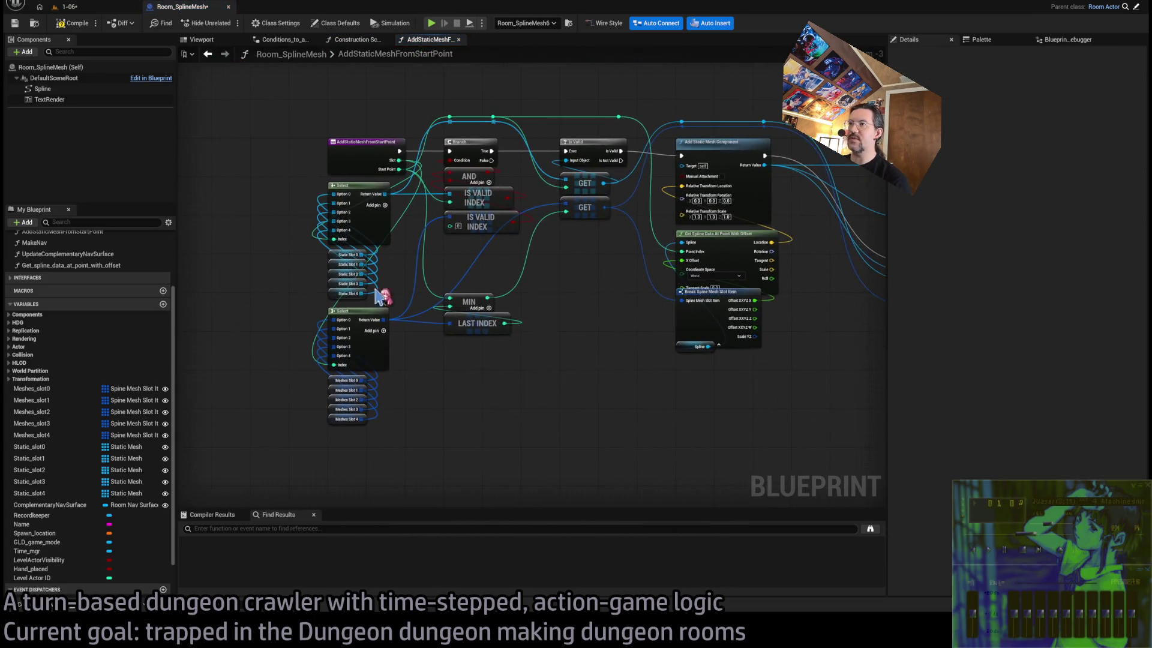
mouse_move(722, 329)
mouse_down()
mouse_move(549, 342)
mouse_move(527, 375)
mouse_up()
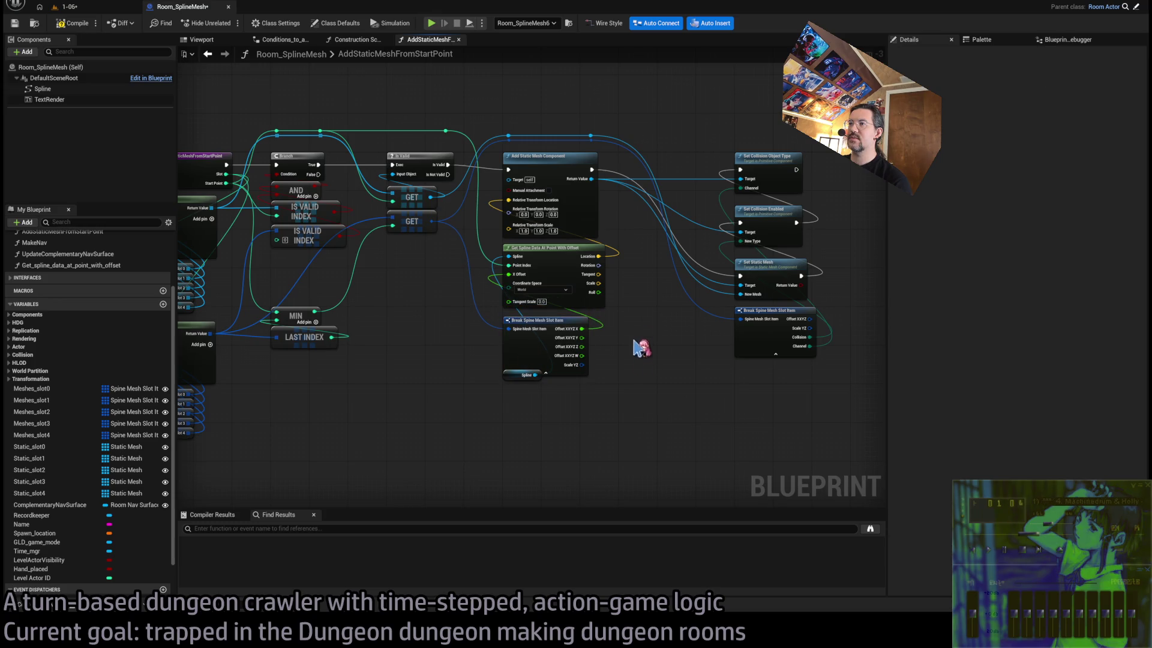
drag(811, 398, 691, 406)
scroll(695, 270, up, 1)
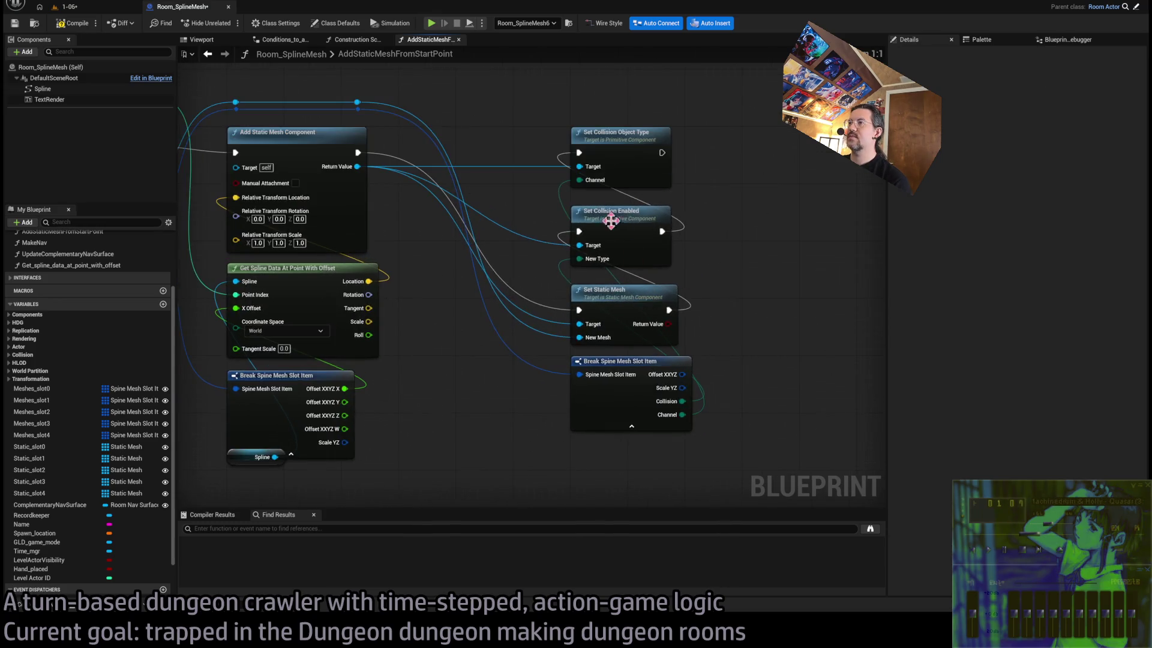
scroll(609, 218, down, 1)
drag(307, 270, 635, 281)
middle_click(427, 40)
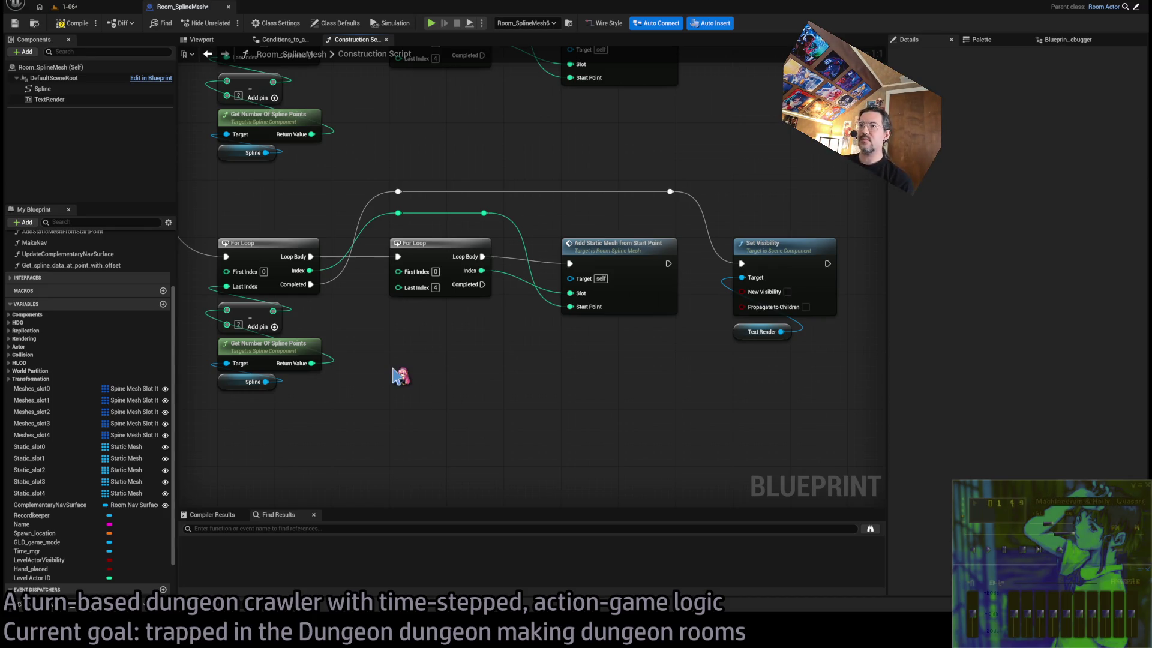
scroll(399, 378, down, 2)
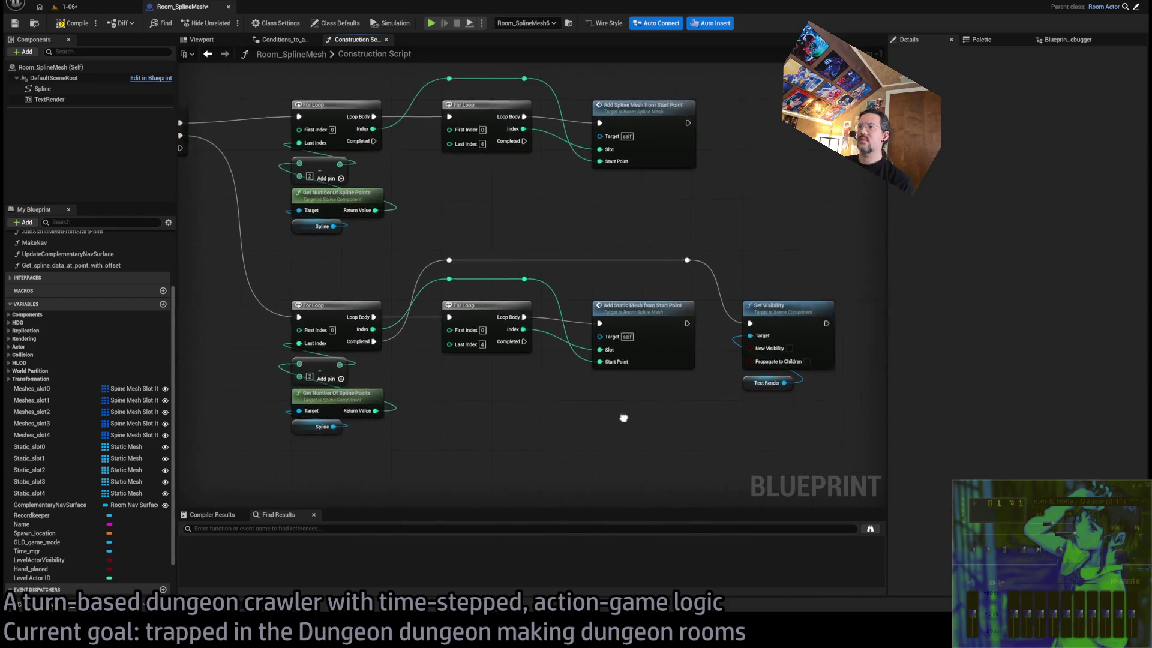
mouse_move(323, 192)
mouse_down()
mouse_move(712, 230)
mouse_move(654, 225)
mouse_up()
mouse_move(732, 268)
mouse_down()
mouse_move(720, 259)
mouse_move(894, 378)
mouse_move(506, 334)
mouse_move(596, 349)
mouse_up()
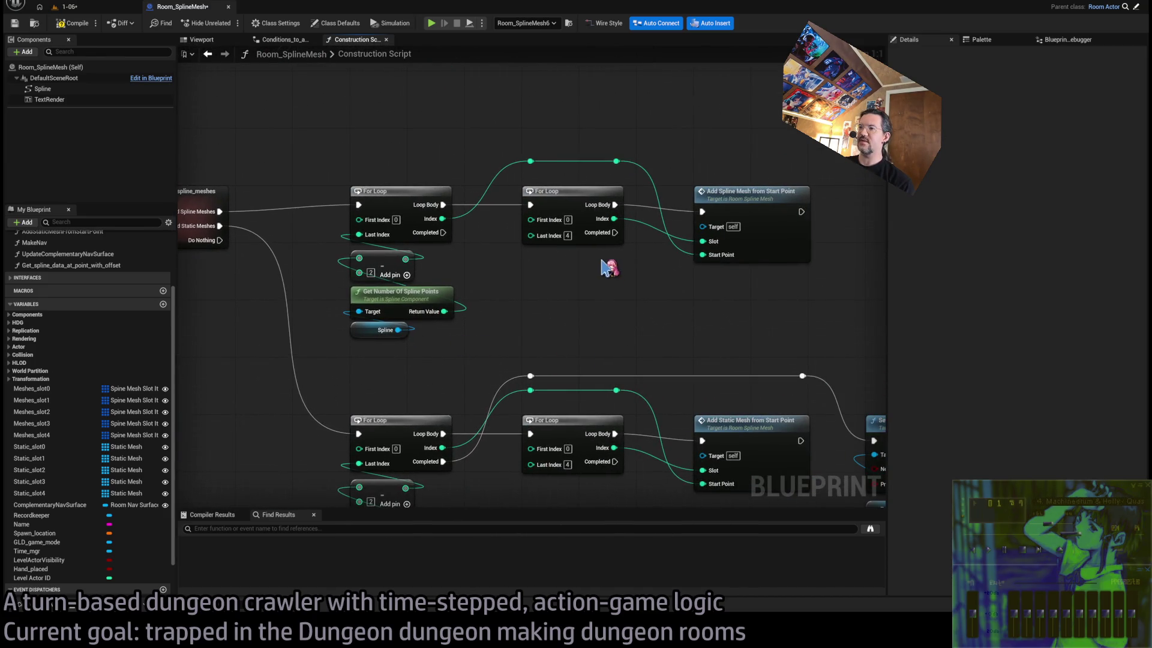
mouse_move(619, 298)
mouse_down()
mouse_move(431, 264)
mouse_move(610, 396)
mouse_up()
double_click(611, 396)
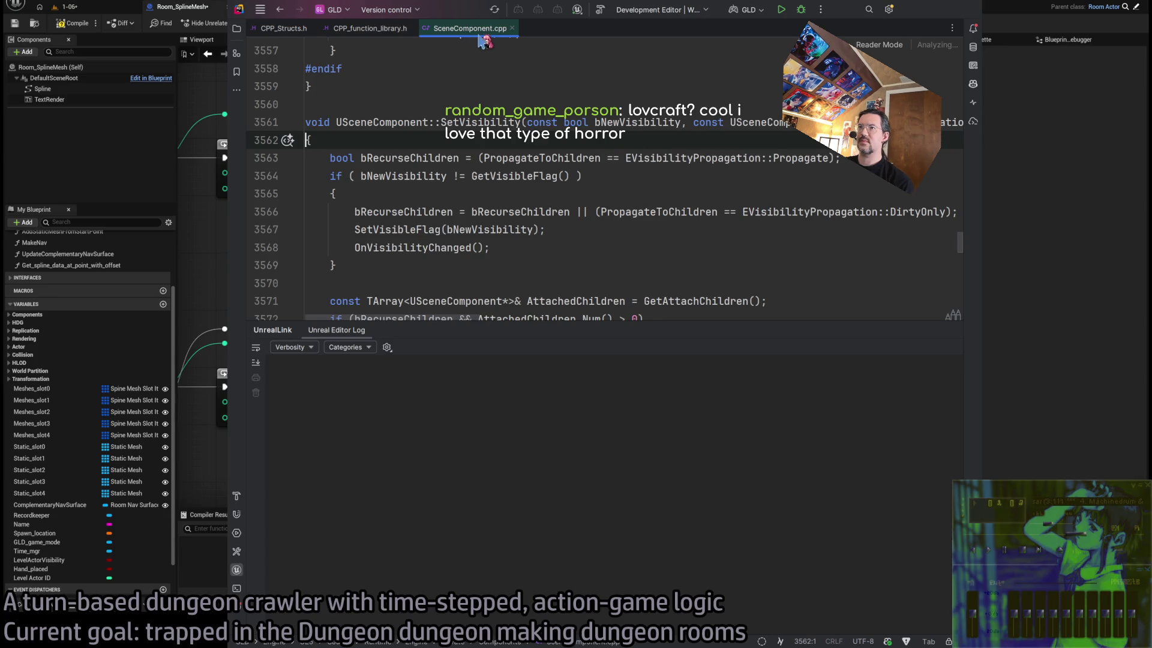
middle_click(480, 34)
click(922, 18)
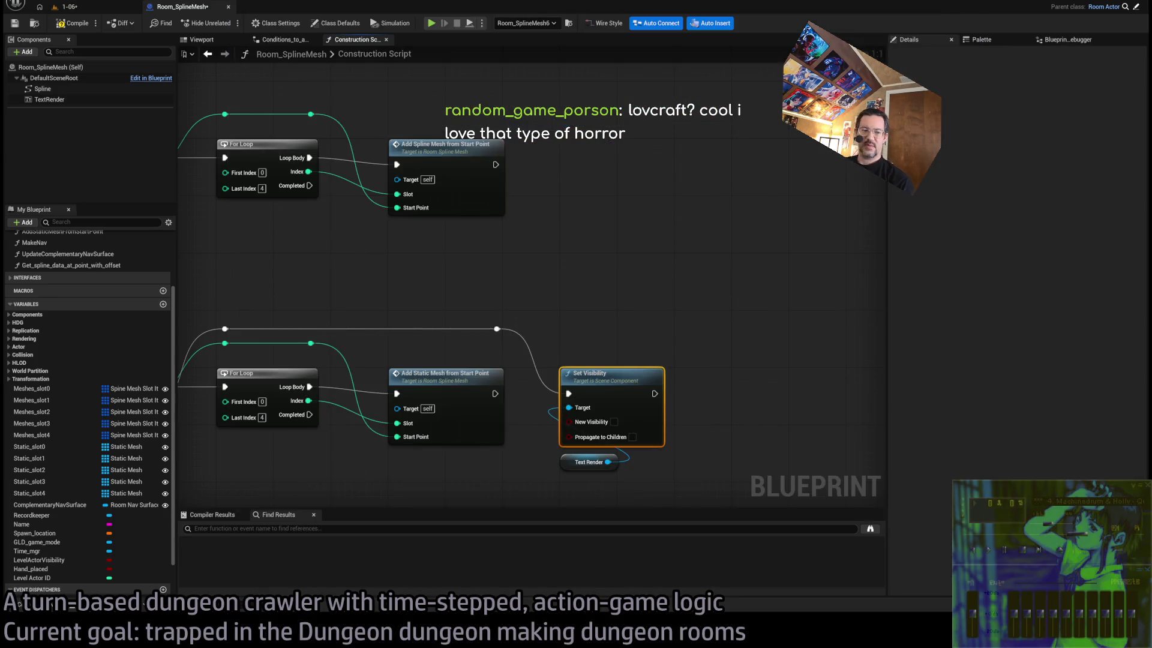
Save the Room_SplineMesh Blueprint with Ctrl+S after reviewing both Construction Script loops
drag(506, 242, 588, 293)
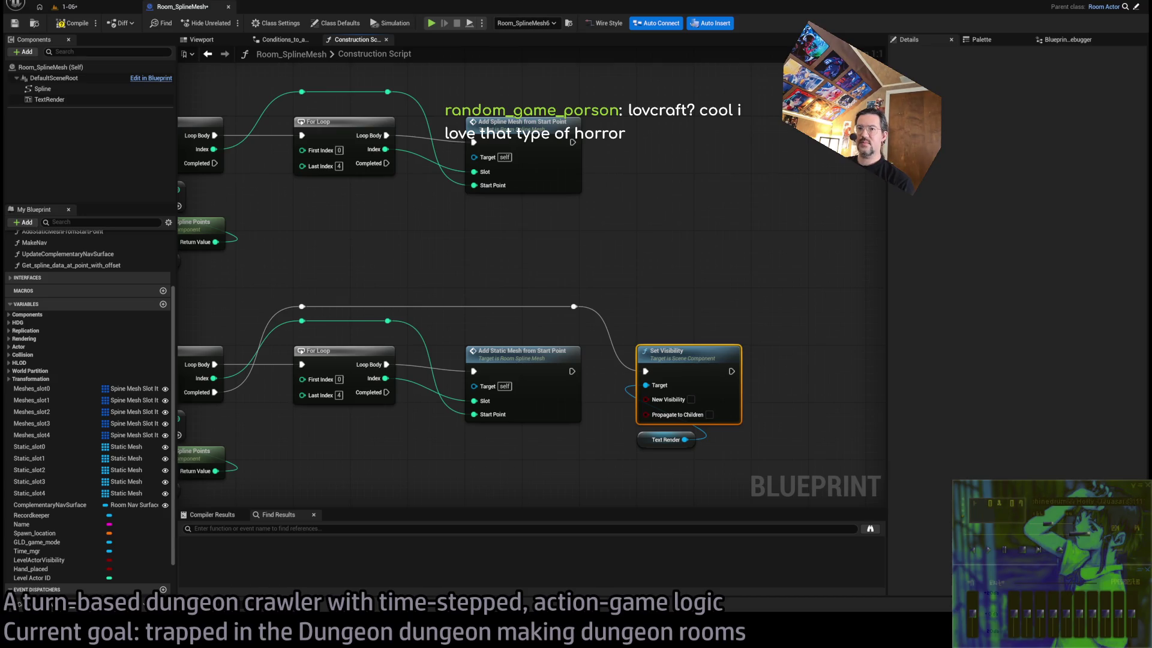
scroll(699, 424, down, 3)
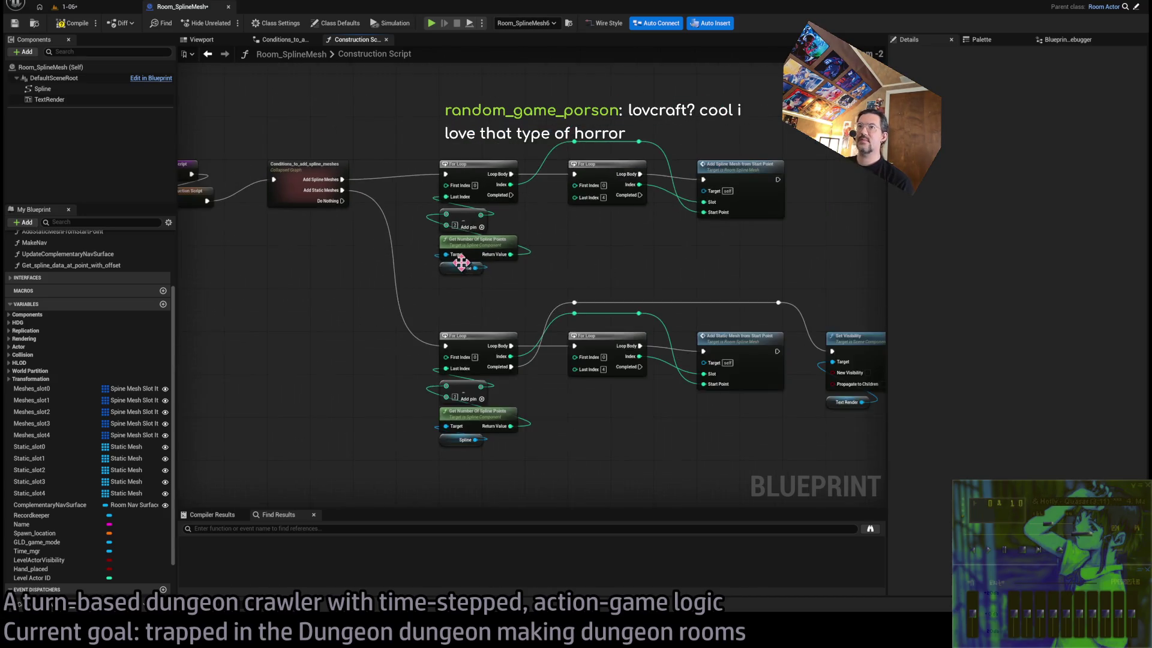
drag(463, 257, 689, 290)
key(ctrl+s)
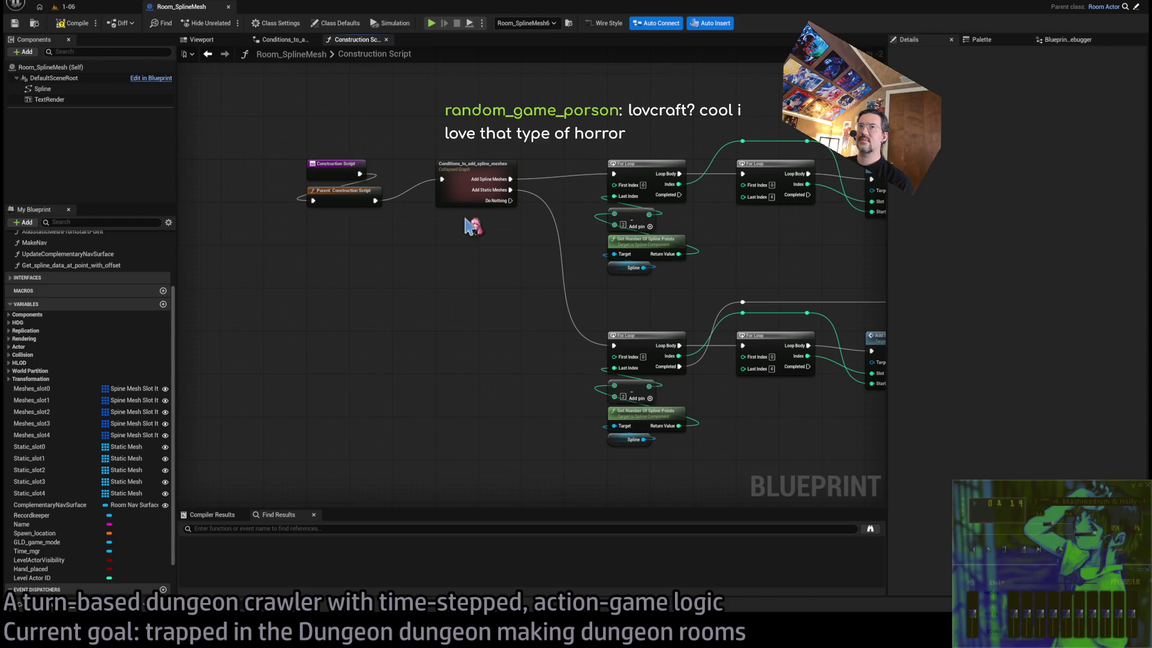
drag(473, 226, 323, 328)
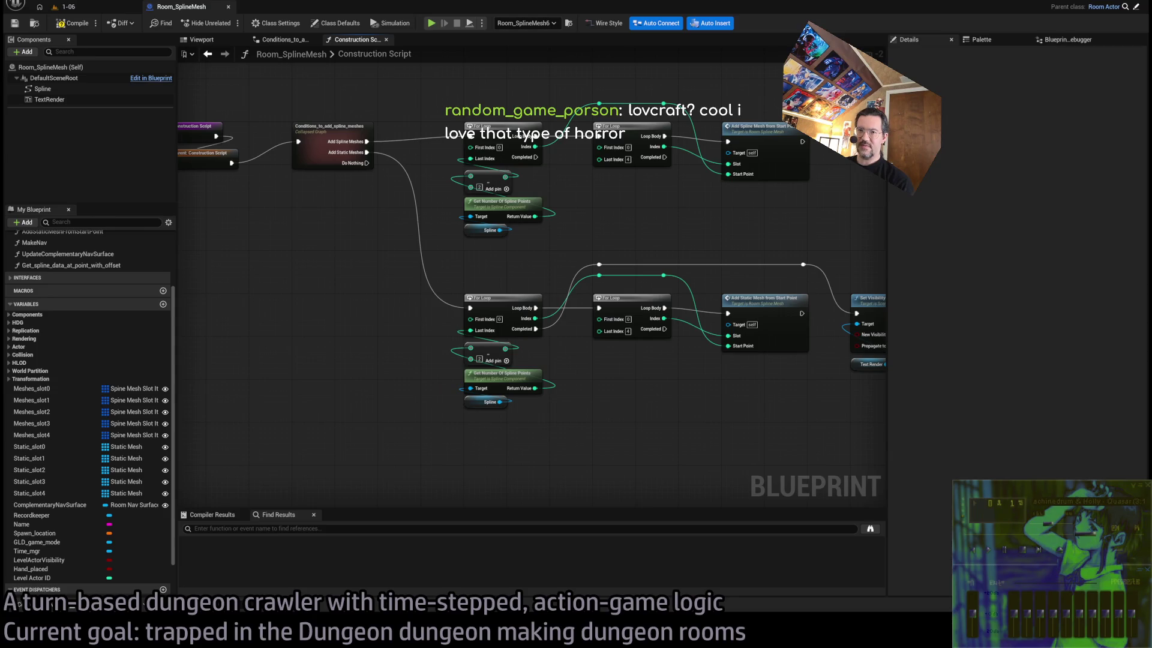
Switch to the 1-06 level, then back to the Room_SplineMesh Construction Script
click(64, 7)
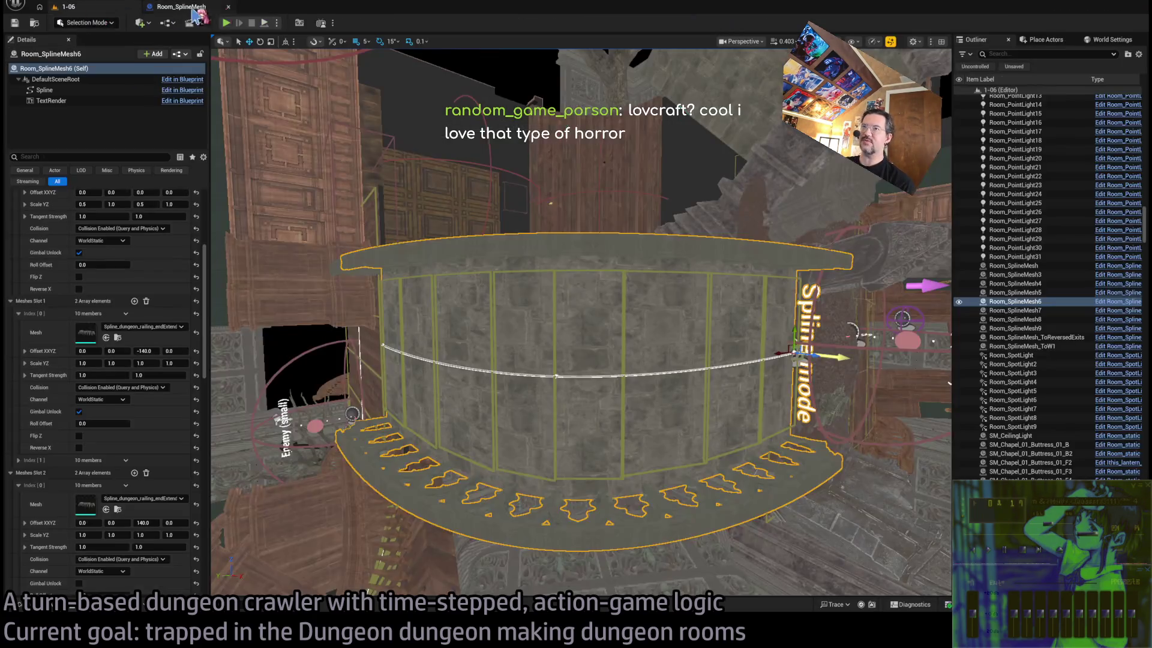
click(218, 8)
drag(538, 209, 650, 237)
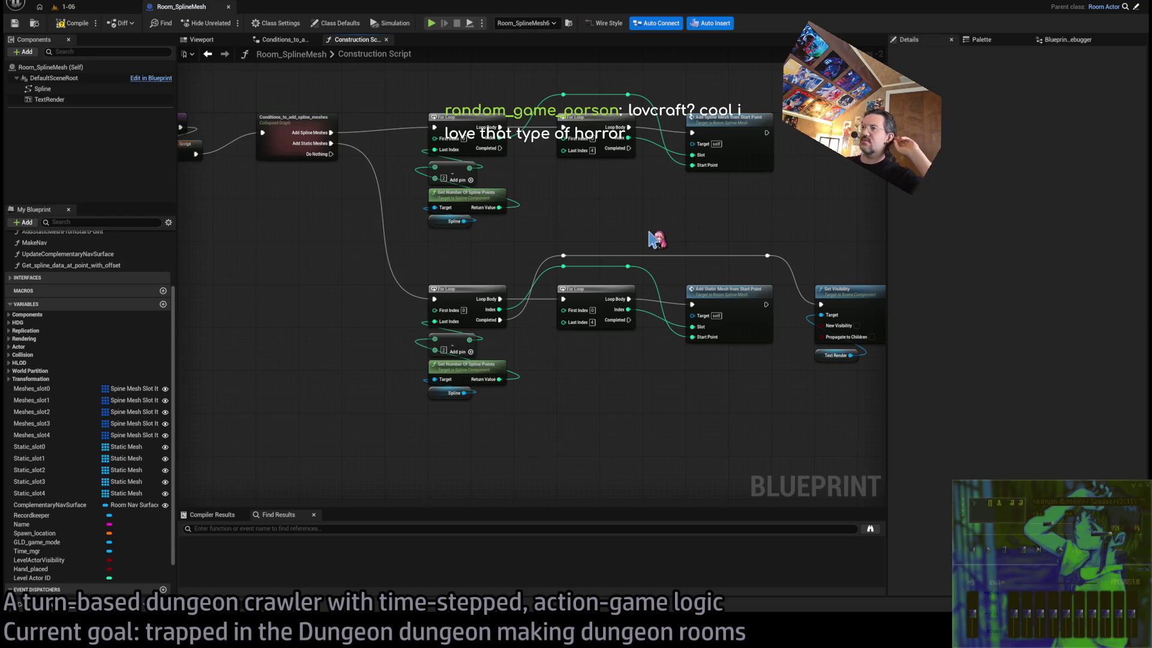
Review the Construction Script loops and Conditions_to_add_spline_meshes graph, then close the conditions tab
mouse_move(815, 185)
mouse_down()
mouse_move(532, 260)
mouse_move(538, 242)
mouse_up()
scroll(758, 247, up, 2)
mouse_move(759, 247)
mouse_down()
mouse_move(793, 291)
mouse_move(819, 275)
mouse_up()
drag(324, 77, 368, 85)
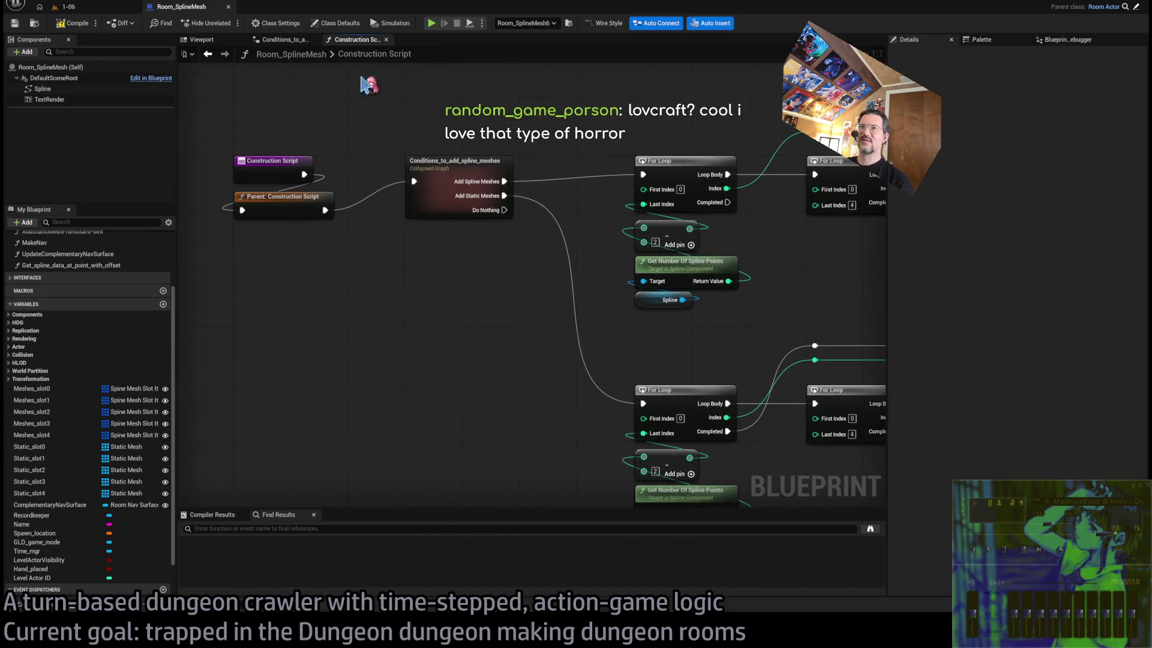
click(284, 39)
scroll(636, 282, down, 3)
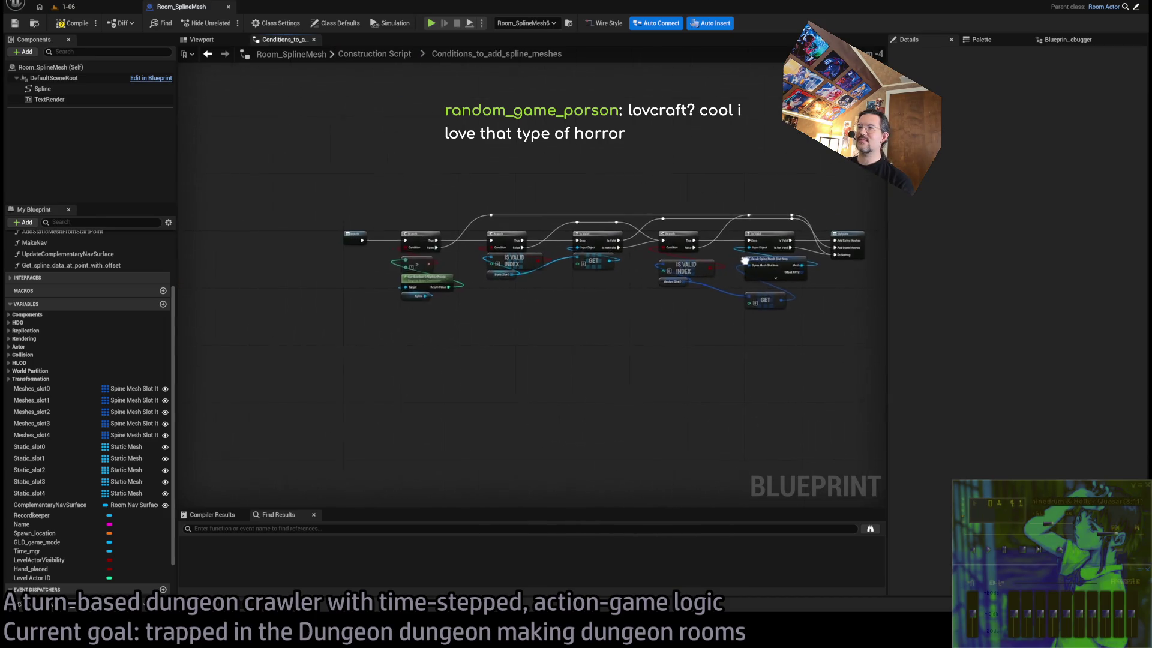
scroll(606, 282, up, 3)
click(375, 53)
scroll(614, 230, up, 2)
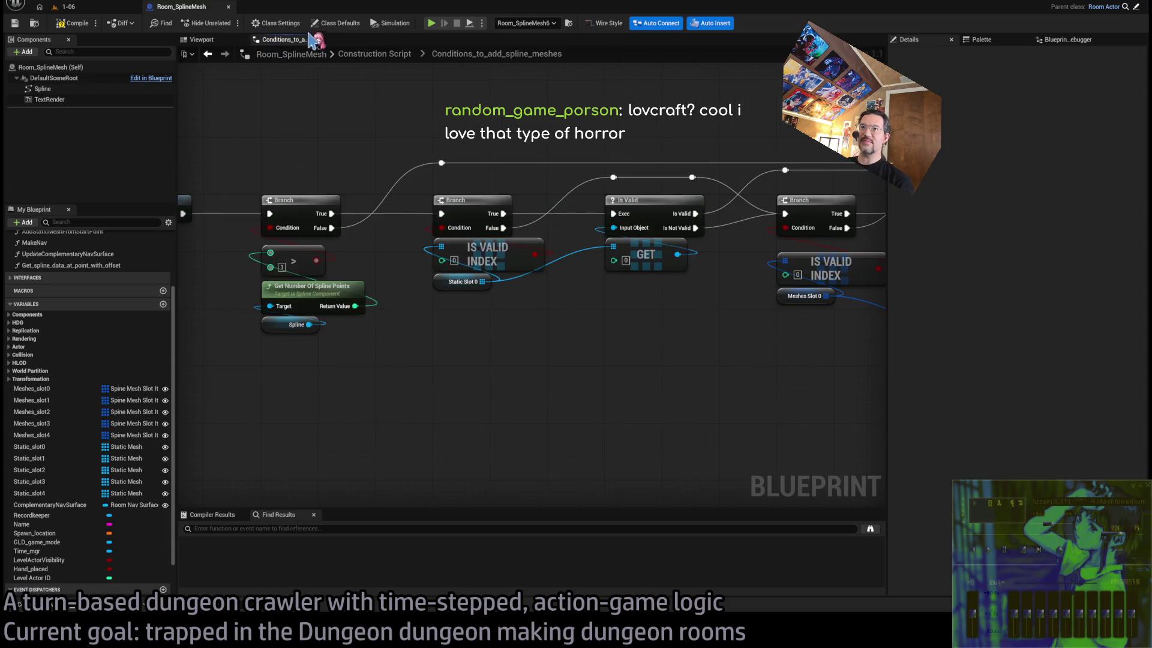
click(285, 40)
middle_click(286, 40)
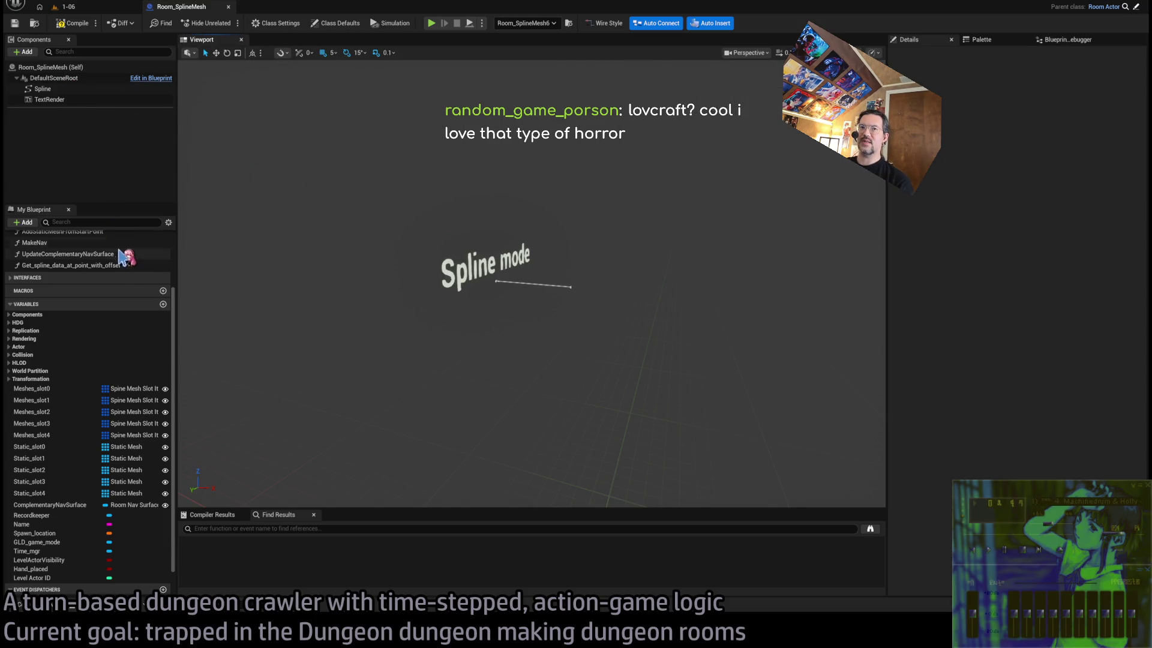
Open the Room_SplineMesh EventGraph from My Blueprint and pan to its event node
scroll(102, 266, up, 3)
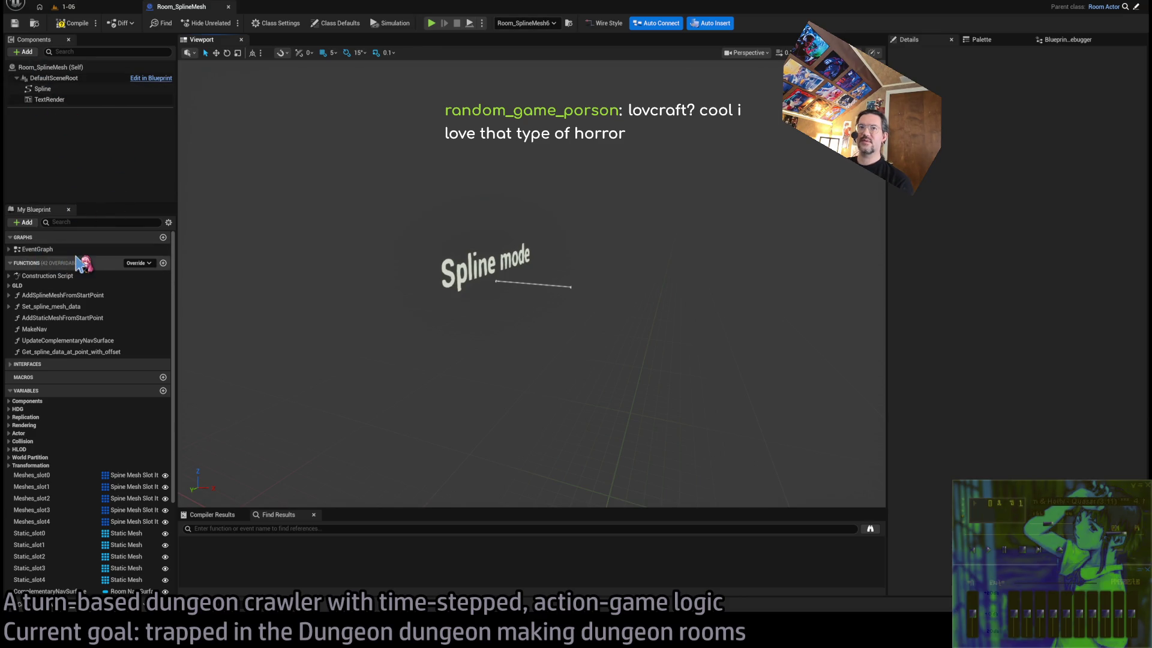
click(71, 251)
double_click(71, 249)
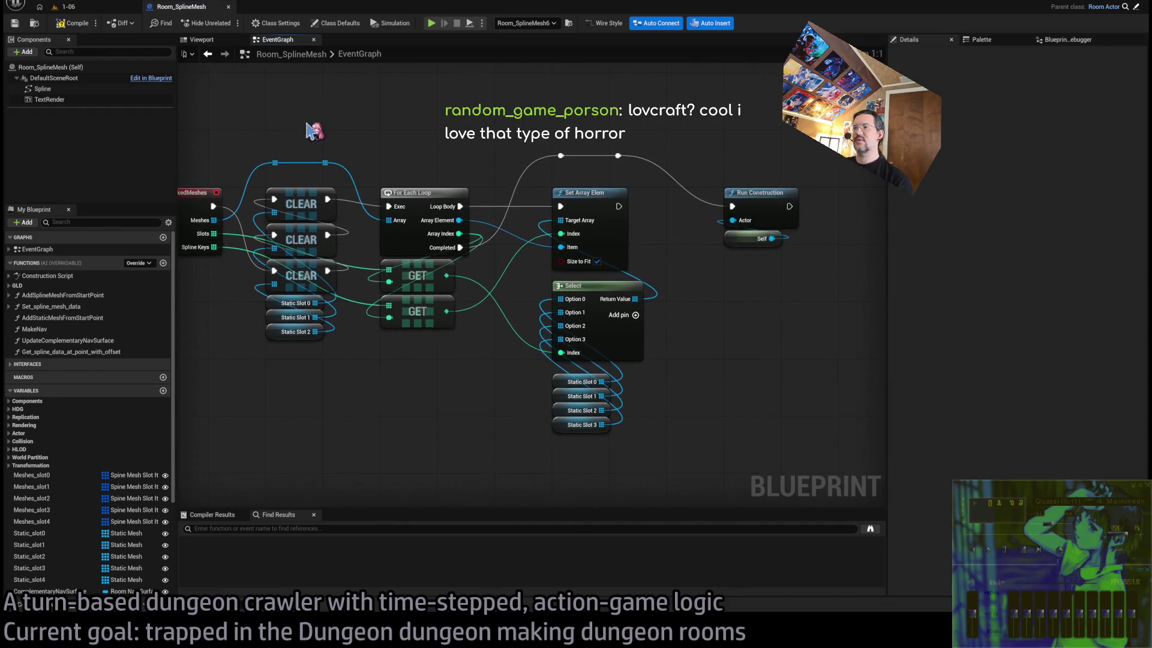
drag(348, 122, 373, 122)
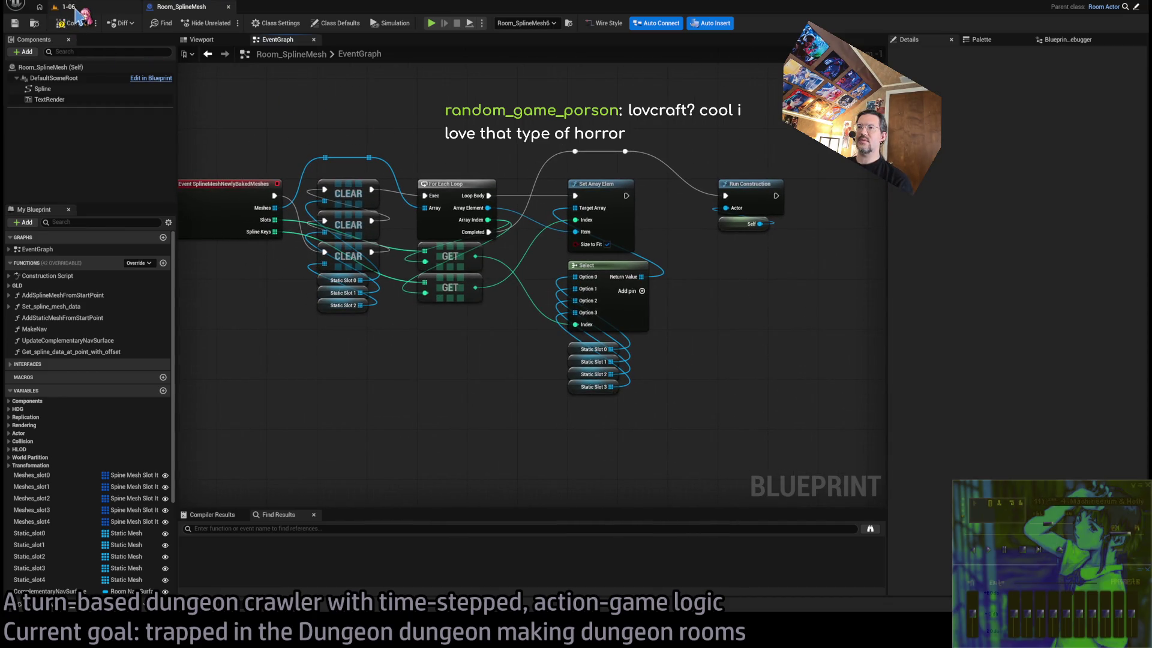
Inspect the curved railing and its mesh slots in the 1-06 level, then return to the Room_SplineMesh EventGraph
click(72, 12)
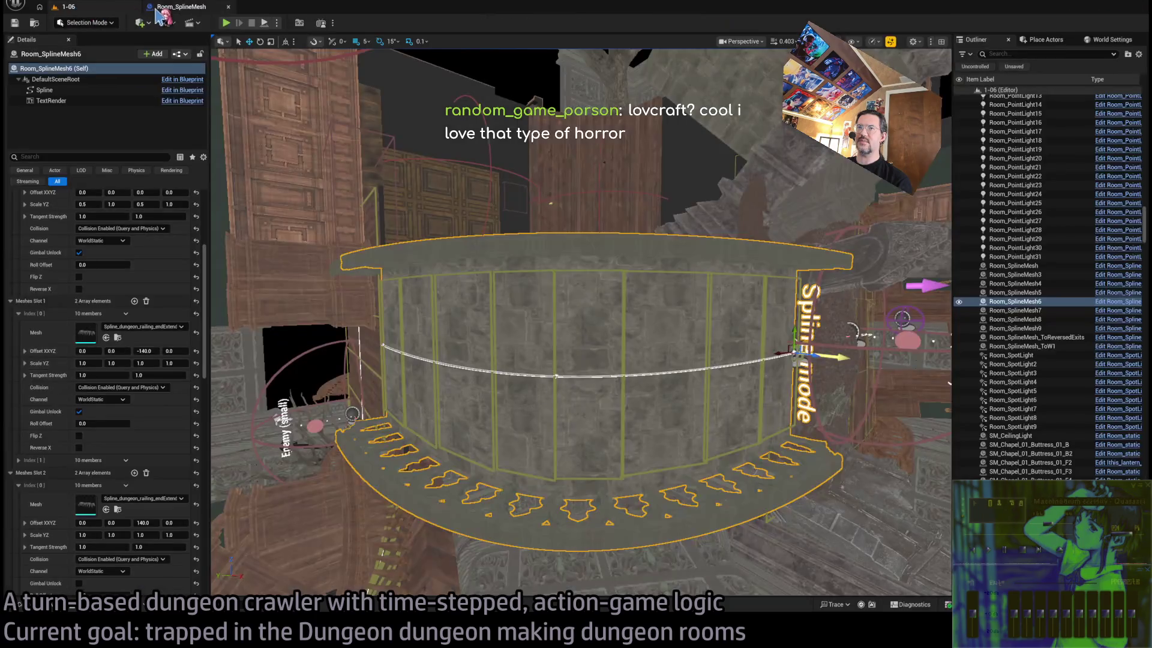
click(174, 7)
click(103, 8)
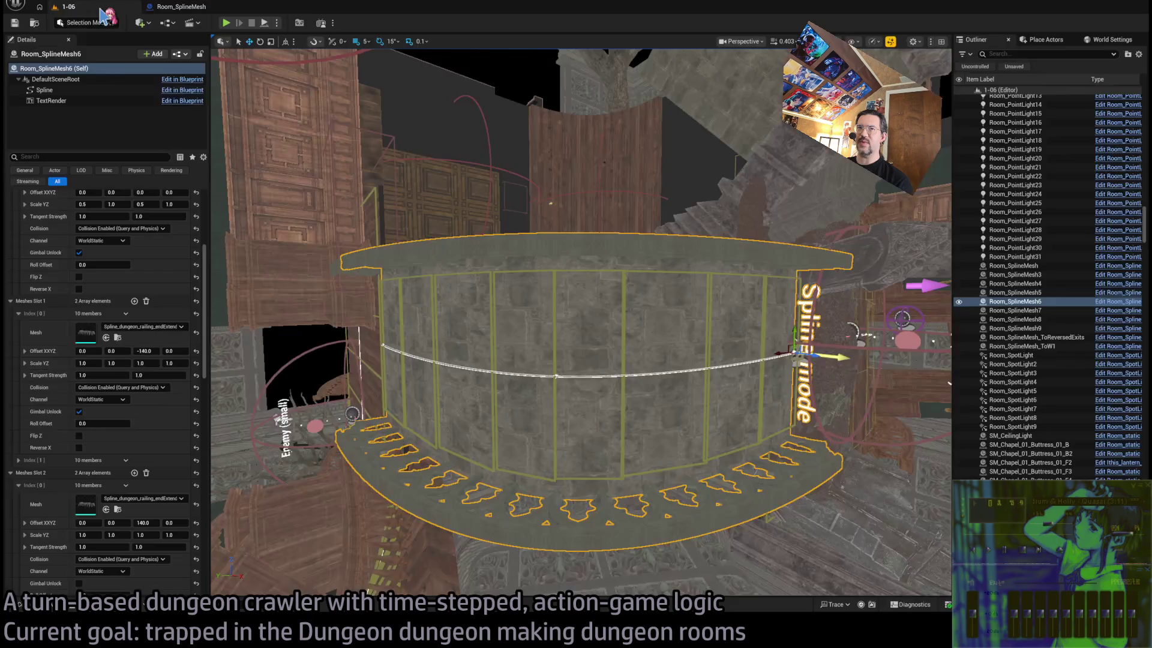
drag(481, 252, 482, 254)
scroll(155, 536, down, 10)
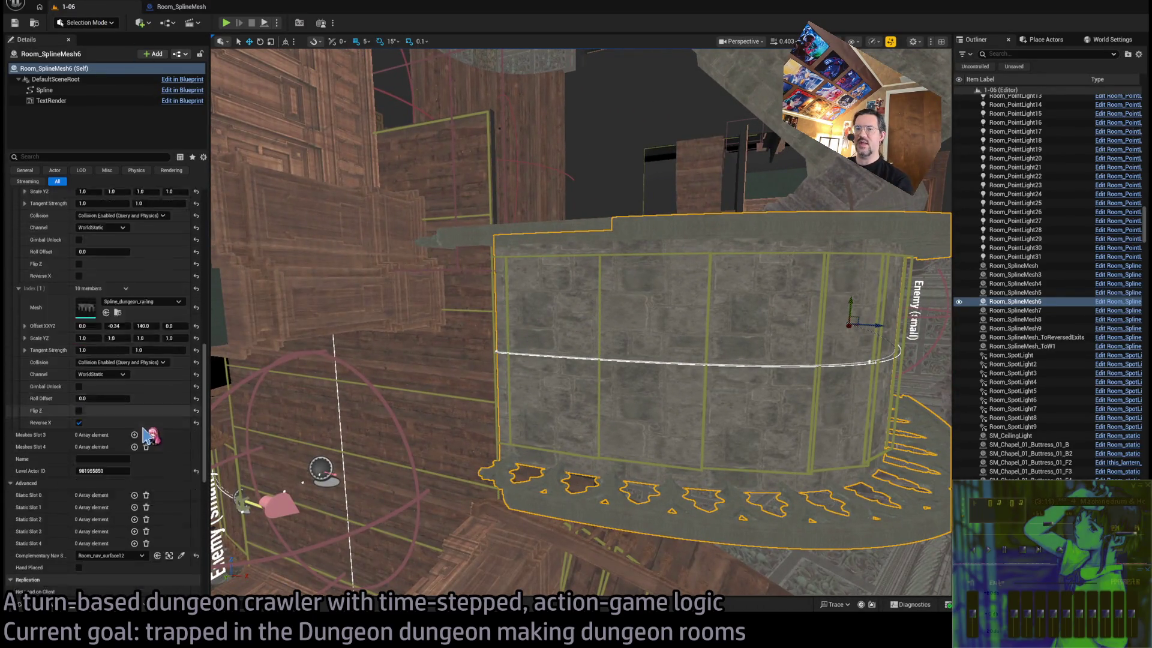
scroll(154, 535, down, 5)
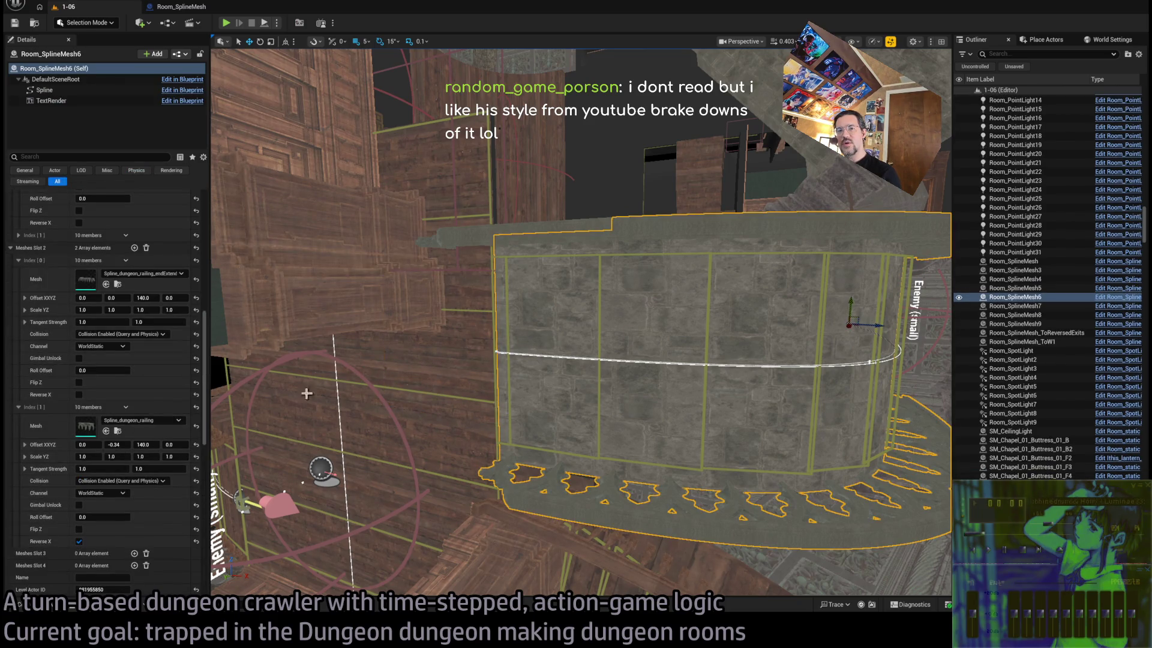
scroll(191, 443, down, 5)
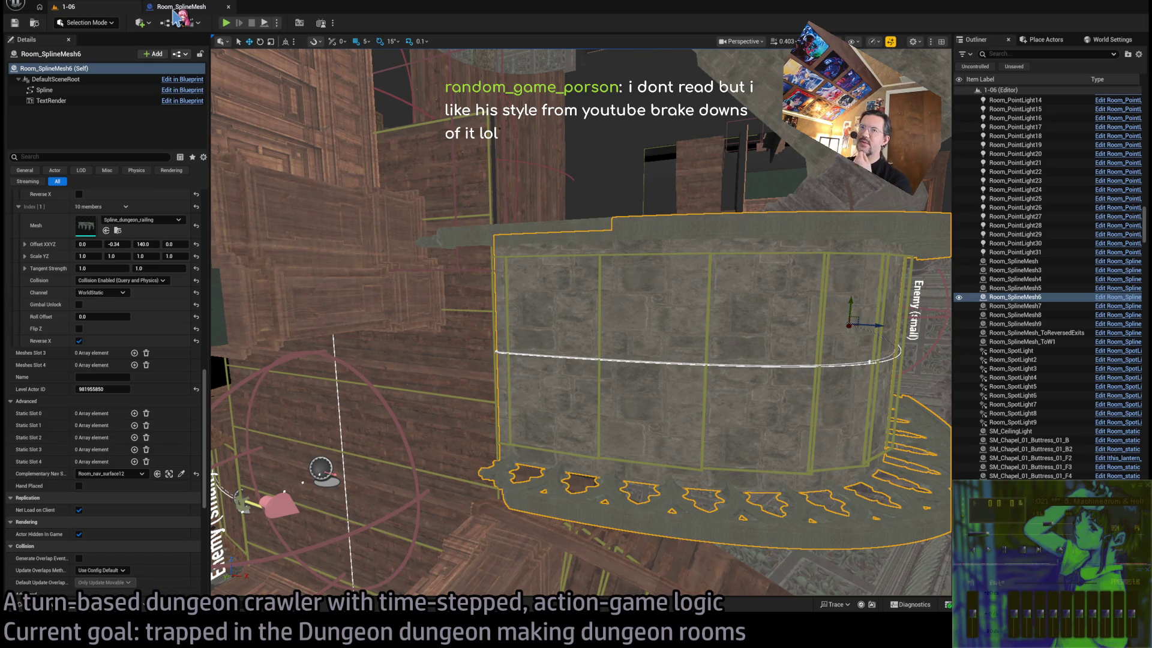
click(174, 11)
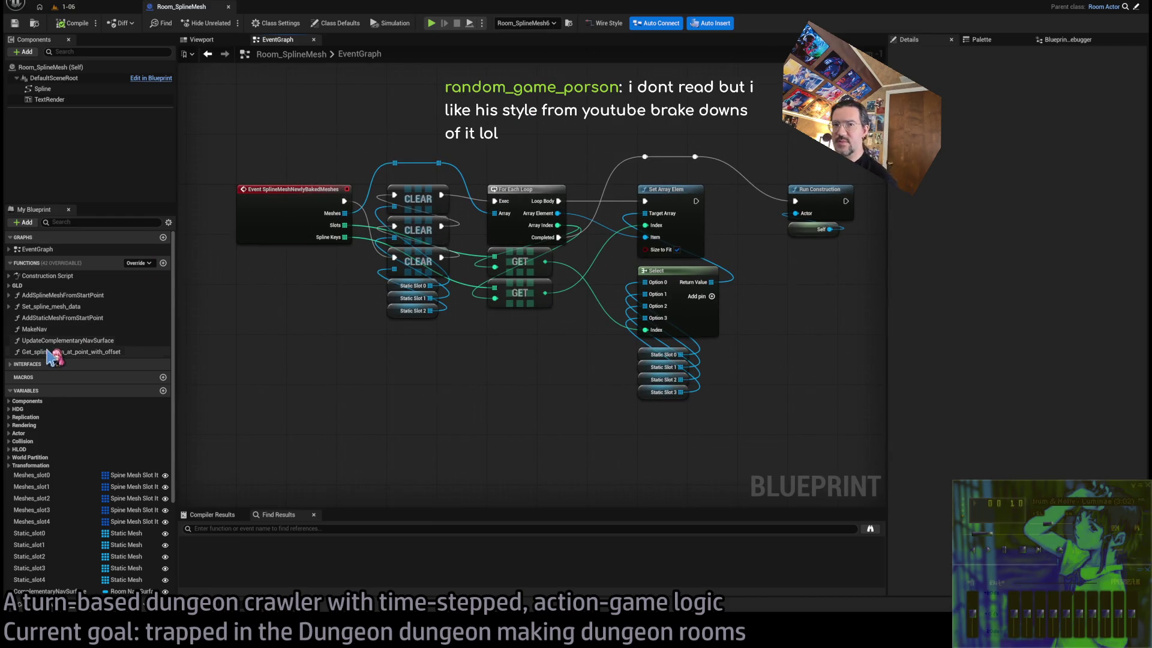
Add a Static Slot 4 getter to the EventGraph from the blueprint's variable list
click(10, 364)
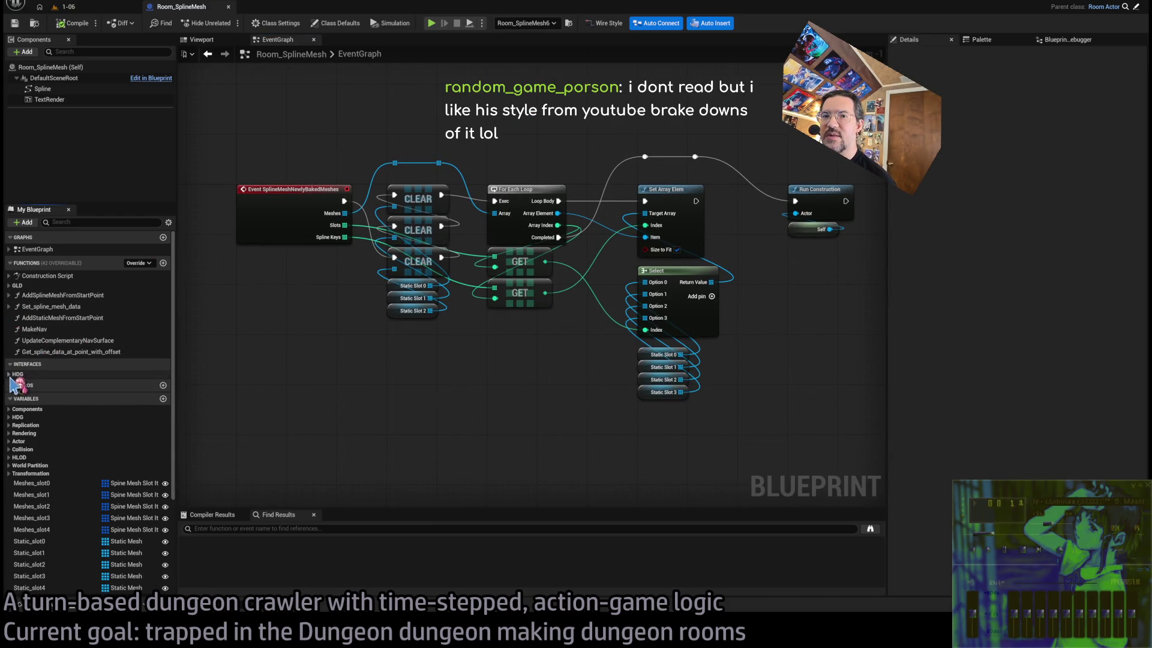
click(10, 375)
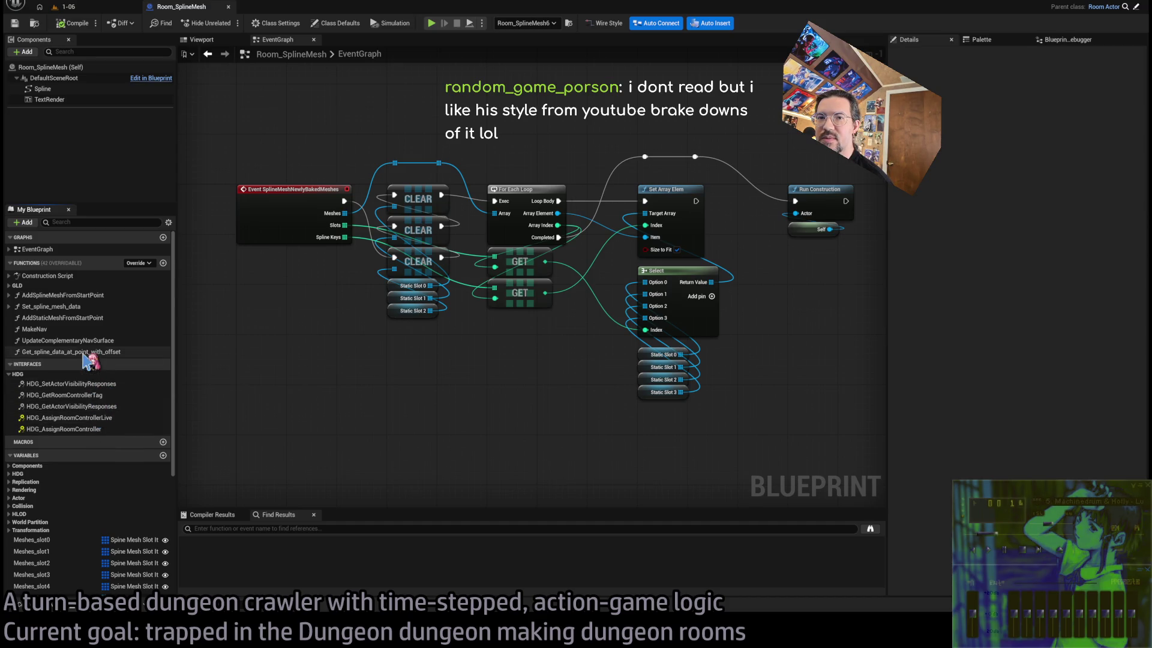
scroll(427, 260, down, 5)
scroll(402, 234, up, 5)
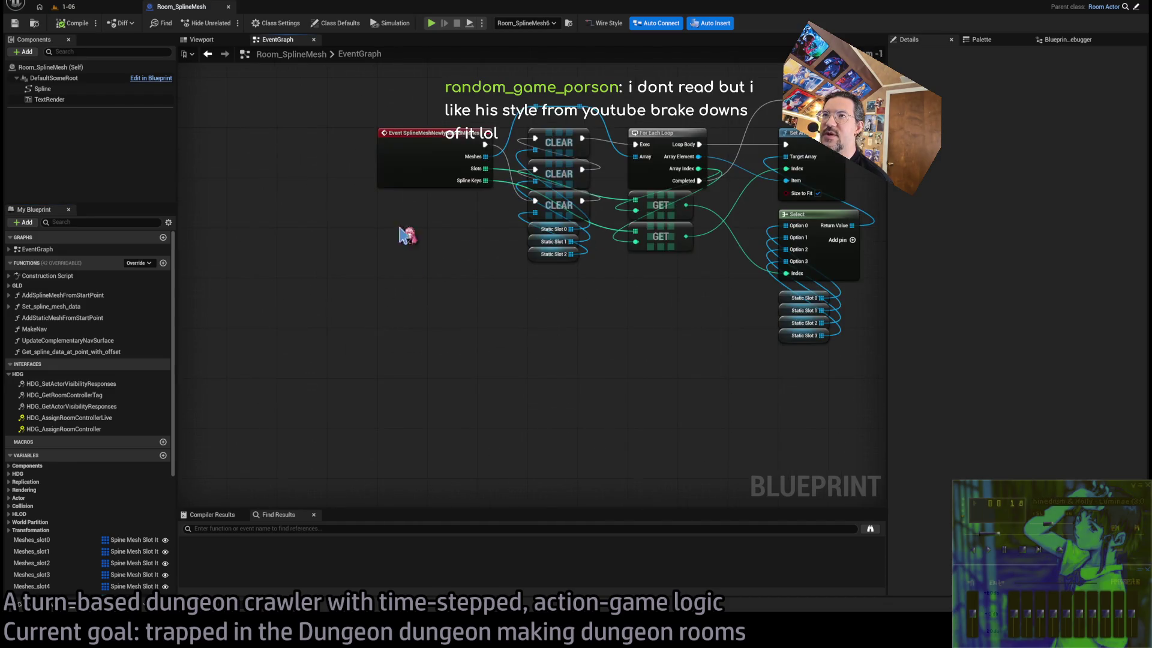
scroll(412, 281, up, 3)
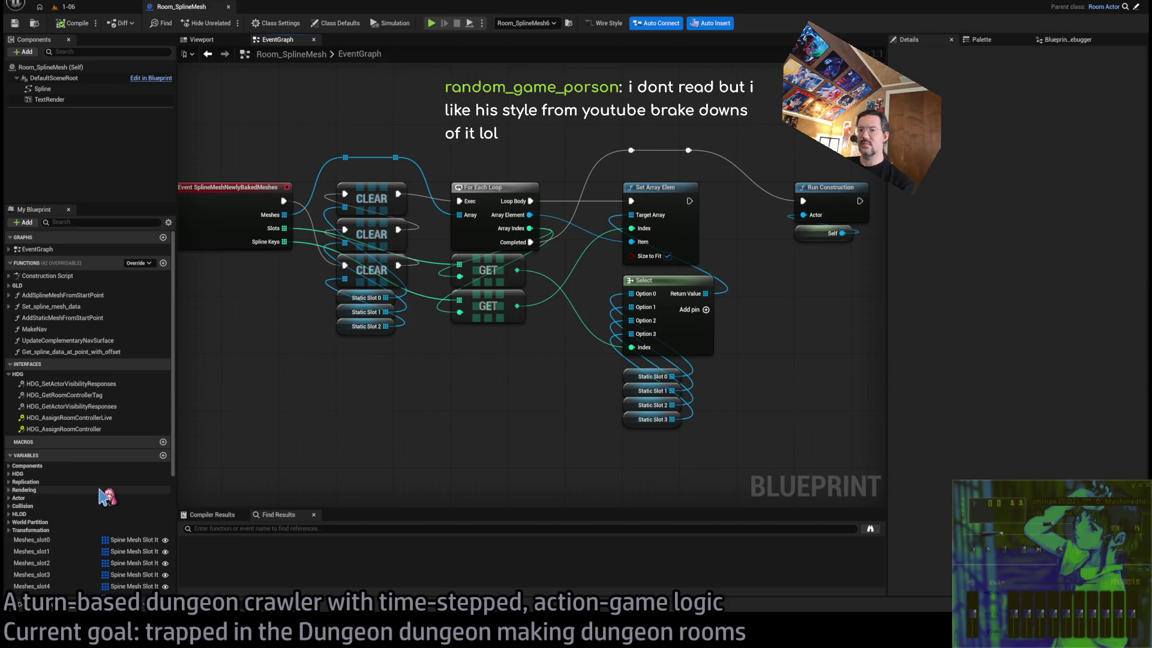
scroll(107, 497, down, 5)
mouse_move(39, 510)
mouse_down()
mouse_move(347, 406)
mouse_move(365, 432)
mouse_move(358, 414)
mouse_up()
Duplicate a CLEAR node, chain it into the execution flow and feed it Static Slot 4
drag(367, 330, 367, 366)
click(366, 276)
key(ctrl+c)
key(ctrl+v)
drag(375, 306, 368, 306)
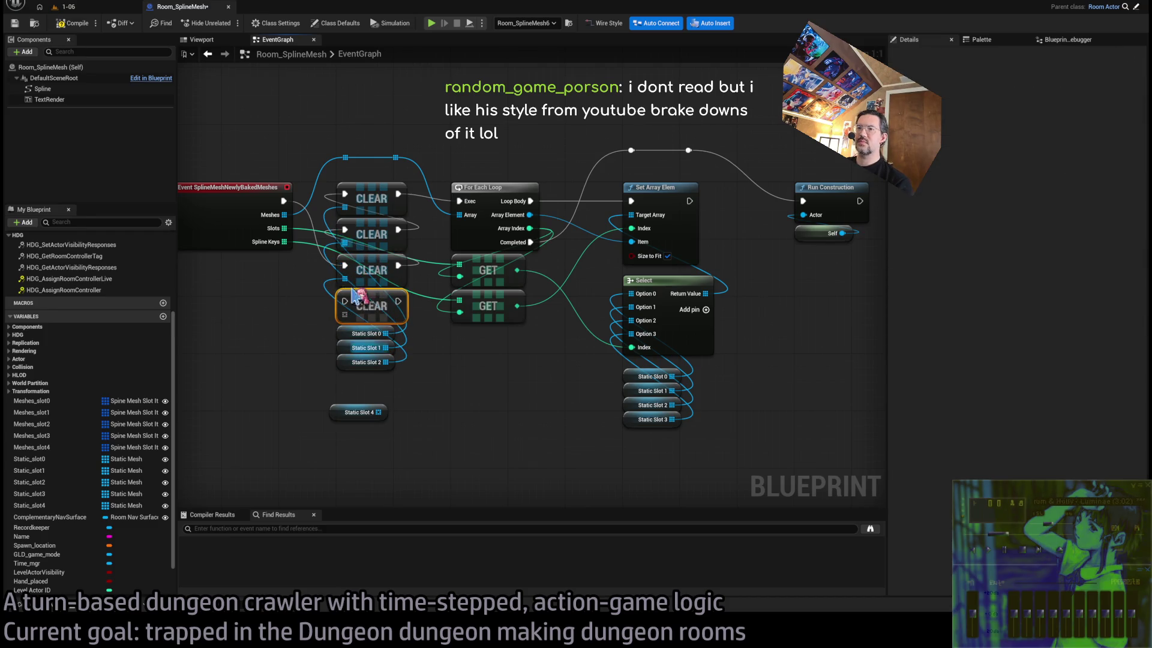
mouse_move(284, 201)
mouse_down()
mouse_move(342, 257)
mouse_move(345, 307)
mouse_up()
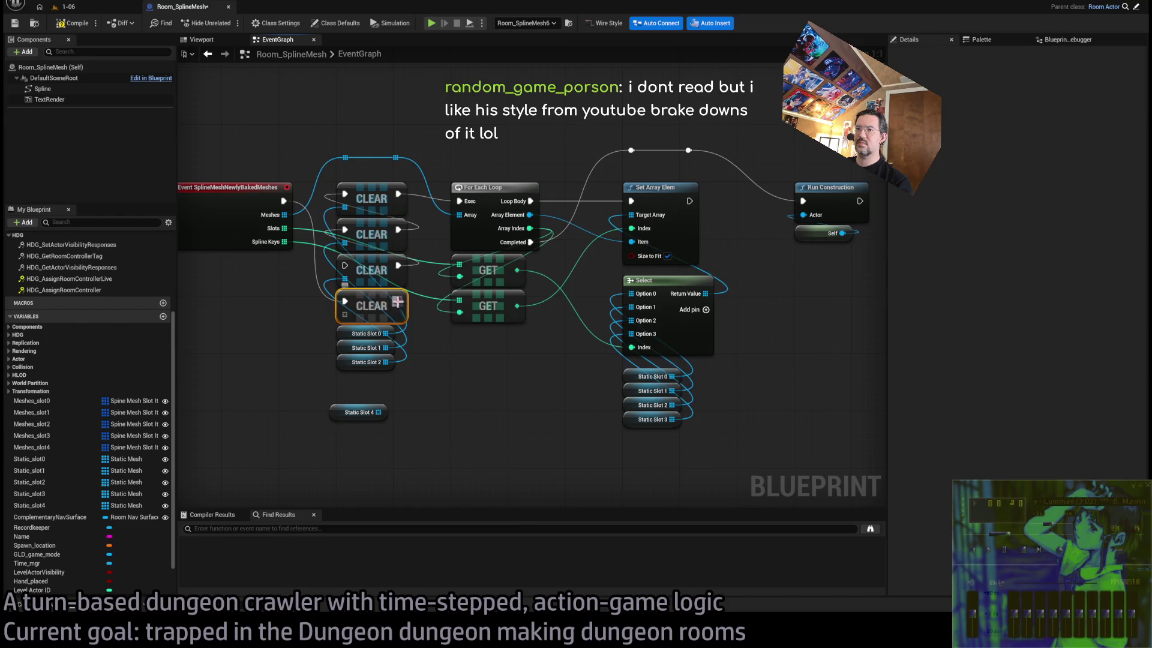
drag(377, 412, 347, 324)
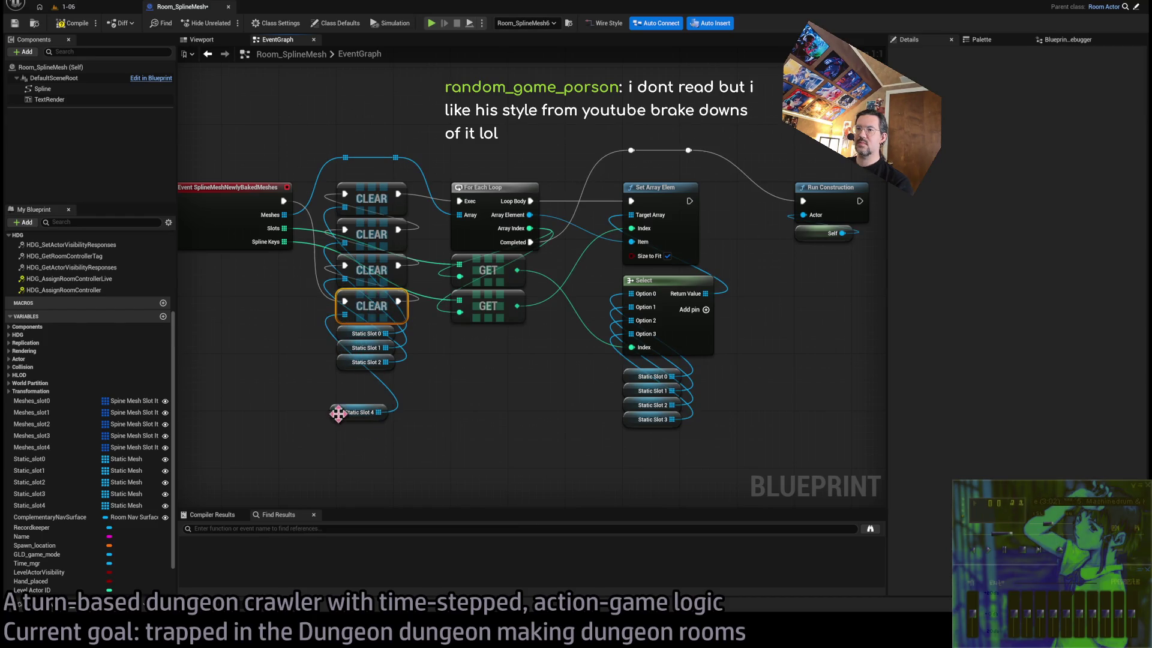
mouse_move(335, 411)
mouse_down()
mouse_move(345, 376)
mouse_move(265, 340)
mouse_up()
click(383, 419)
Add an Option 4 input to the Select node using a second Static Slot 4 getter
click(264, 340)
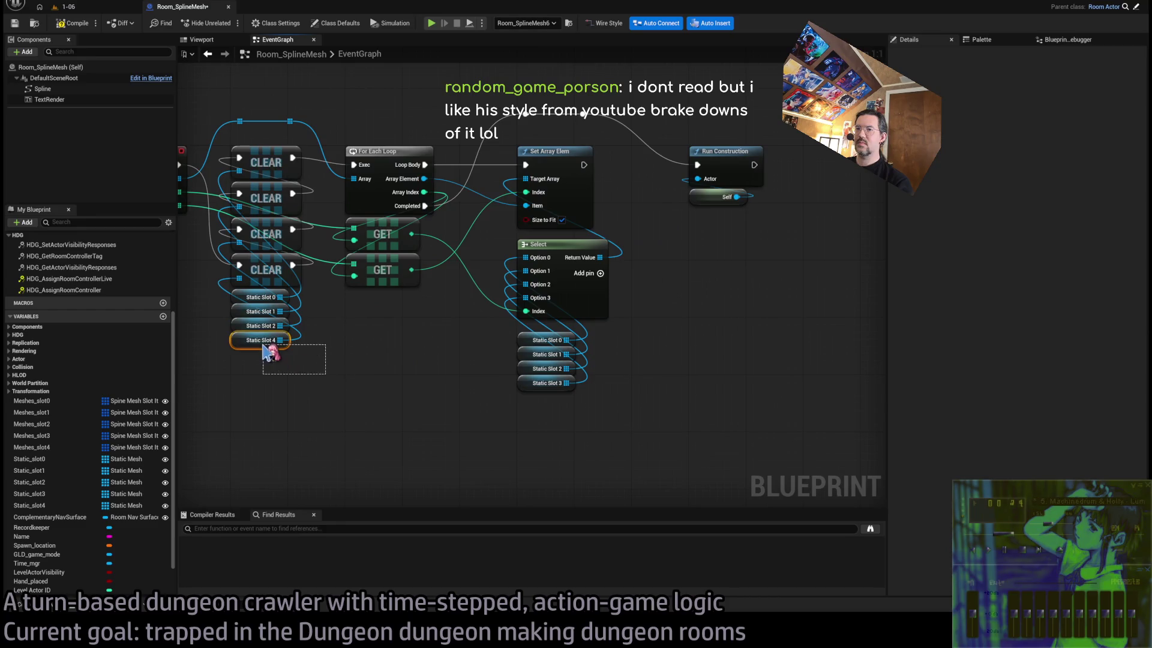
key(ctrl+c)
key(ctrl+v)
click(599, 272)
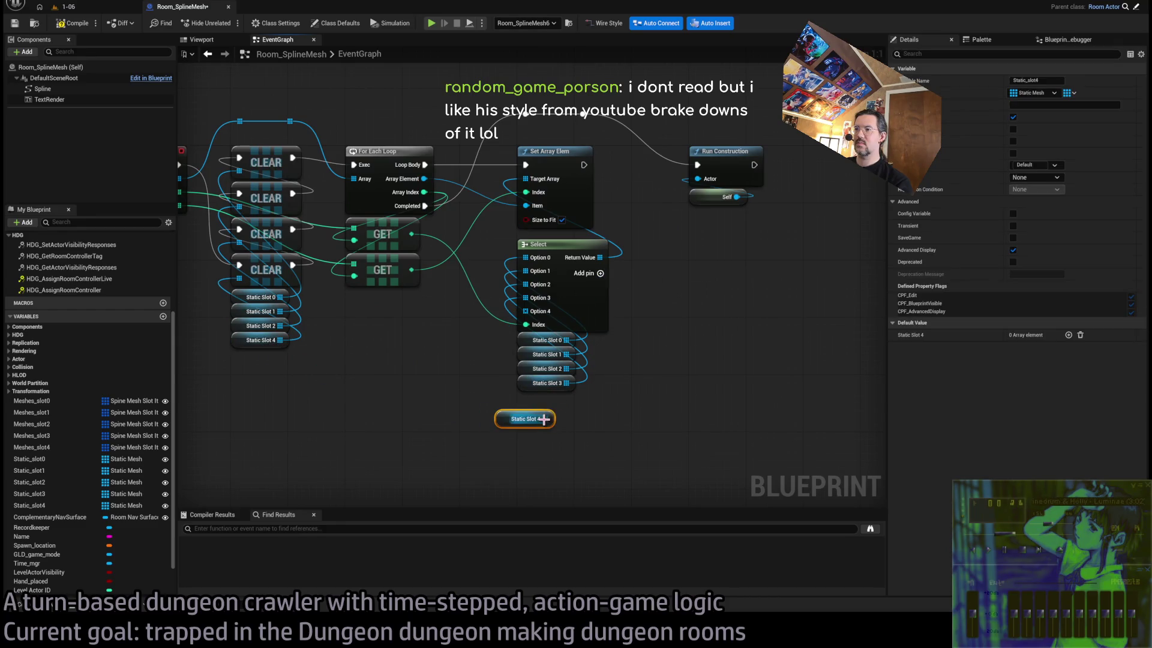
drag(511, 421, 525, 401)
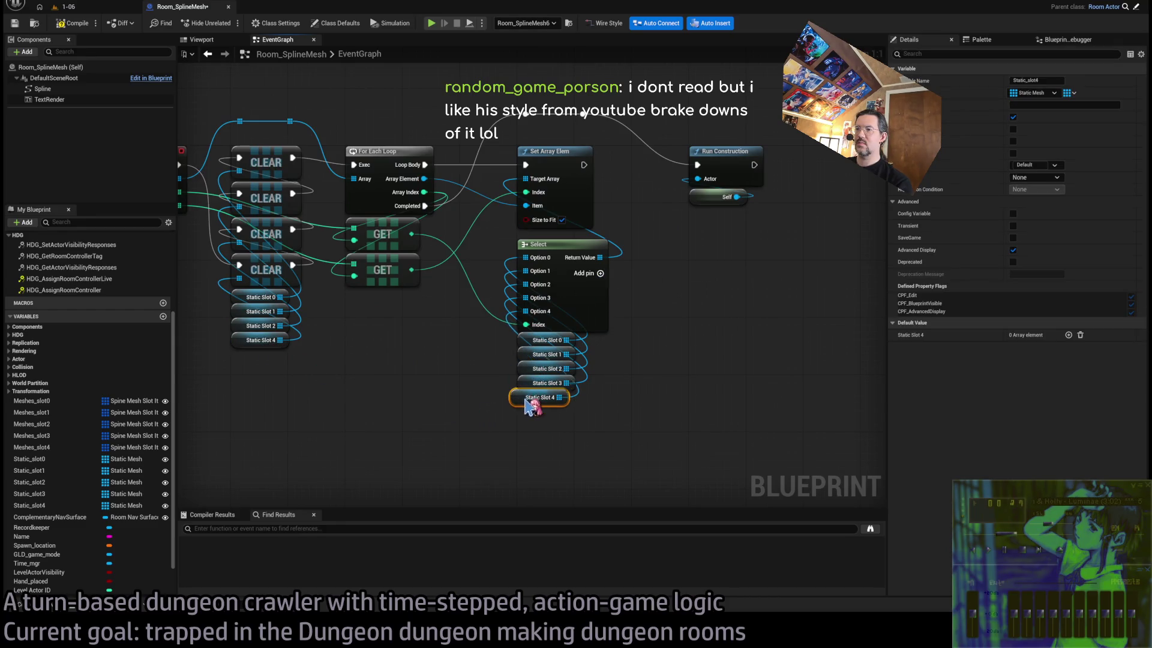
click(470, 434)
Pan around the graph to review the new Slot 4 wiring, then switch to Rider
drag(441, 405, 512, 421)
drag(247, 217, 318, 251)
mouse_move(310, 164)
mouse_down()
mouse_move(360, 264)
mouse_move(354, 316)
mouse_up()
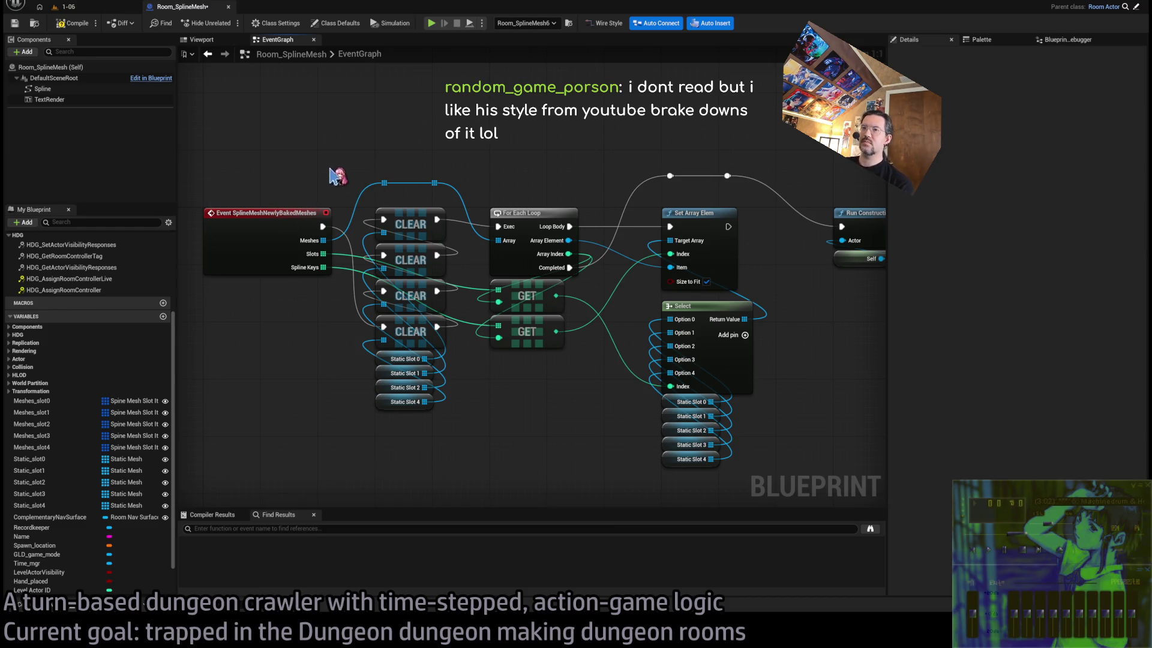
drag(427, 147, 324, 152)
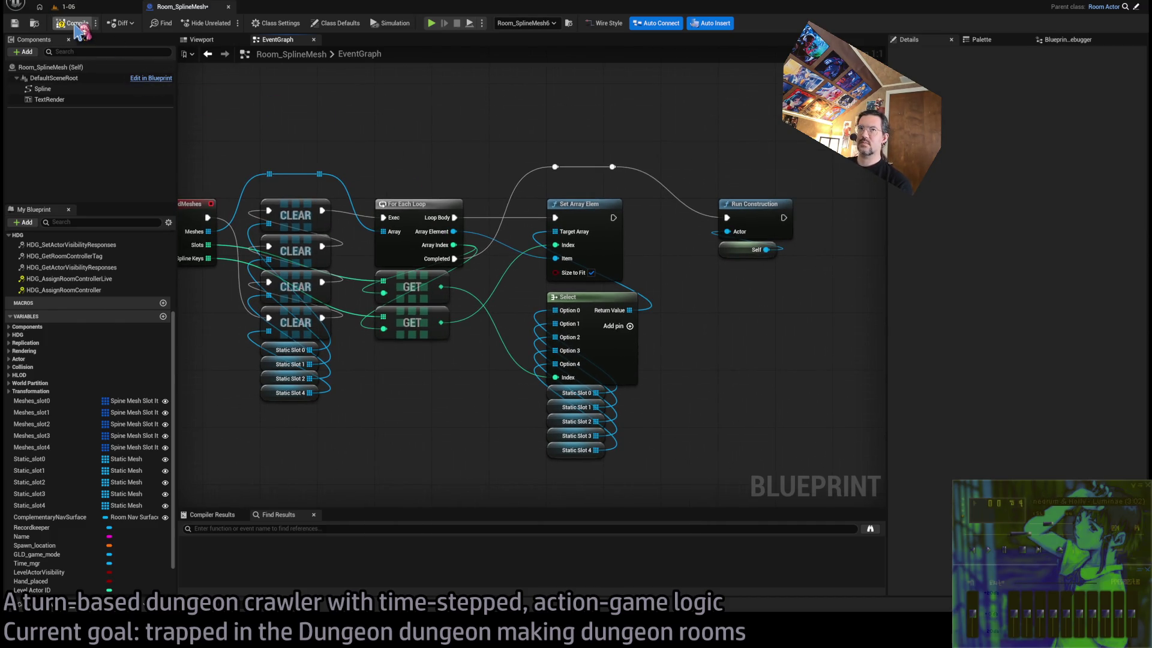
click(107, 11)
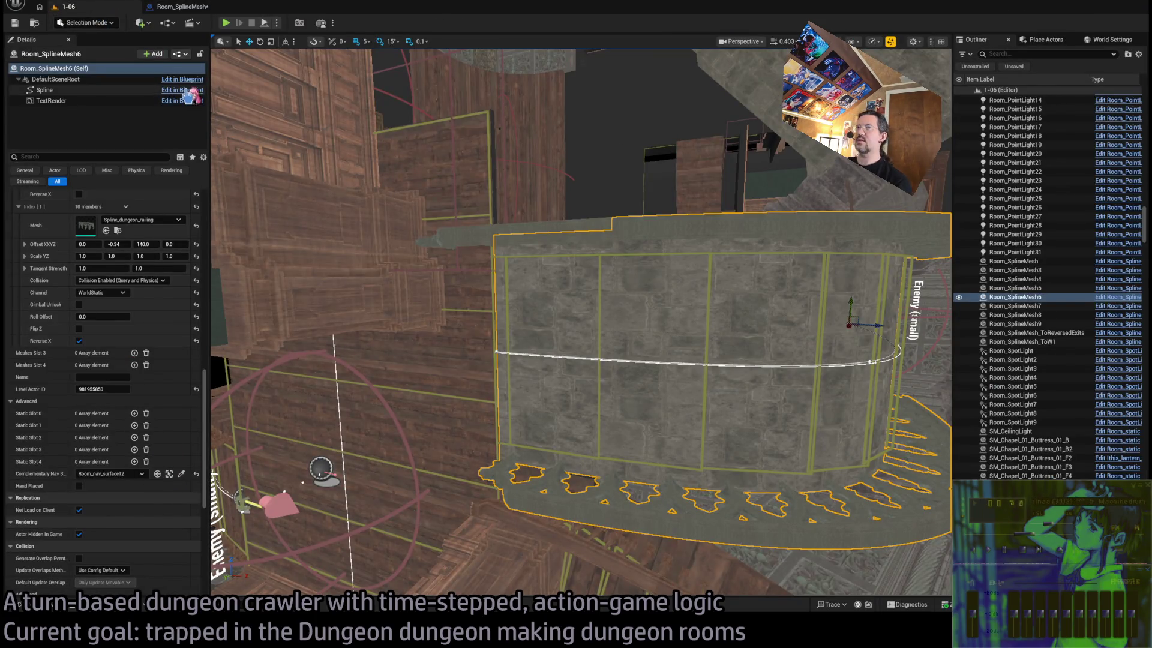
click(185, 8)
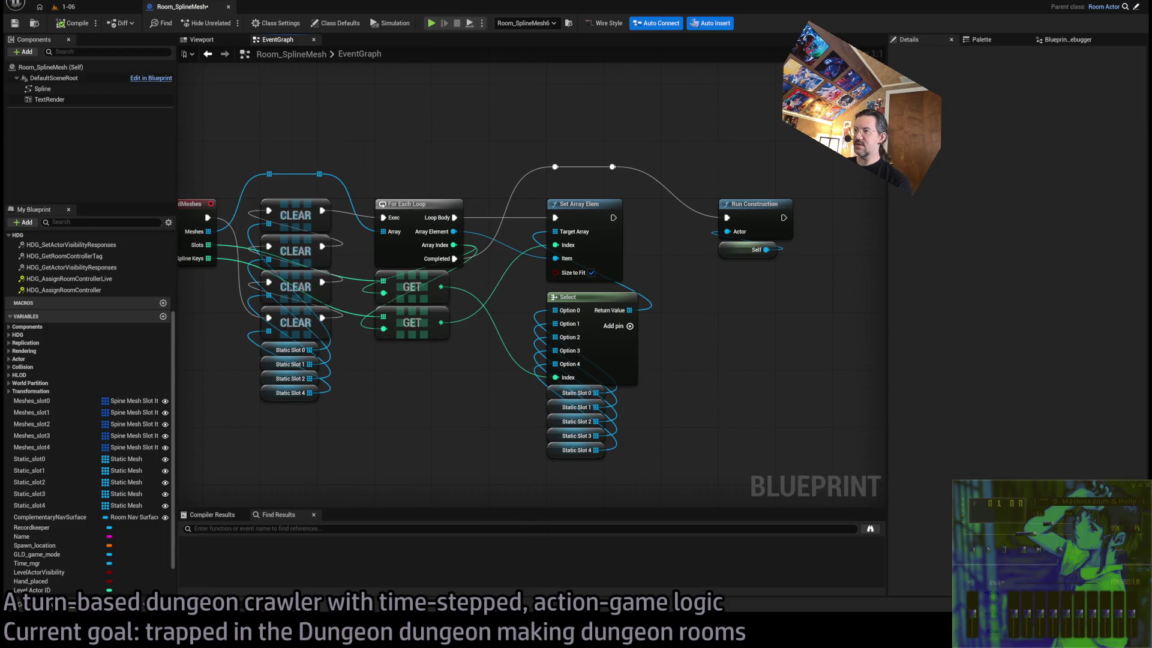
key(alt+Tab)
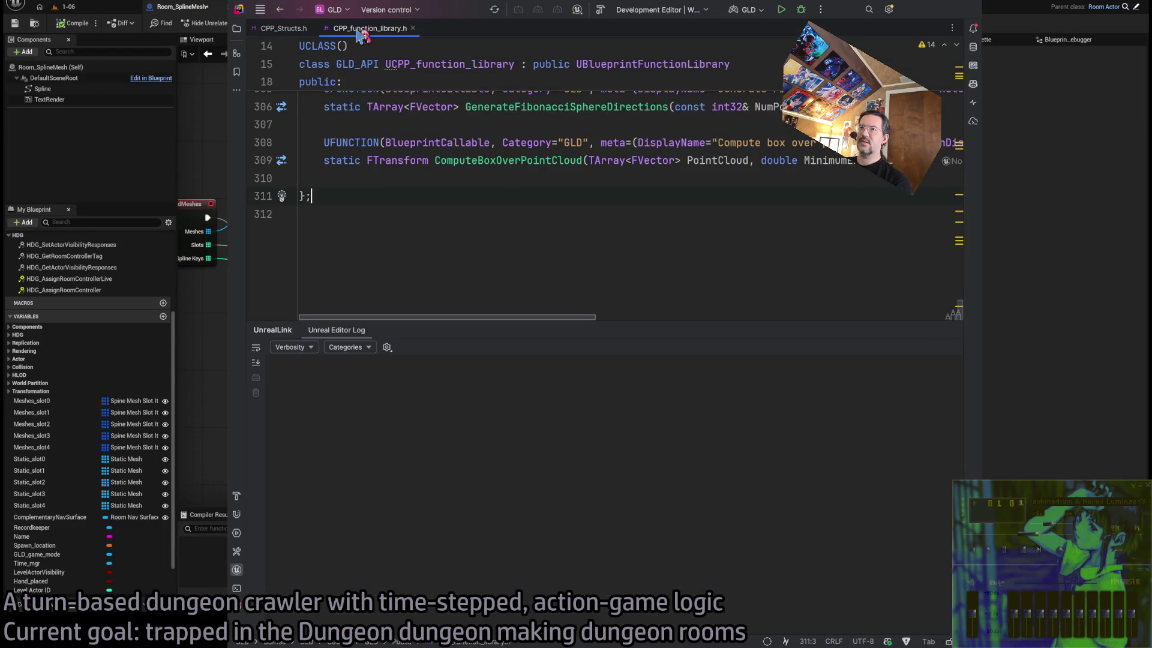
Open GLDTools.h from Games > Plugins > GLDTools > Source > Public and hide the project tree
click(237, 28)
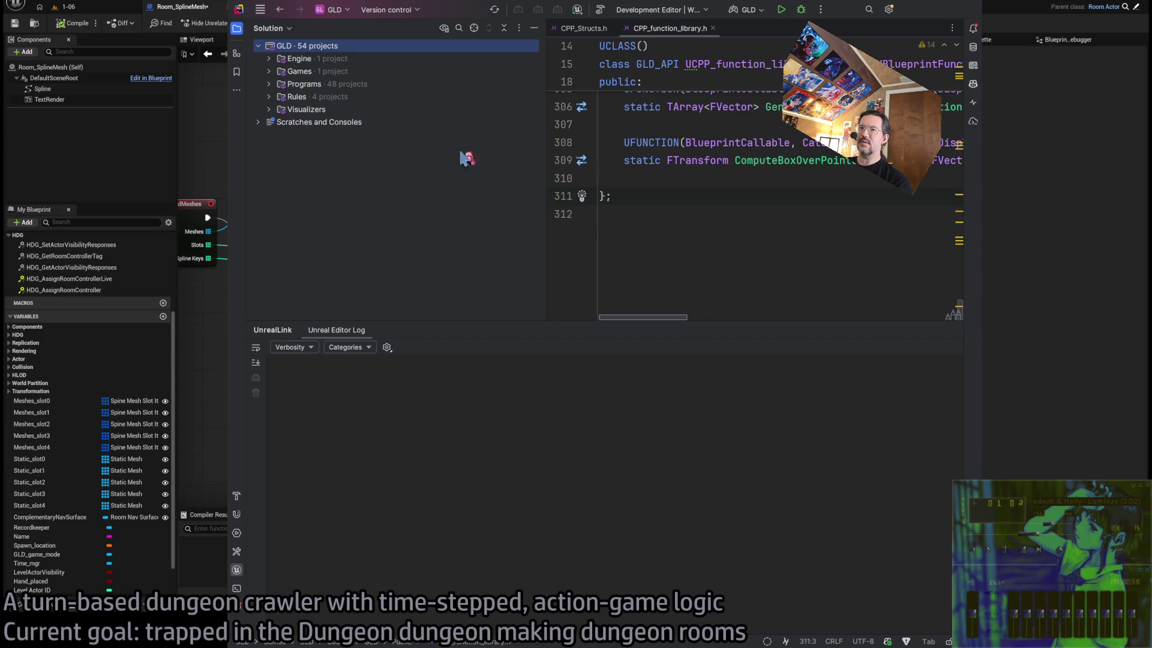
click(269, 71)
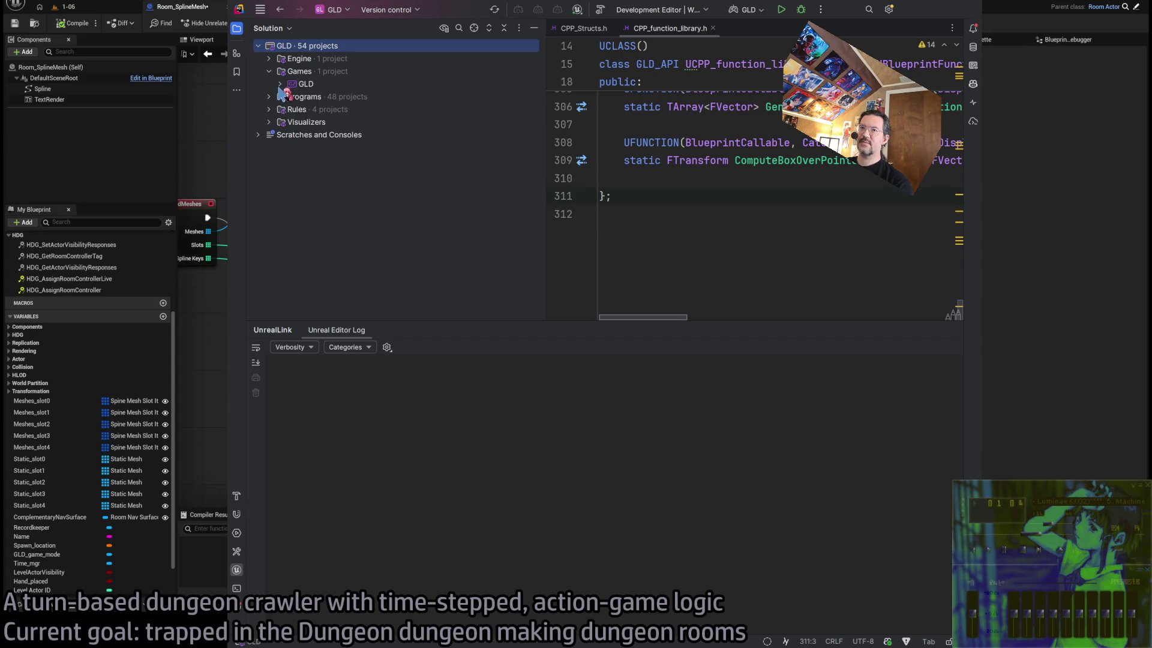
click(291, 123)
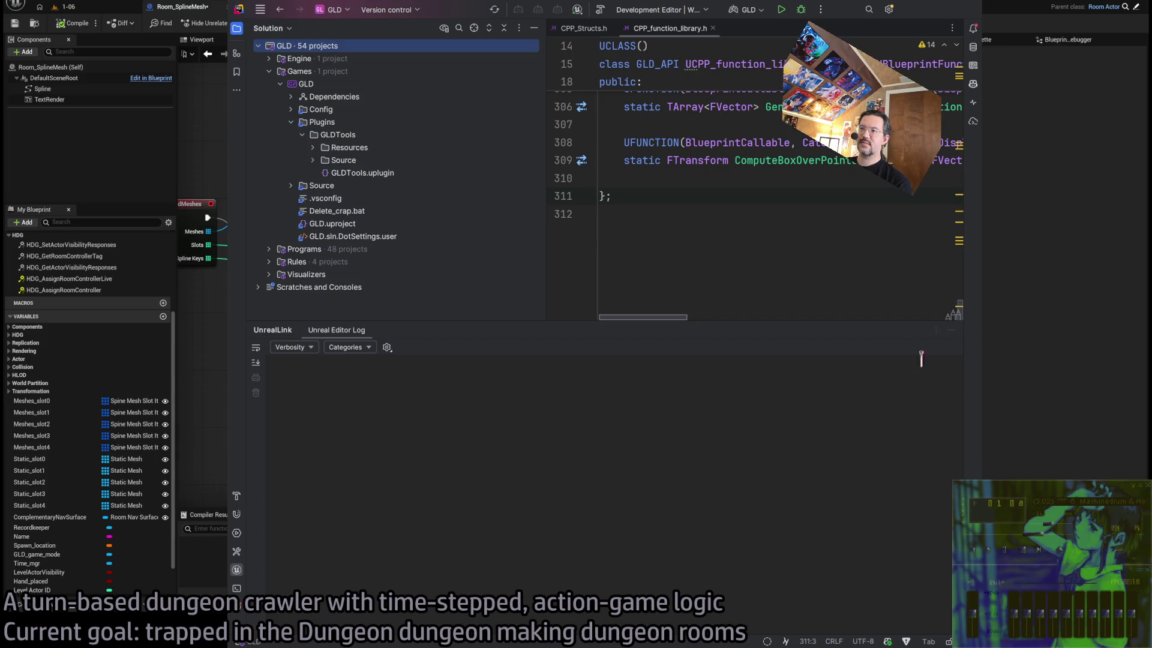
click(951, 331)
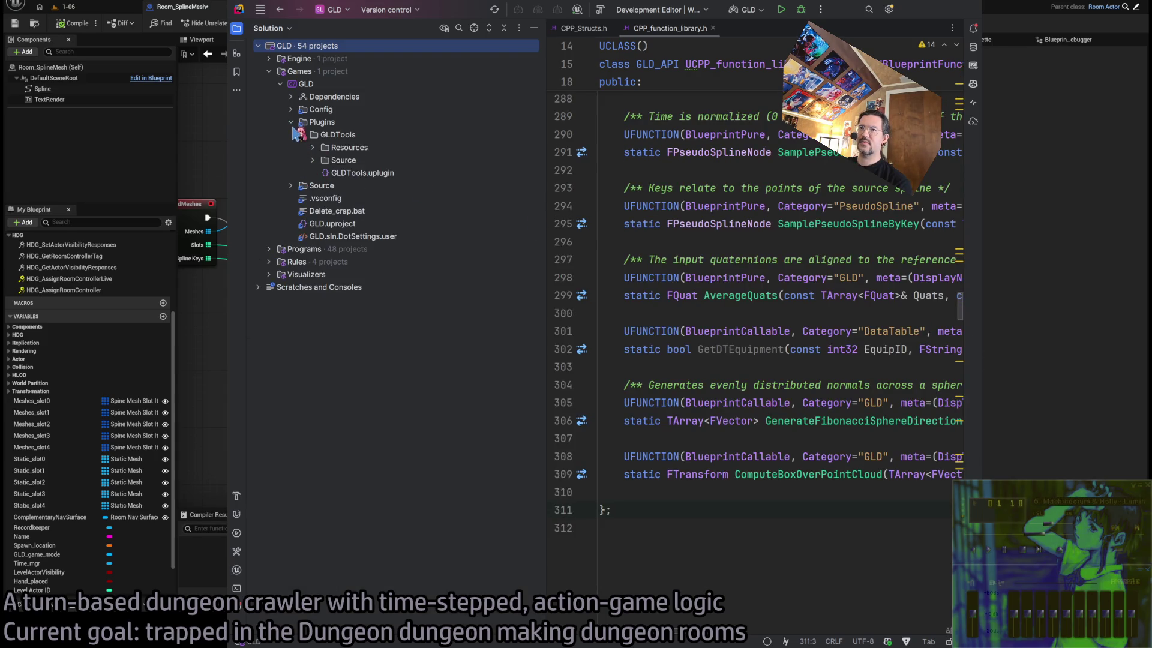
click(313, 160)
click(313, 147)
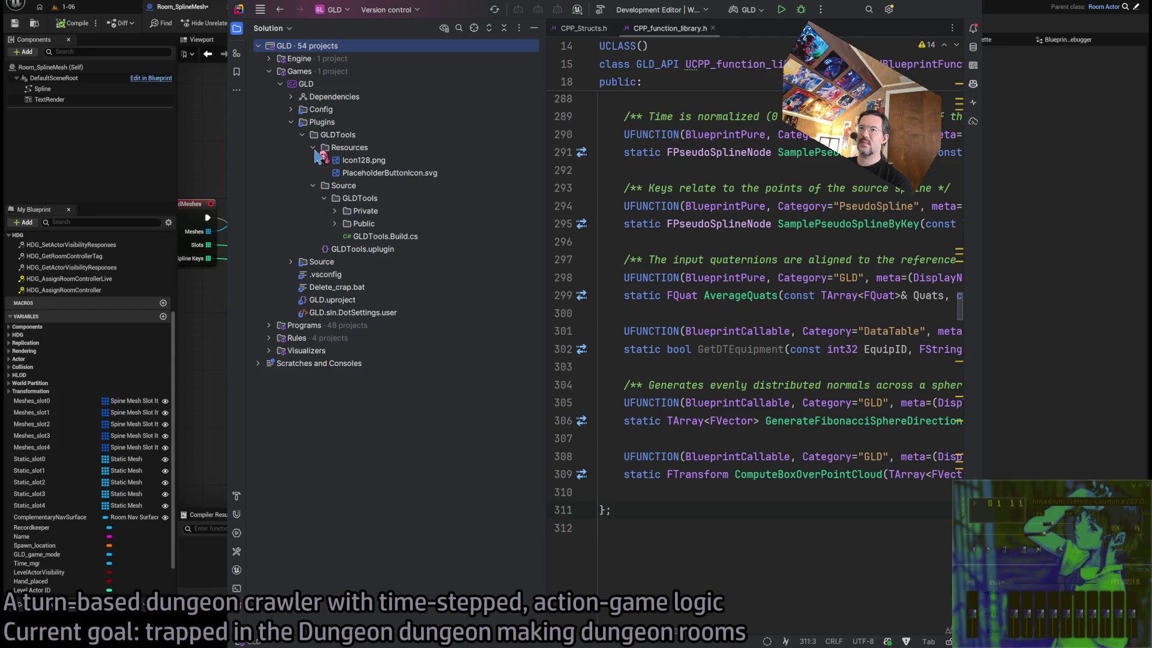
click(335, 223)
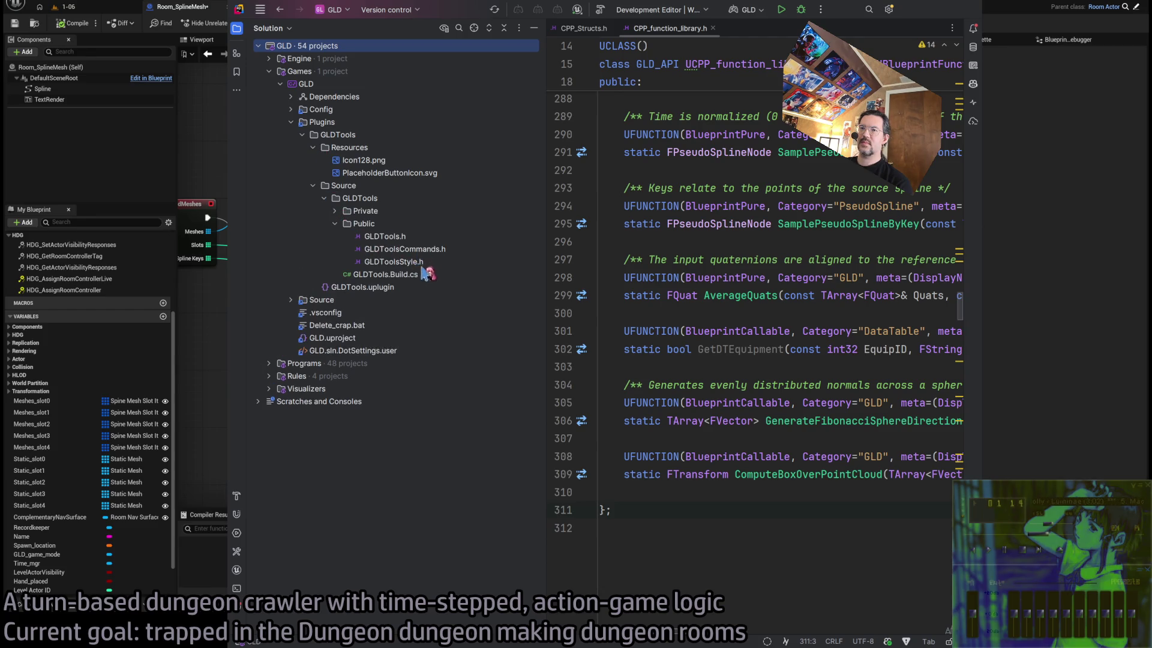
double_click(397, 239)
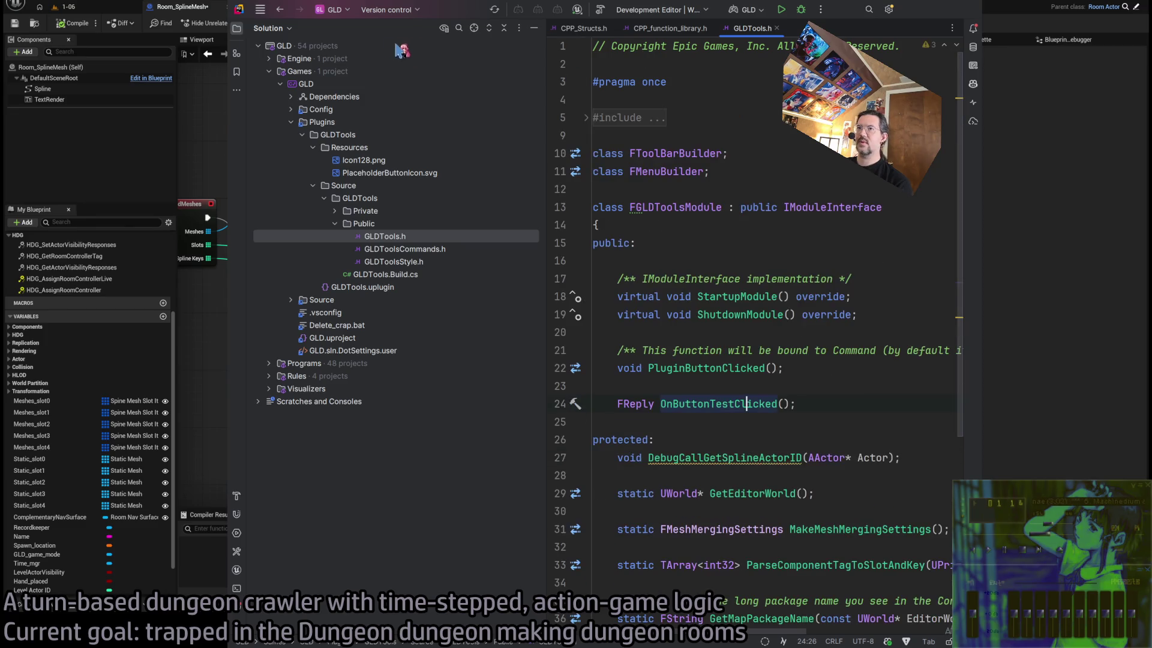
scroll(800, 300, down, 7)
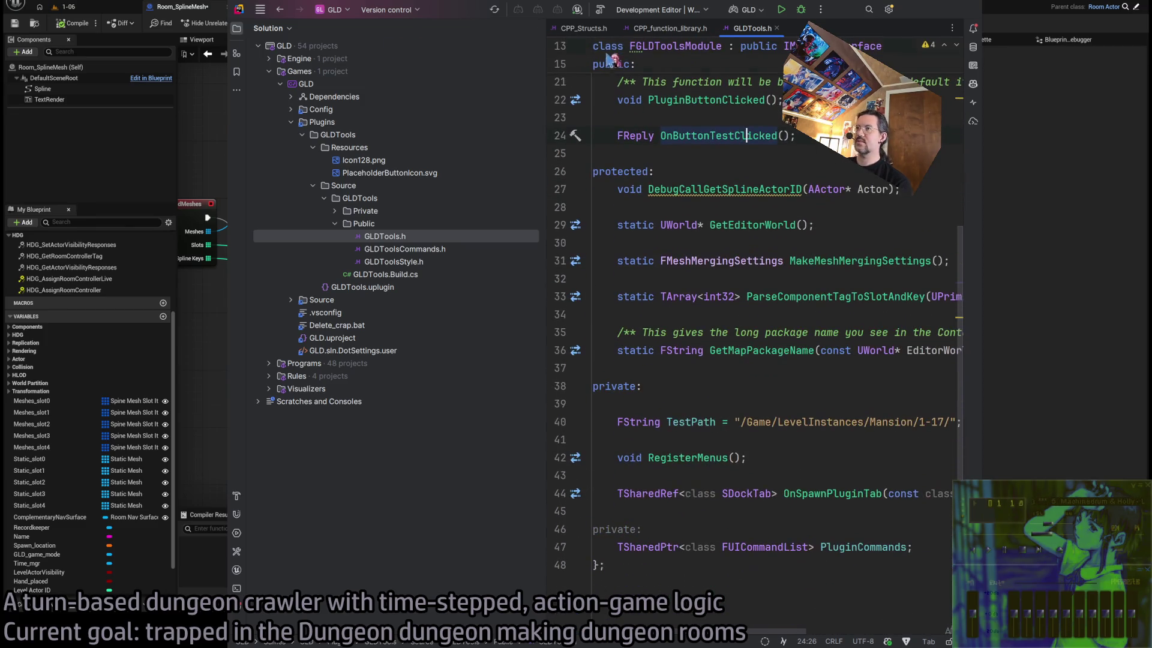
key(ctrl+shift+F12)
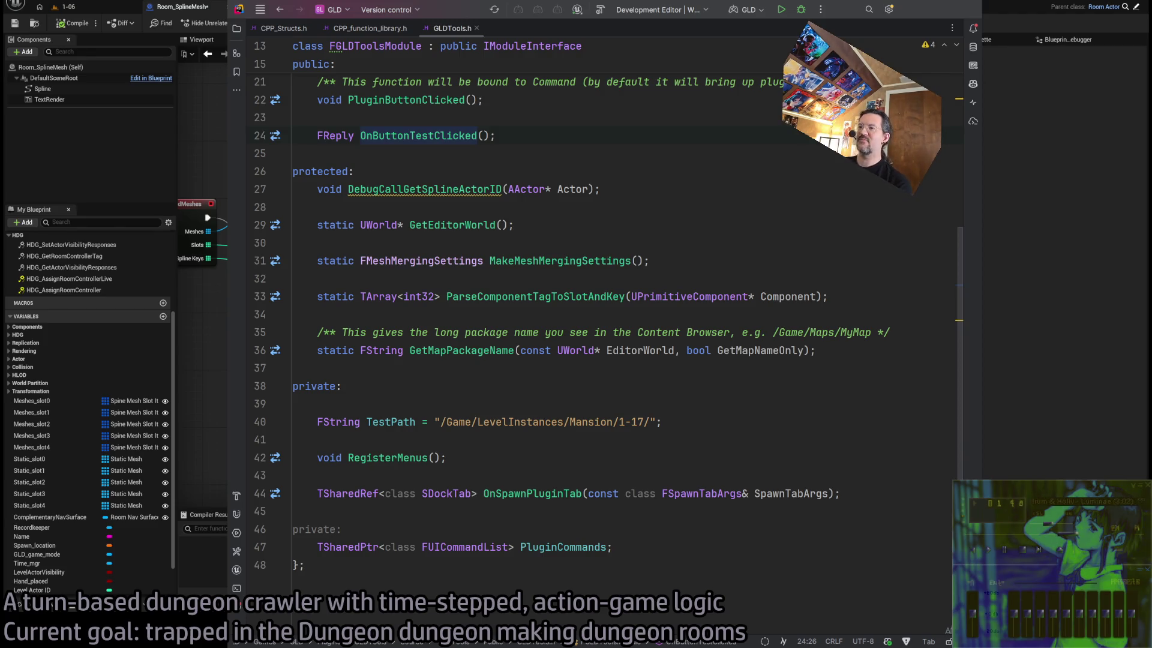
drag(751, 422, 751, 159)
mouse_move(312, 171)
mouse_down()
mouse_move(540, 270)
mouse_move(671, 368)
mouse_up()
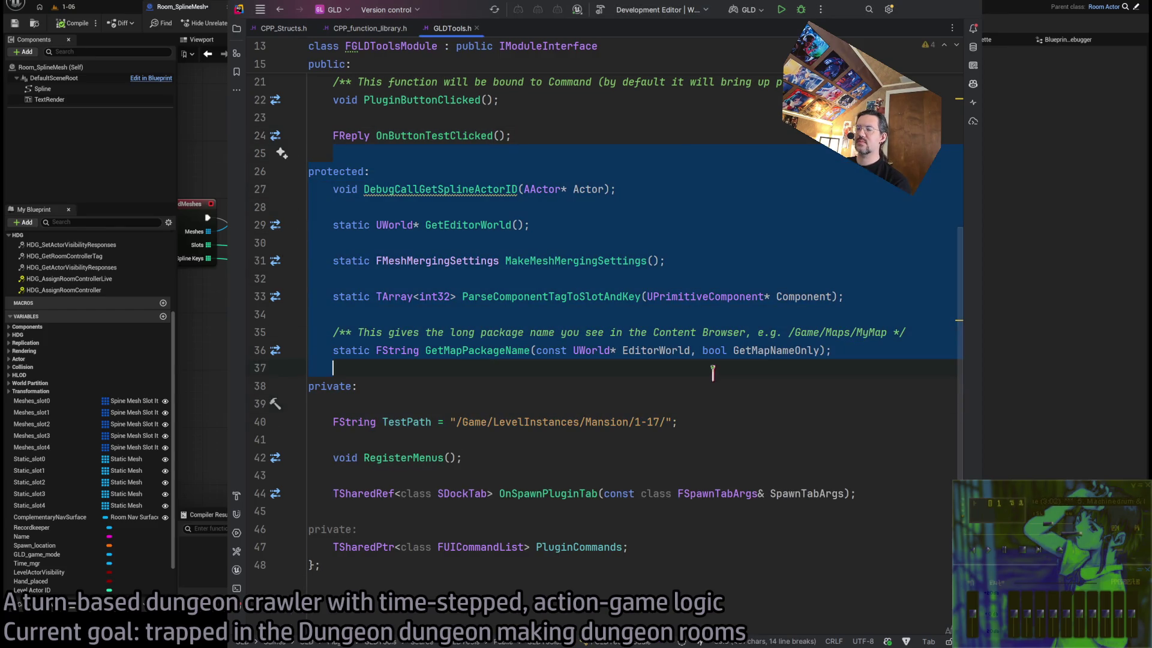
key(Escape)
mouse_move(315, 154)
mouse_down()
mouse_move(555, 399)
mouse_move(552, 385)
mouse_move(572, 389)
mouse_move(565, 364)
mouse_move(509, 384)
mouse_move(509, 367)
mouse_move(312, 228)
mouse_move(309, 174)
mouse_up()
scroll(551, 305, up, 1)
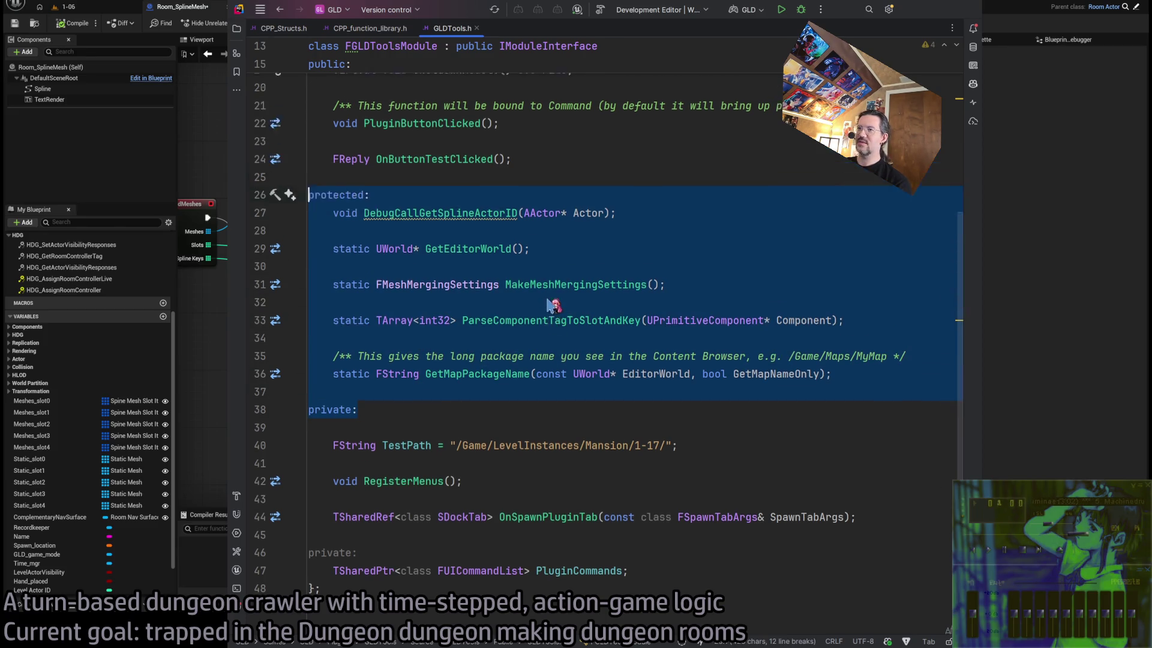
scroll(552, 305, up, 2)
click(552, 305)
scroll(660, 315, up, 2)
scroll(698, 322, down, 5)
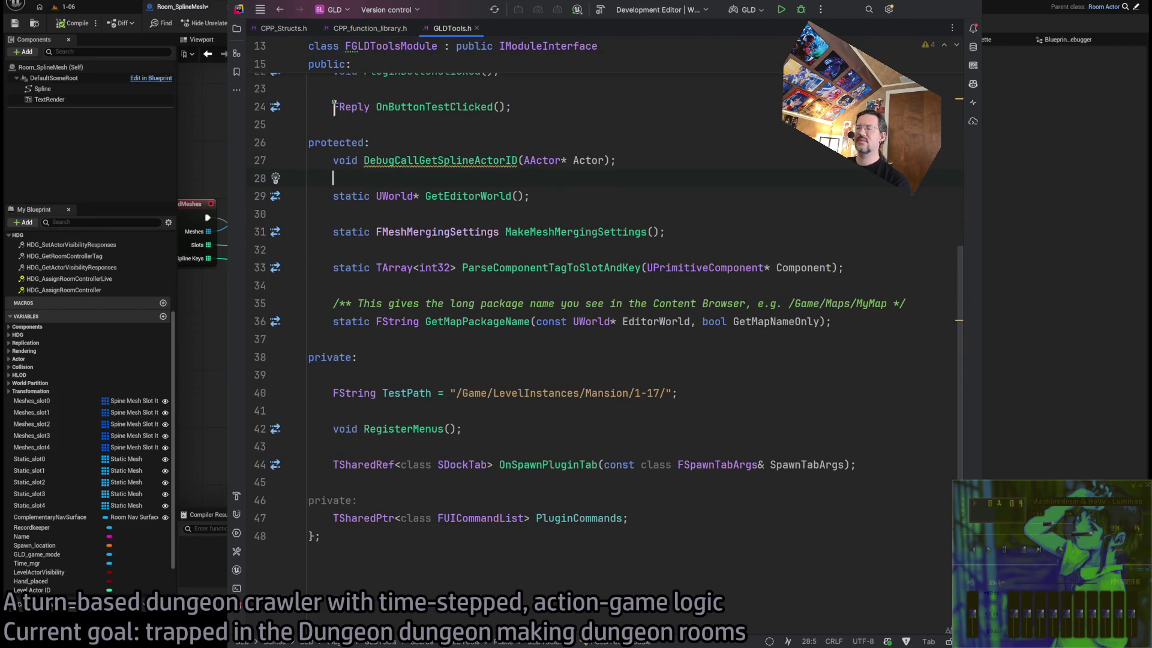
drag(484, 354, 279, 144)
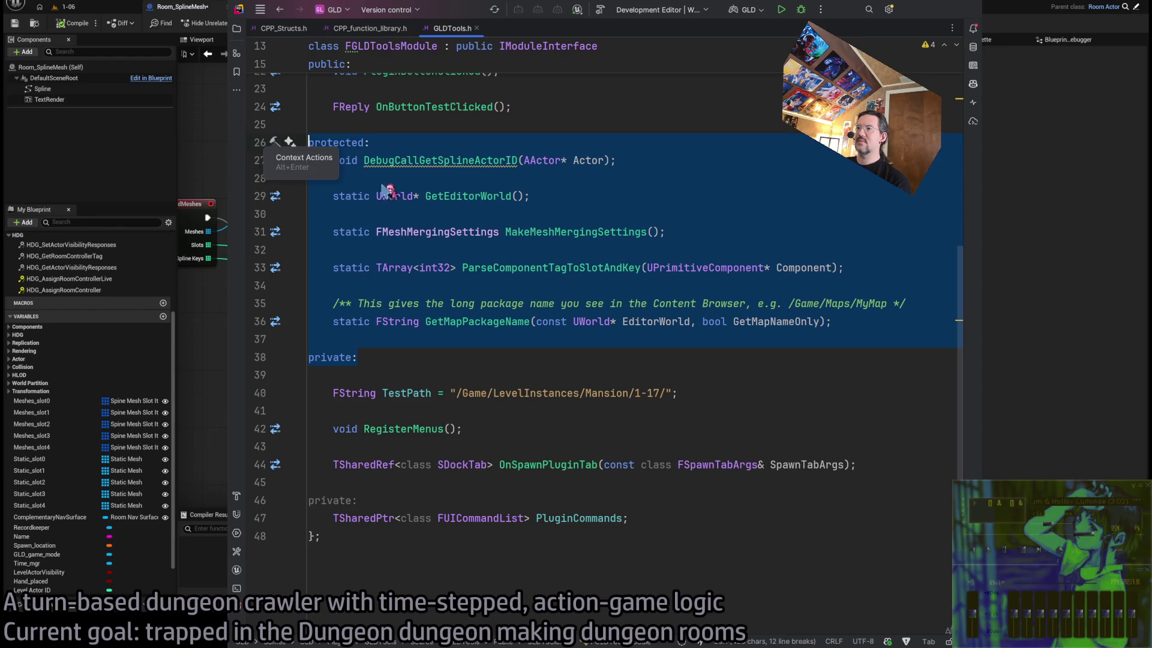
click(717, 340)
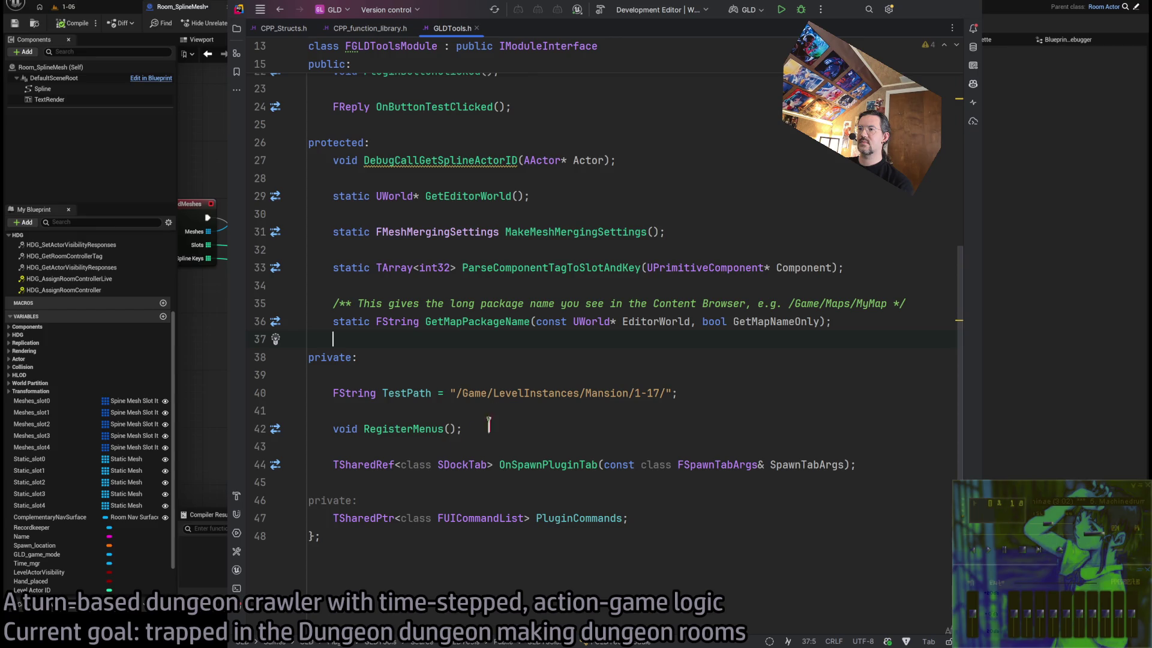
scroll(536, 384, up, 5)
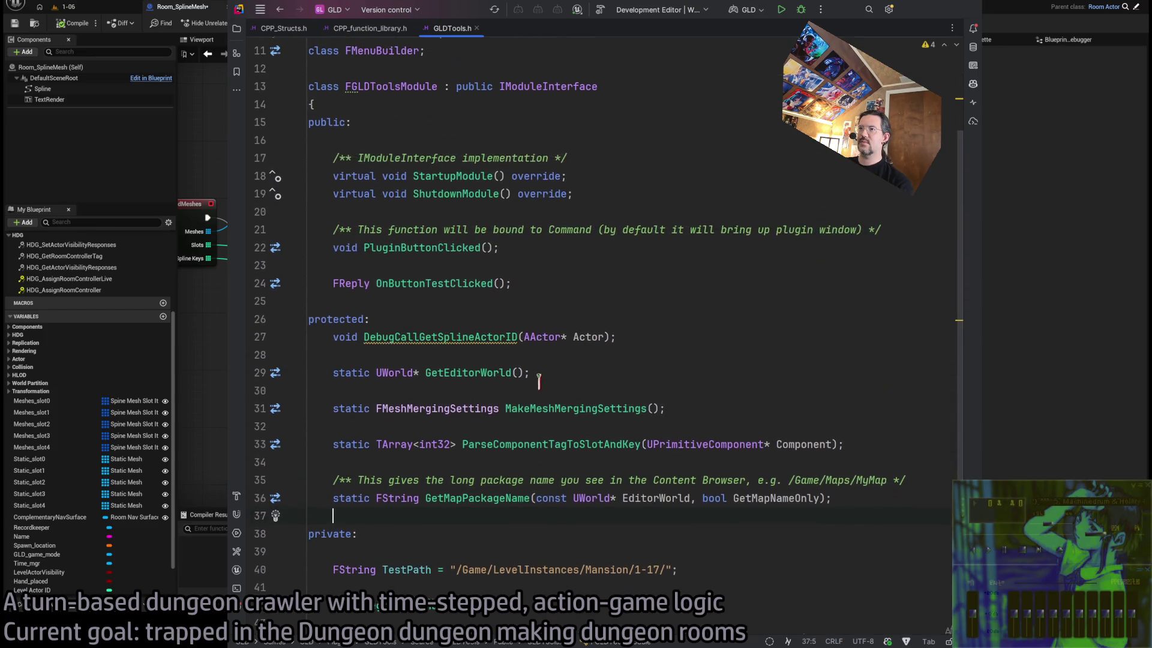
click(433, 286)
click(437, 285)
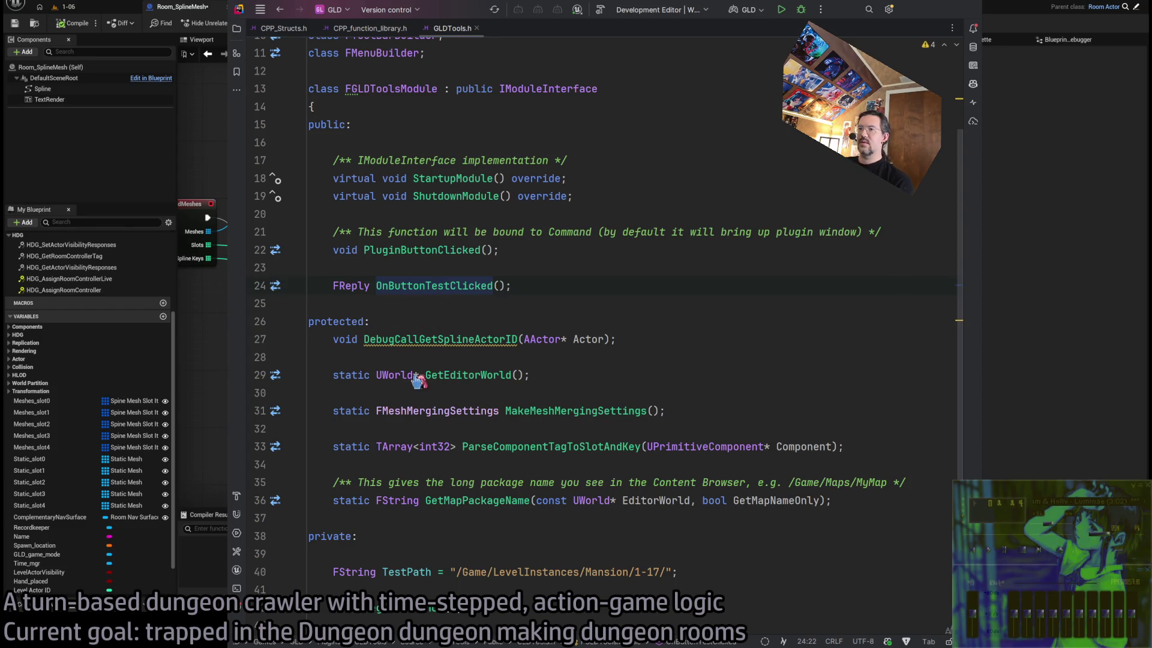
Jump to the OnButtonTestClicked definition in GLDTools.cpp
key(ctrl+b)
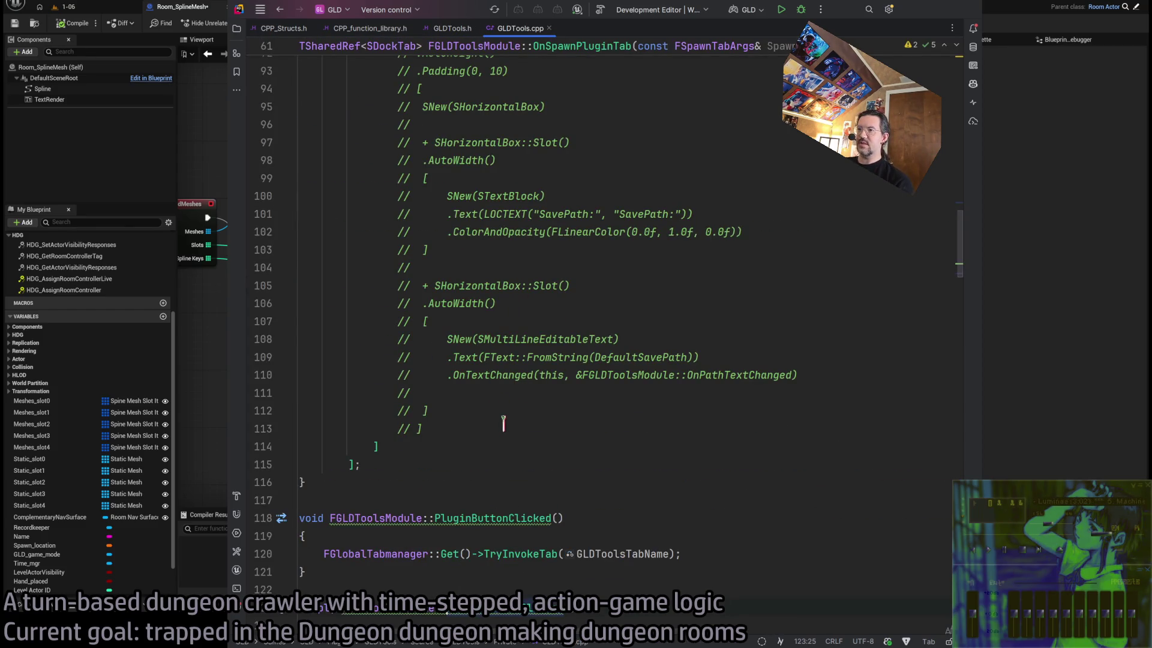
scroll(520, 393, up, 7)
scroll(521, 393, down, 5)
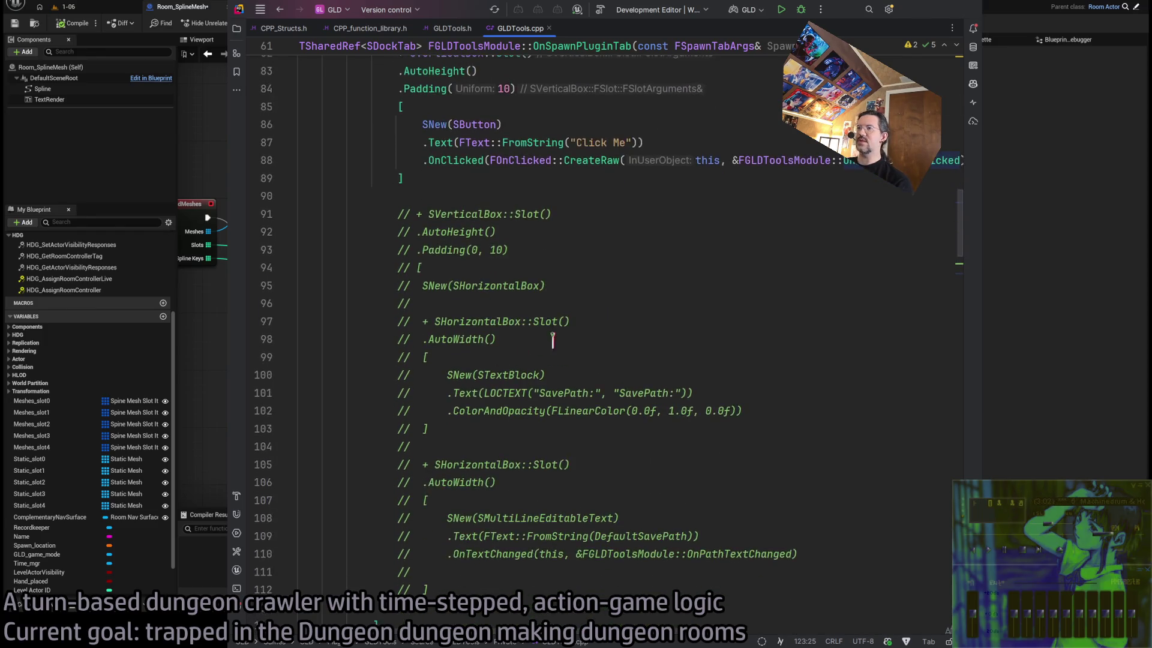
scroll(559, 344, up, 9)
scroll(559, 343, down, 8)
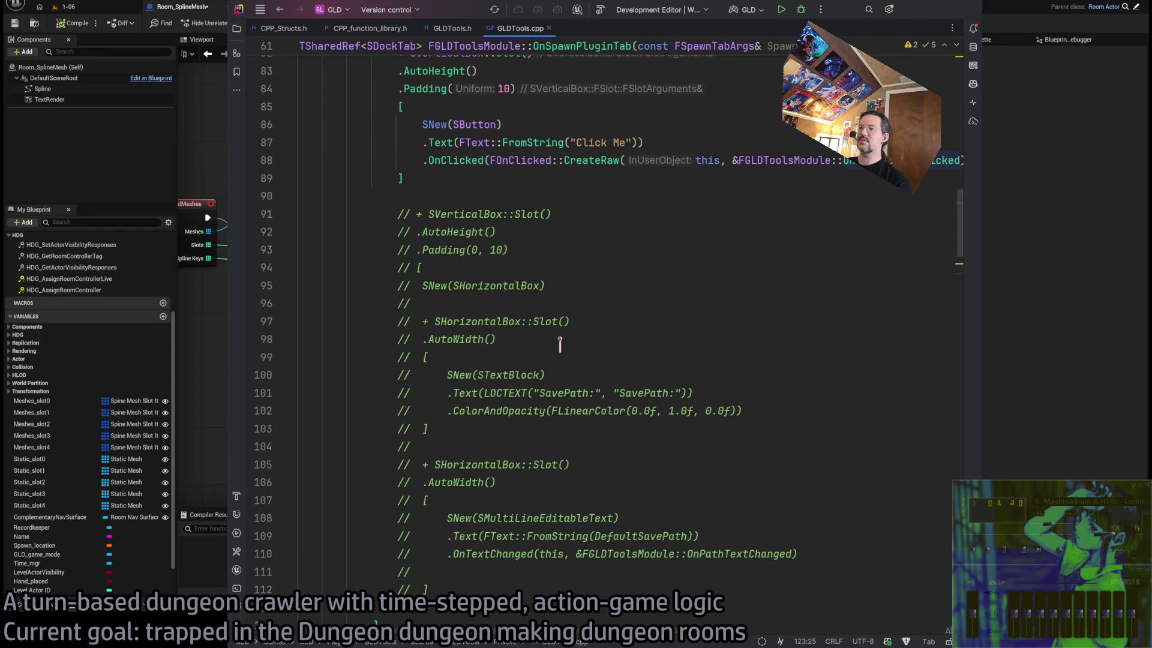
scroll(444, 214, down, 2)
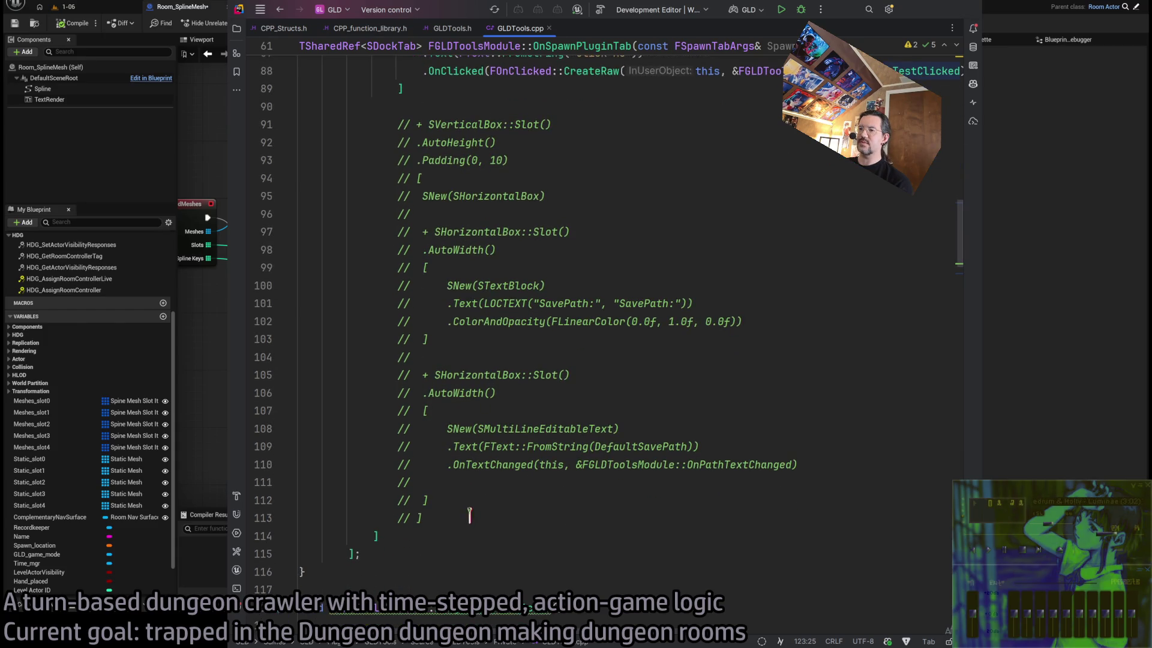
mouse_move(466, 517)
mouse_down()
mouse_move(275, 355)
mouse_move(279, 125)
mouse_up()
click(585, 353)
Read down through the OnButtonTestClicked mesh-merging loop
scroll(419, 347, down, 7)
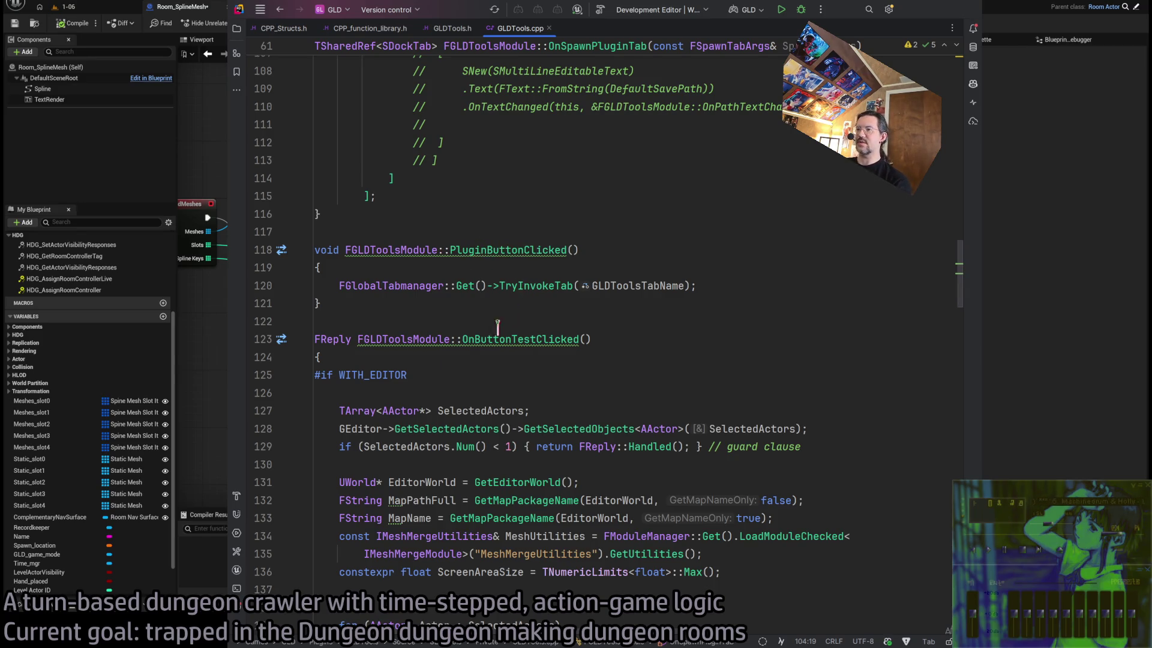
scroll(400, 305, down, 2)
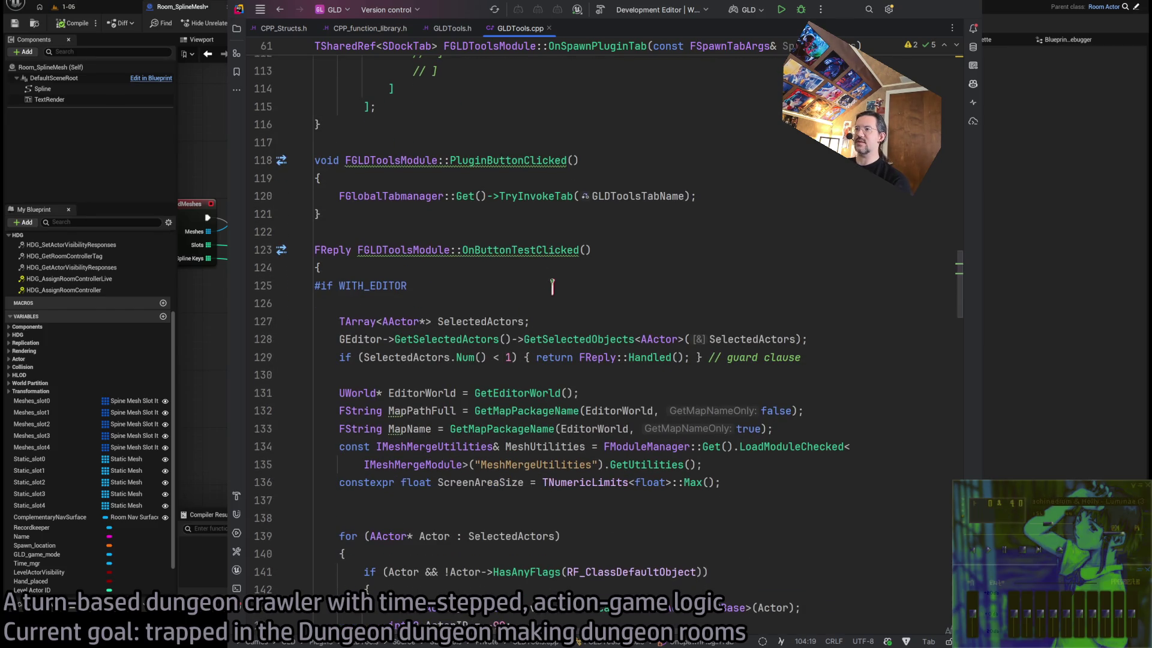
scroll(387, 318, down, 2)
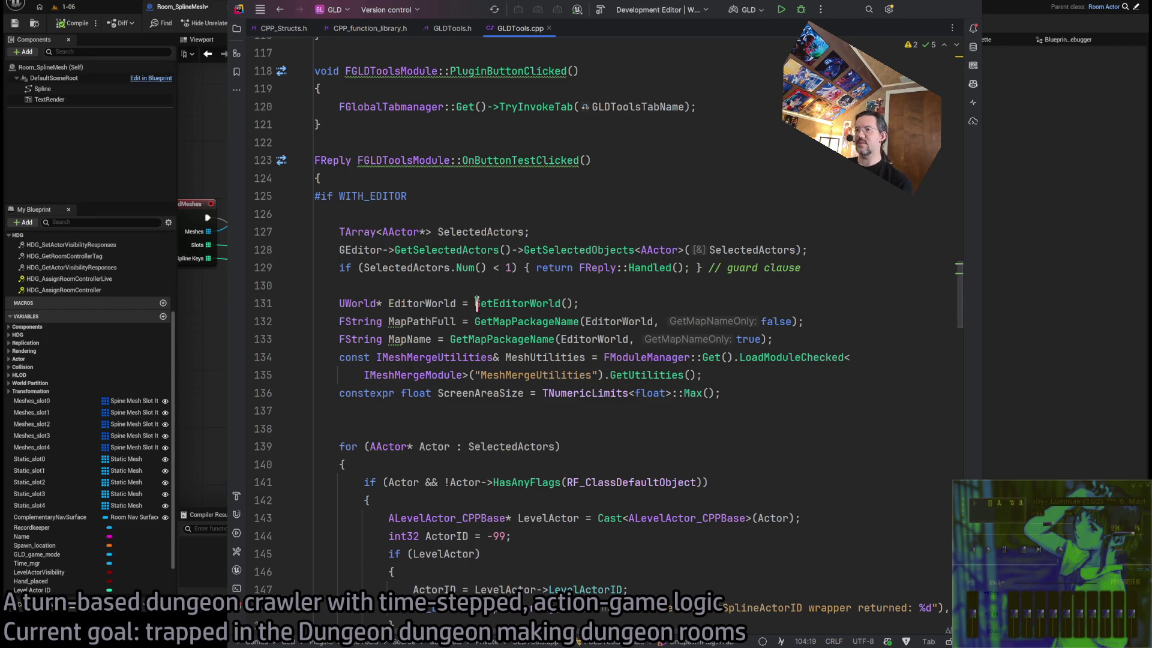
scroll(438, 336, down, 1)
scroll(439, 336, down, 1)
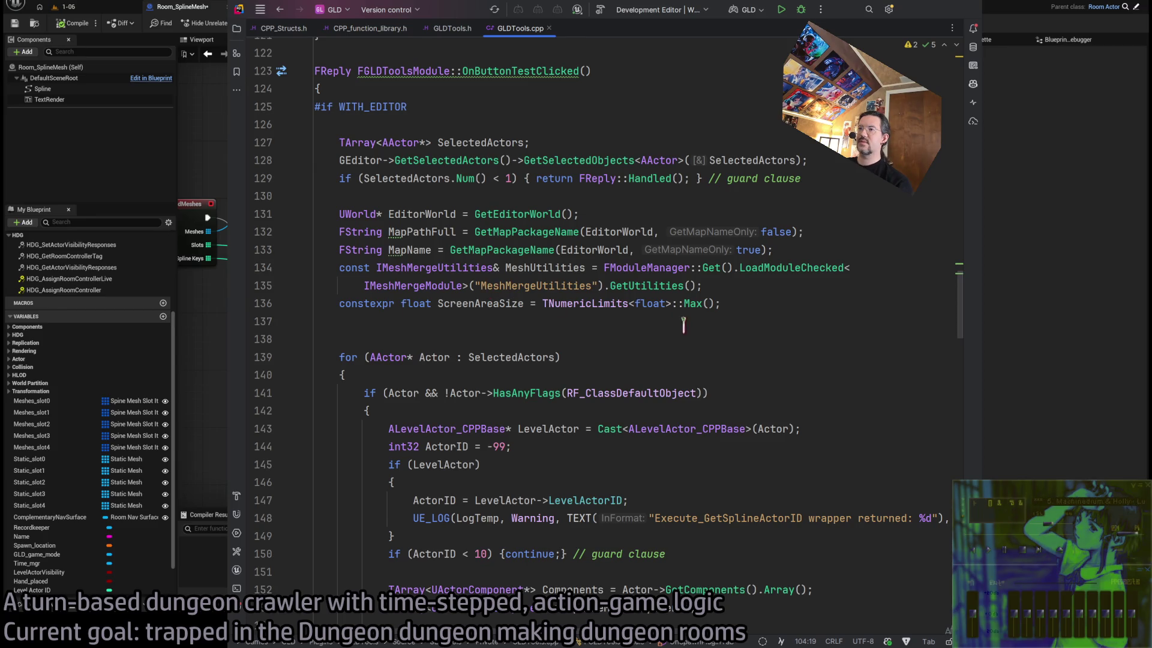
scroll(479, 299, down, 4)
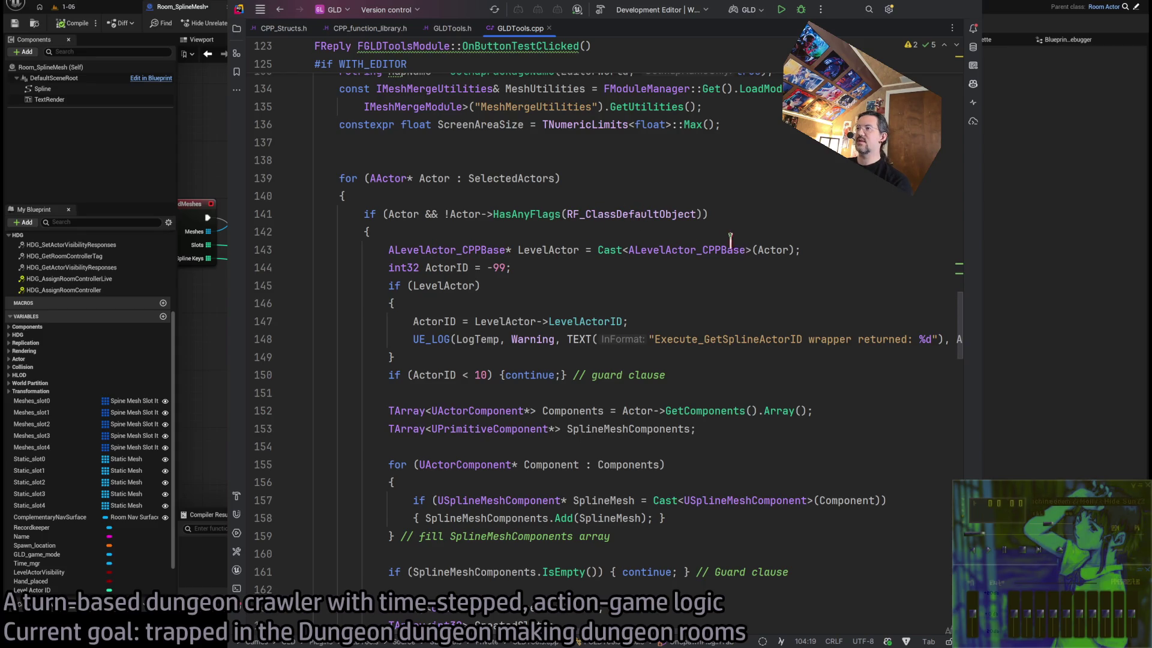
scroll(499, 311, down, 2)
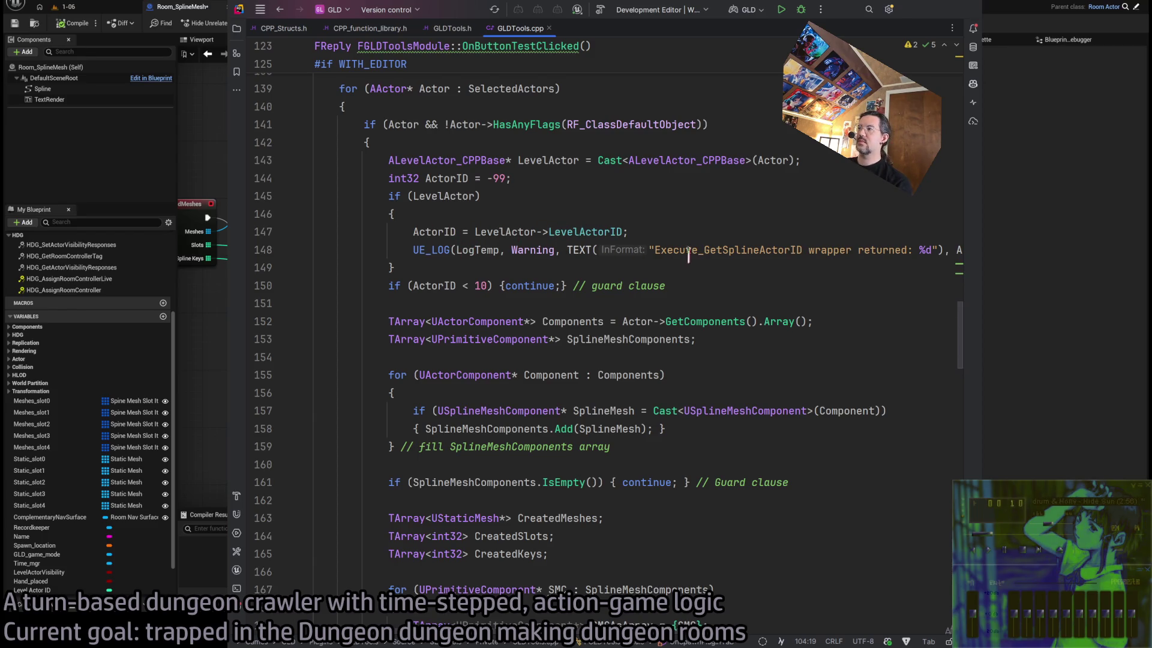
scroll(461, 618, right, 3)
scroll(461, 617, left, 3)
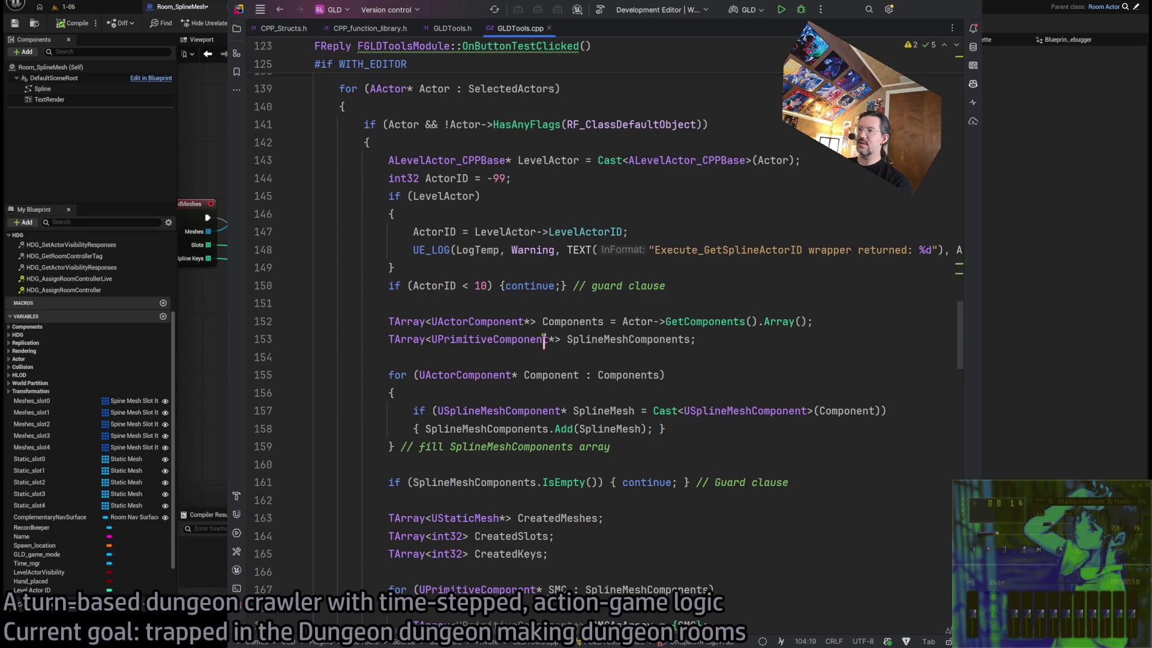
scroll(544, 340, down, 2)
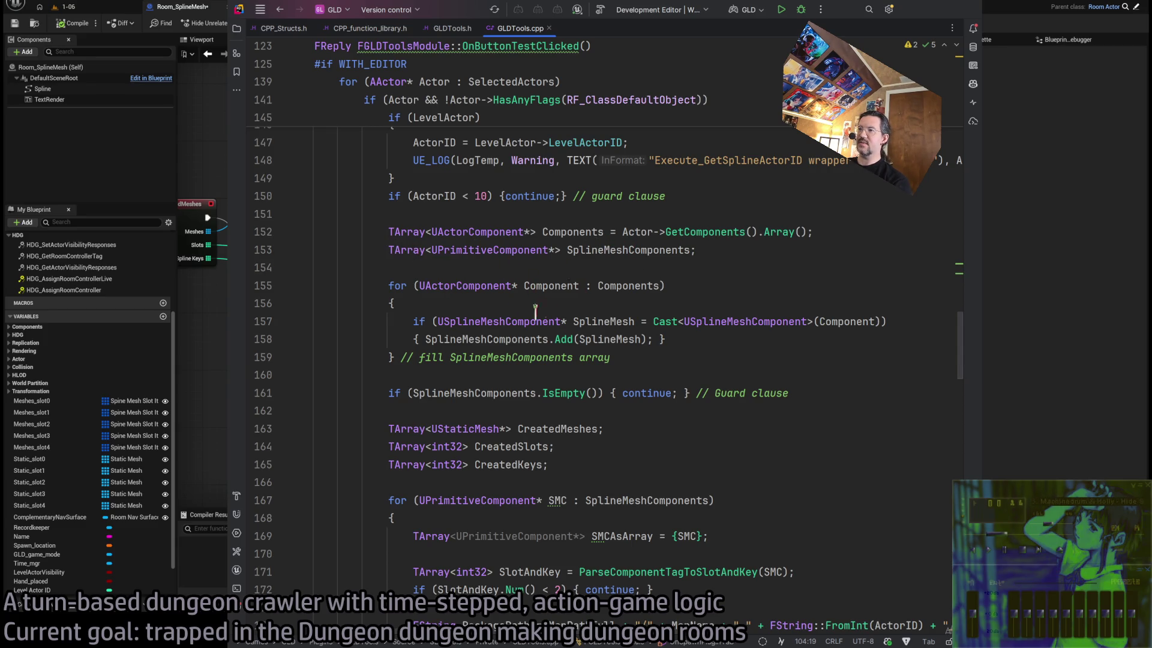
scroll(527, 360, down, 5)
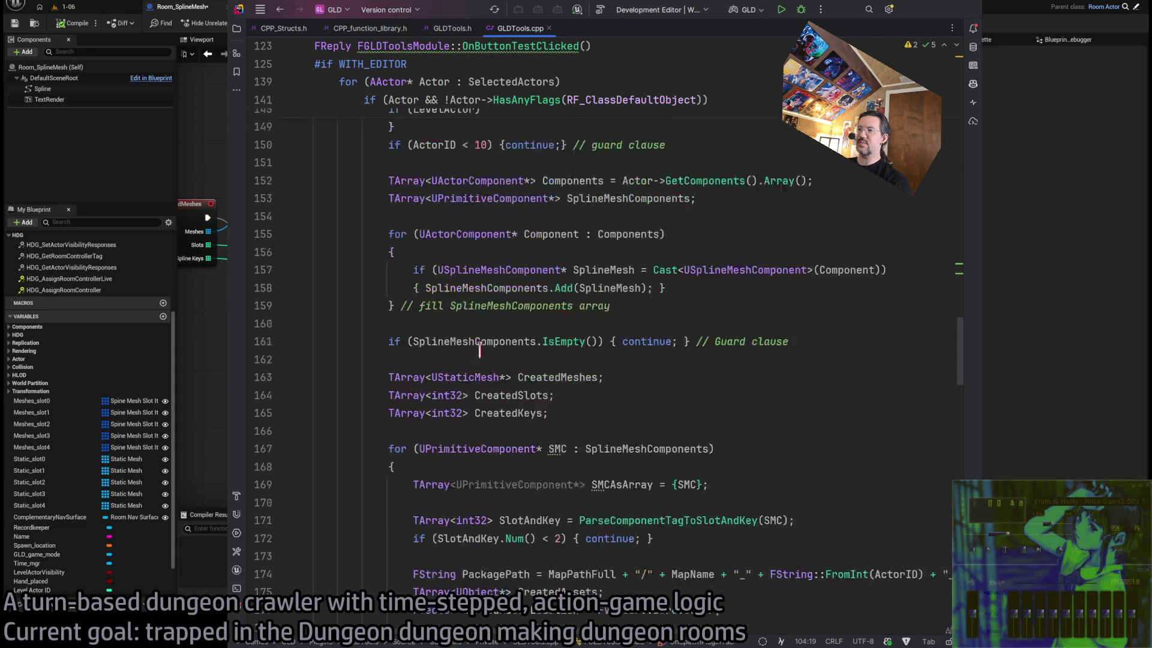
scroll(431, 223, up, 2)
drag(390, 214, 732, 217)
scroll(600, 267, down, 2)
Examine the CreatedMeshes, CreatedSlots and CreatedKeys arrays and SMC loop header, then return to Unreal
click(596, 267)
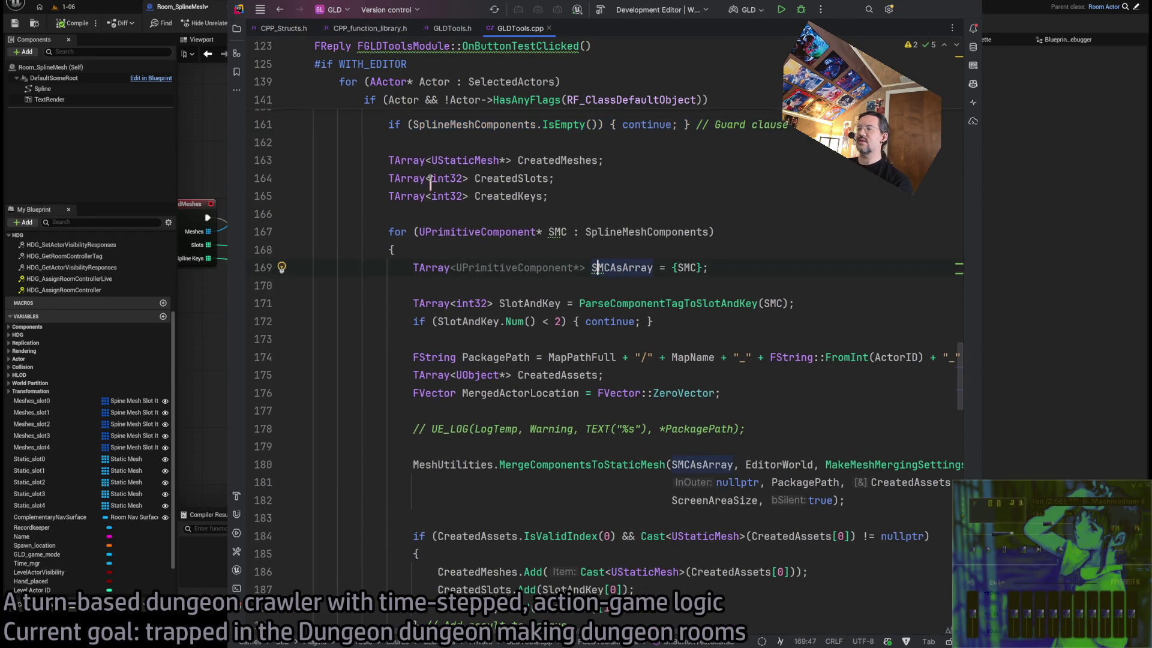
drag(388, 160, 547, 196)
key(Escape)
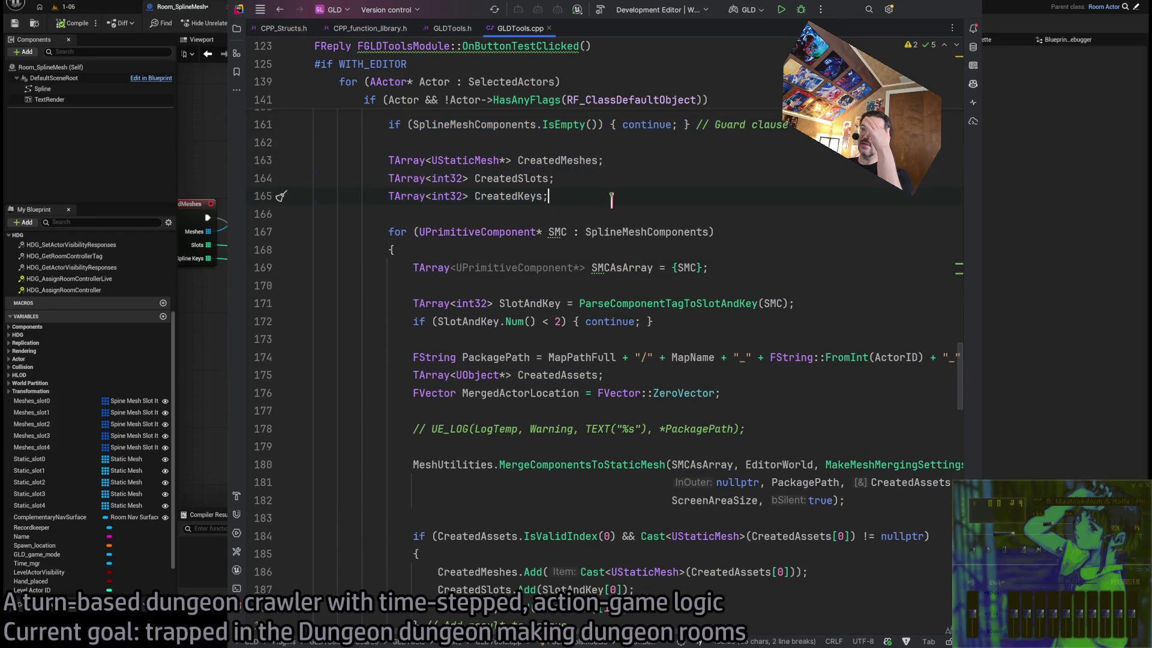
scroll(493, 237, down, 2)
scroll(579, 241, up, 2)
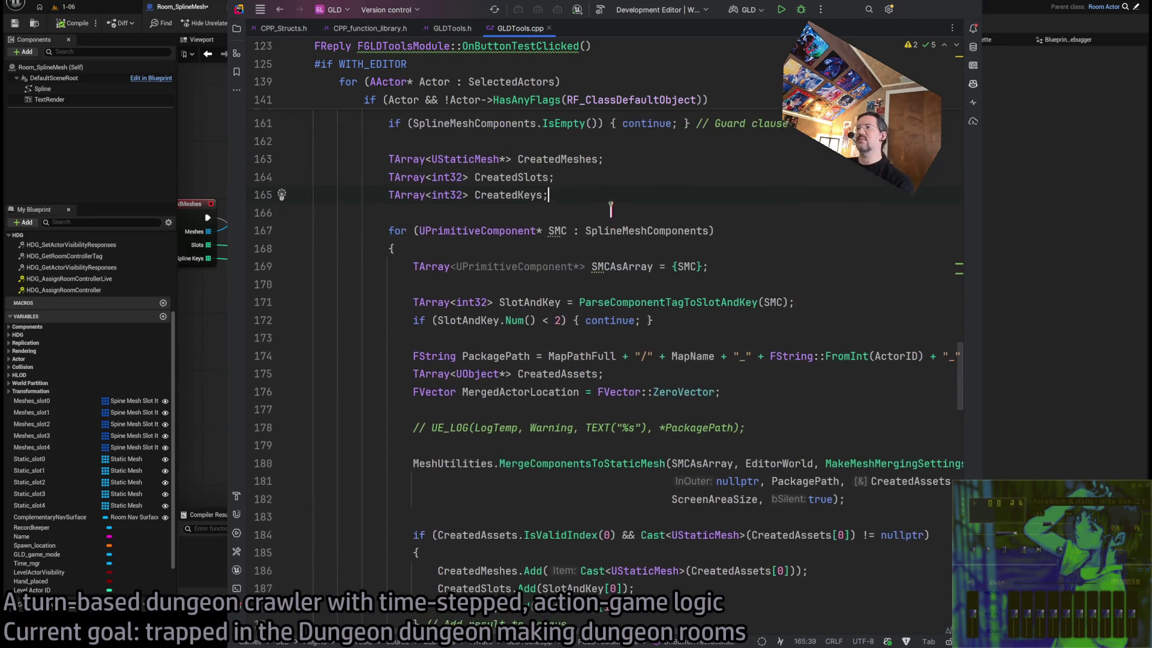
drag(549, 232, 709, 232)
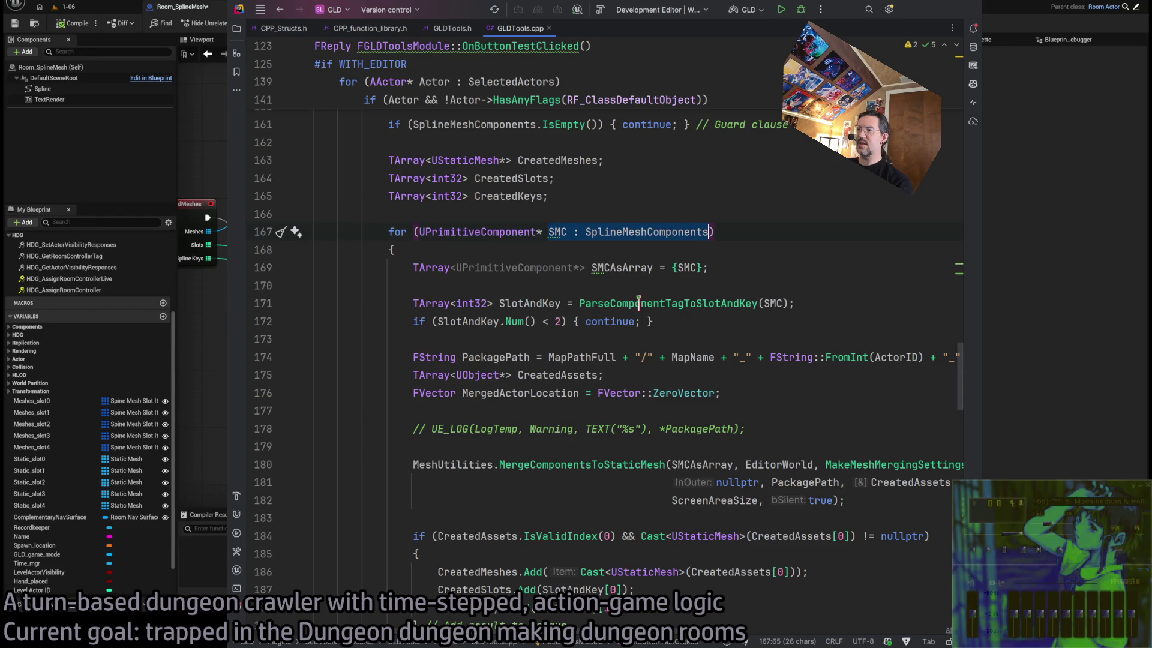
click(682, 321)
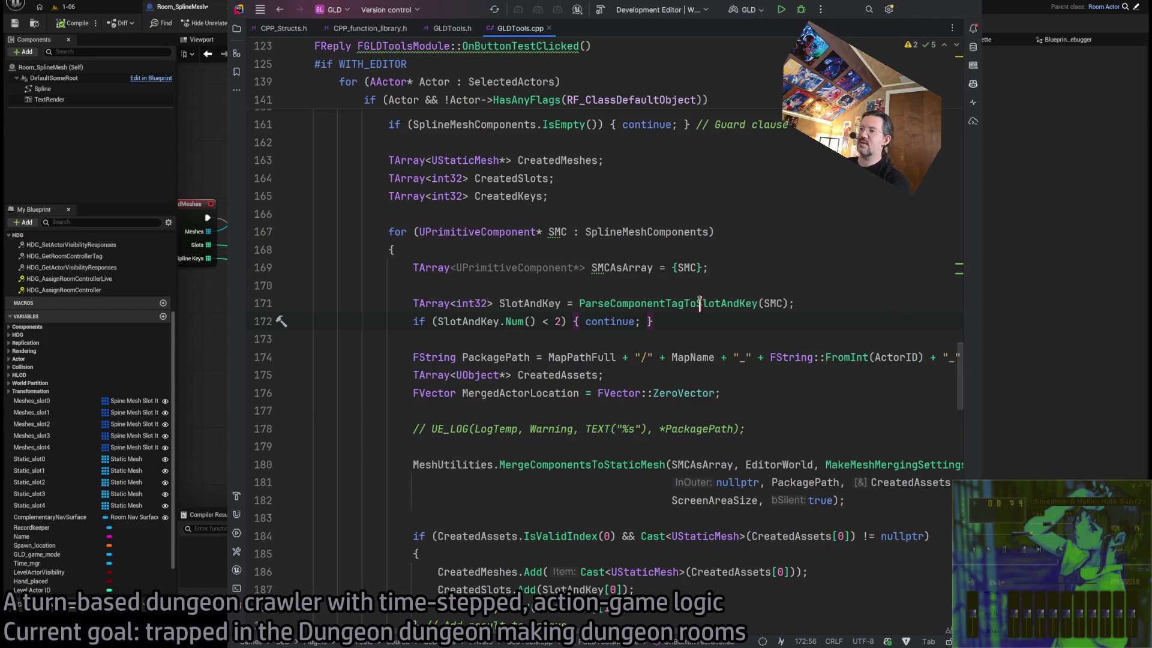
scroll(699, 303, down, 5)
scroll(664, 384, up, 6)
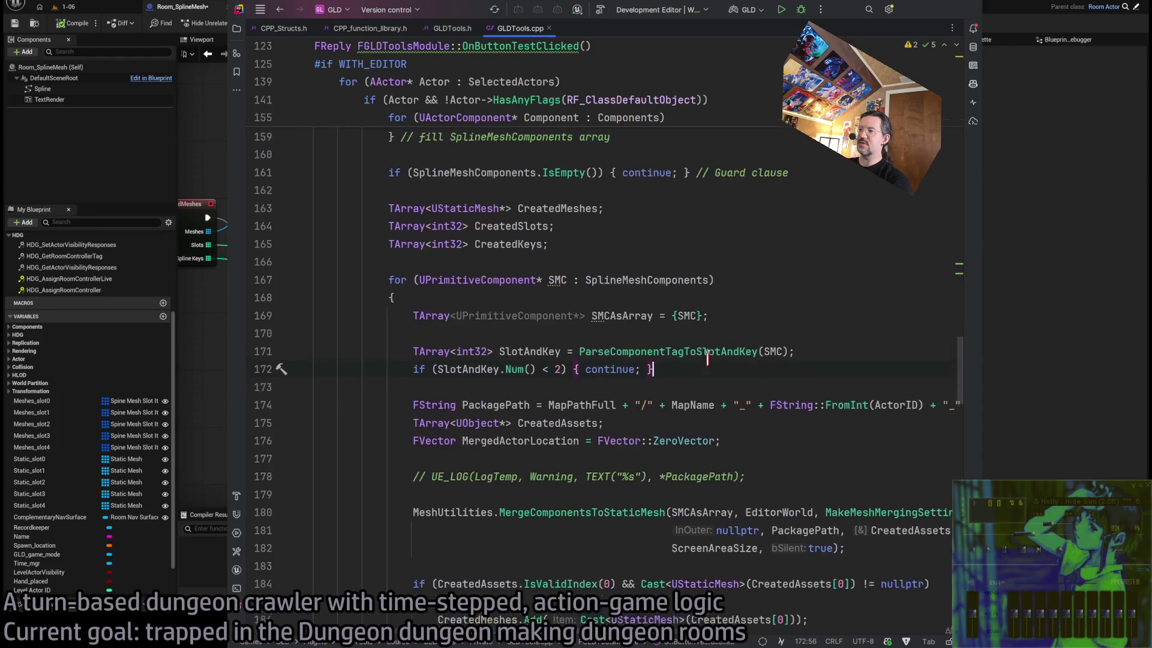
key(alt+Tab)
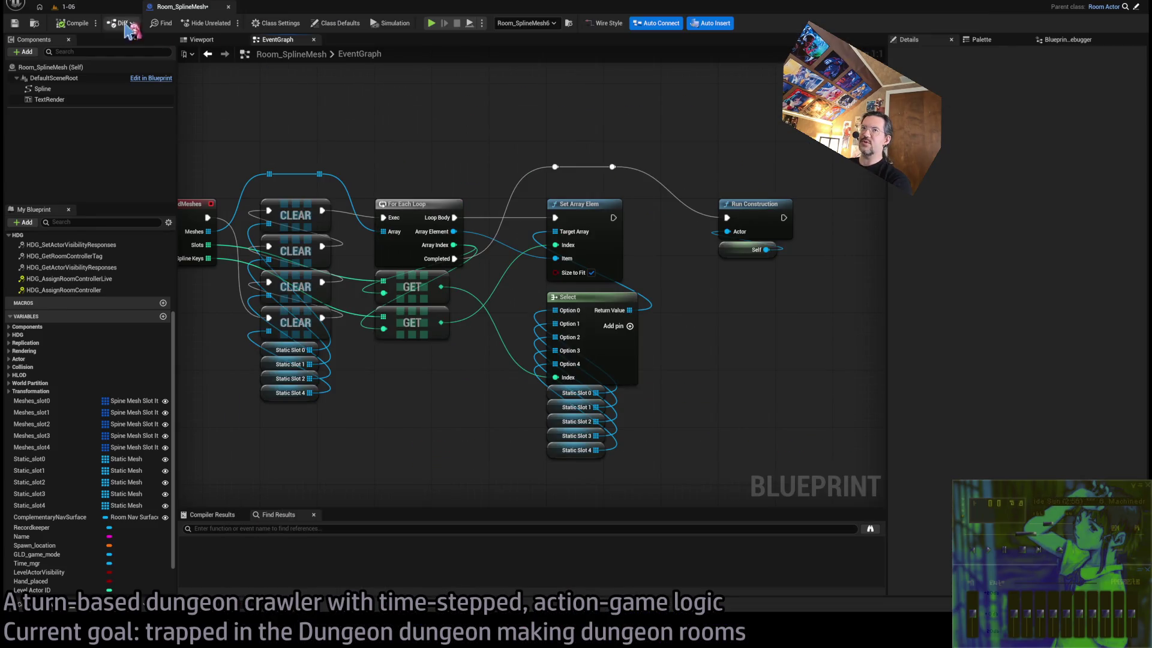
Restore the mesh entries in Static Slots 0–2 and locate slot 0's mesh in the 1-06 assets
click(102, 7)
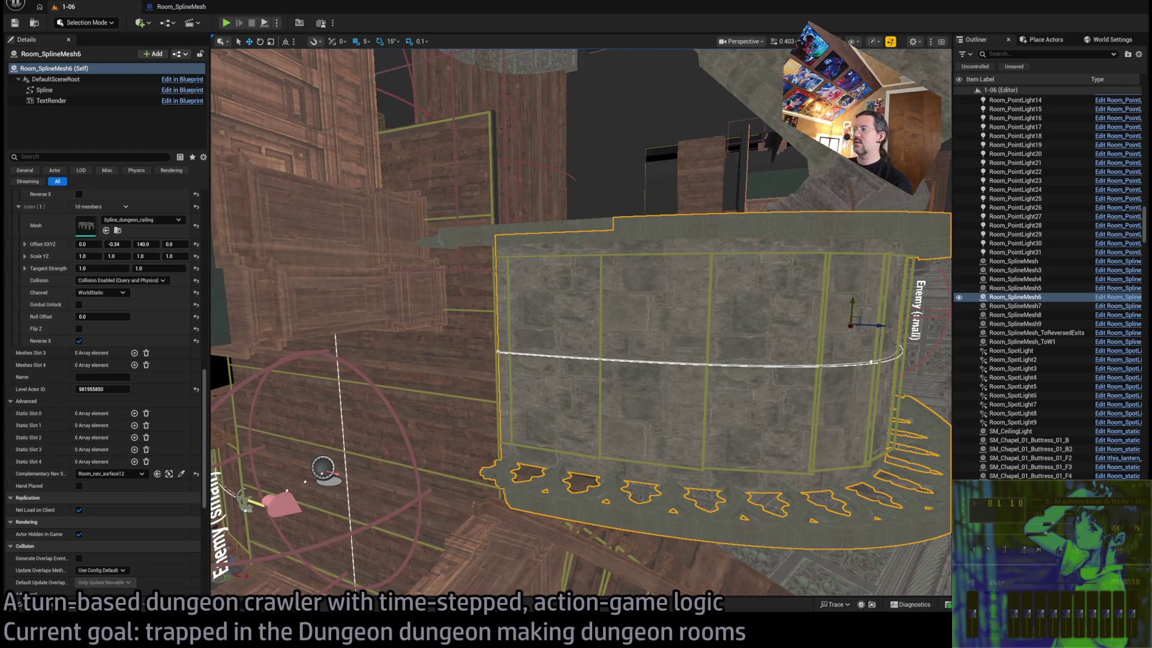
click(592, 460)
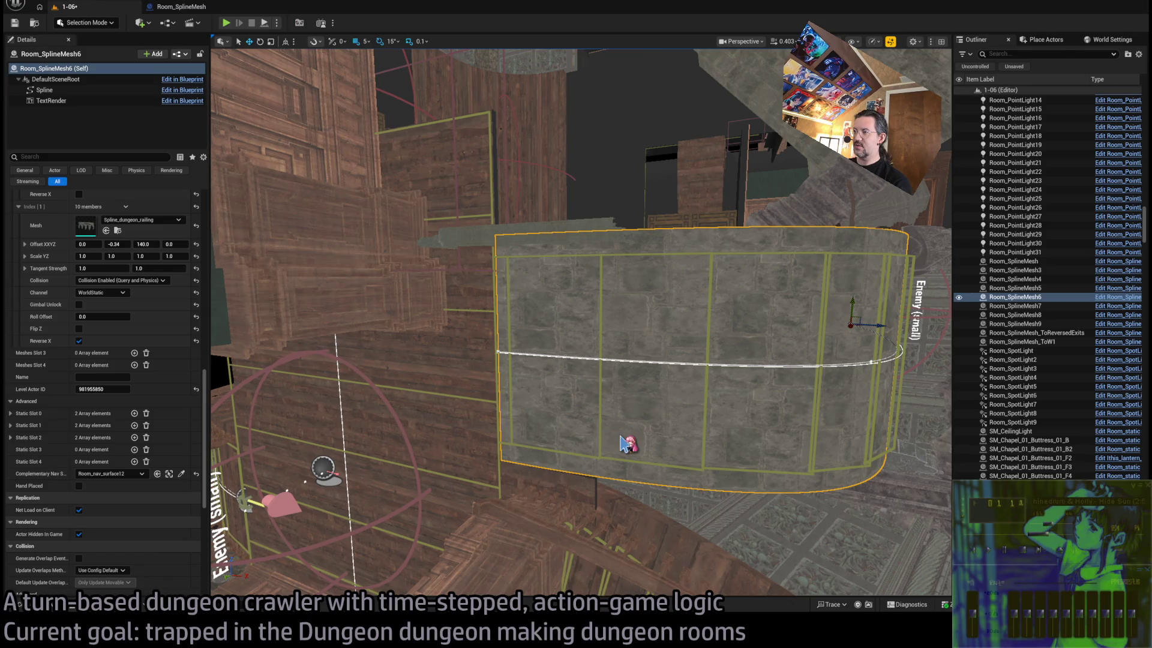
drag(598, 422, 598, 423)
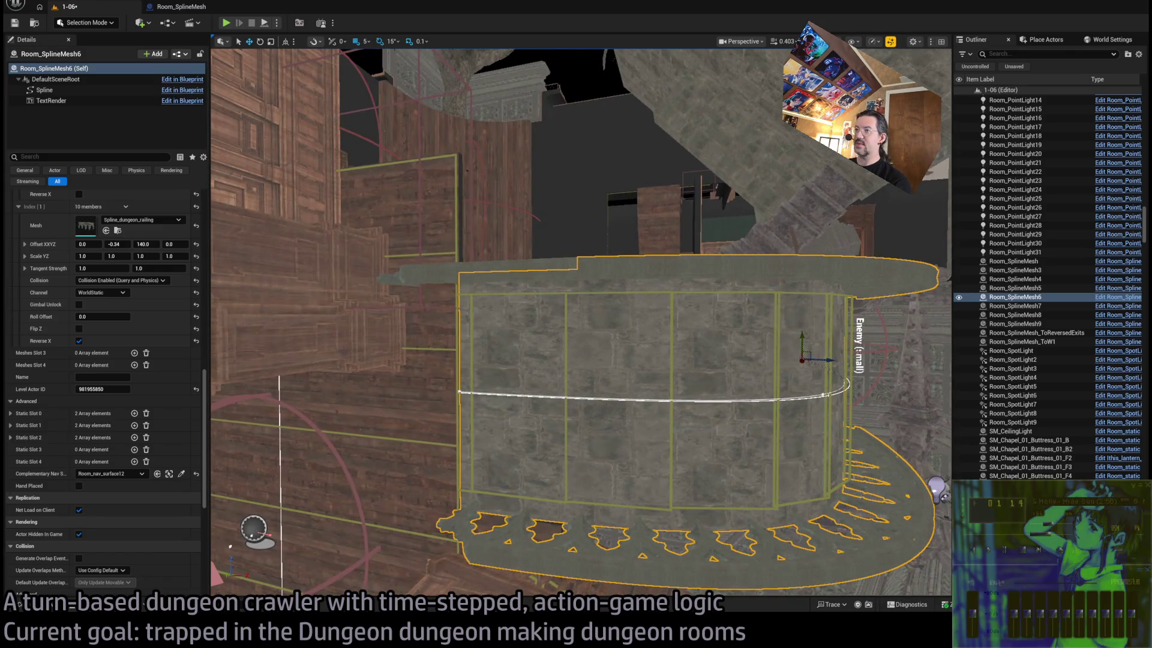
scroll(123, 513, up, 4)
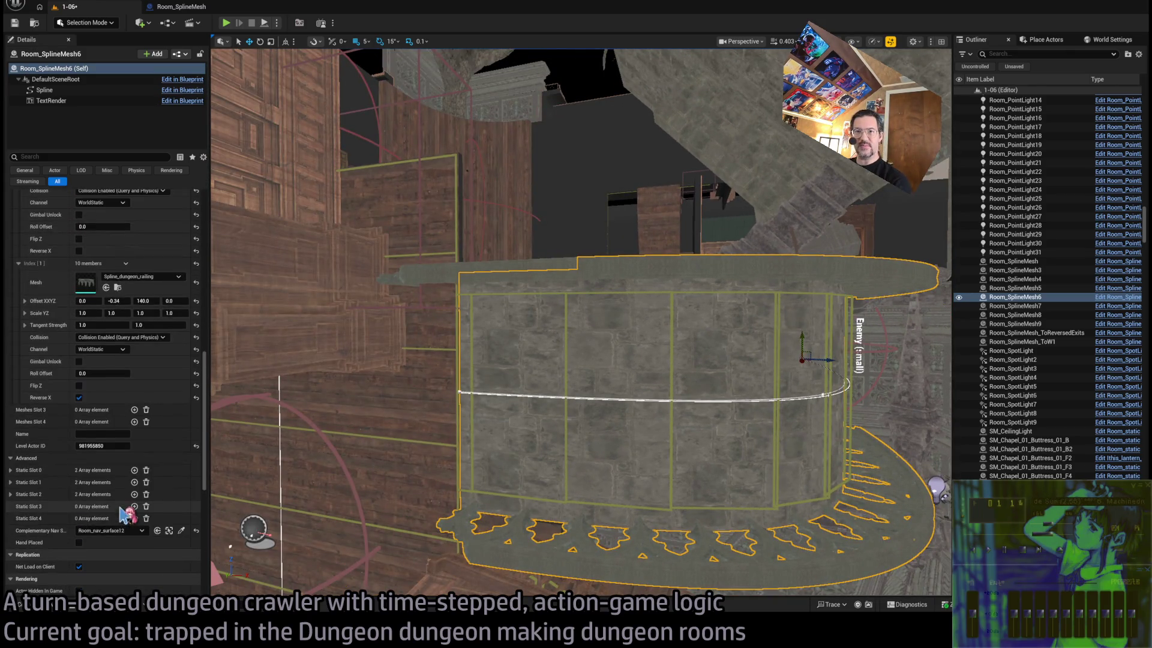
click(102, 471)
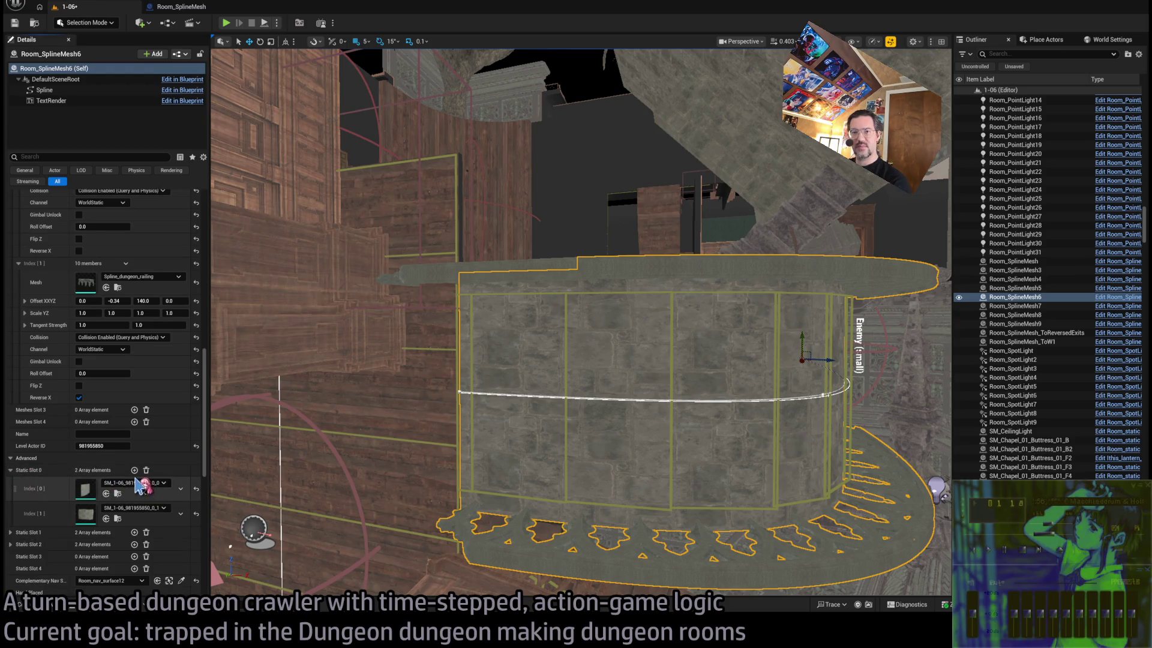
click(118, 519)
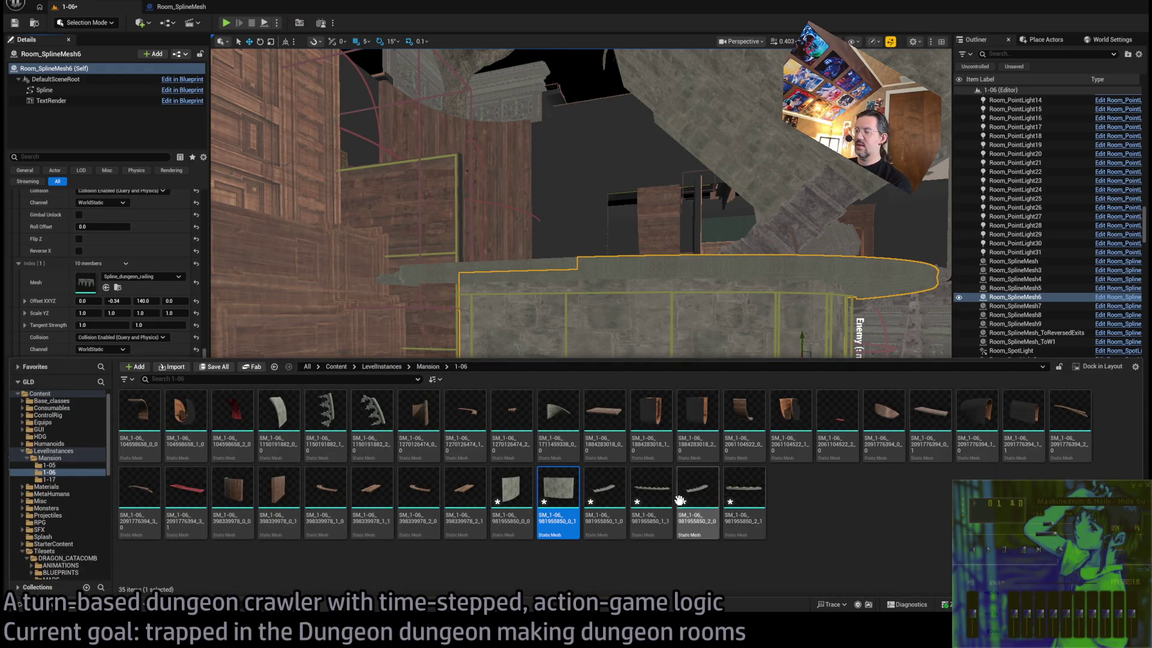
Focus the spline room and clear the meshes from Static Slots 1 and 2
click(515, 498)
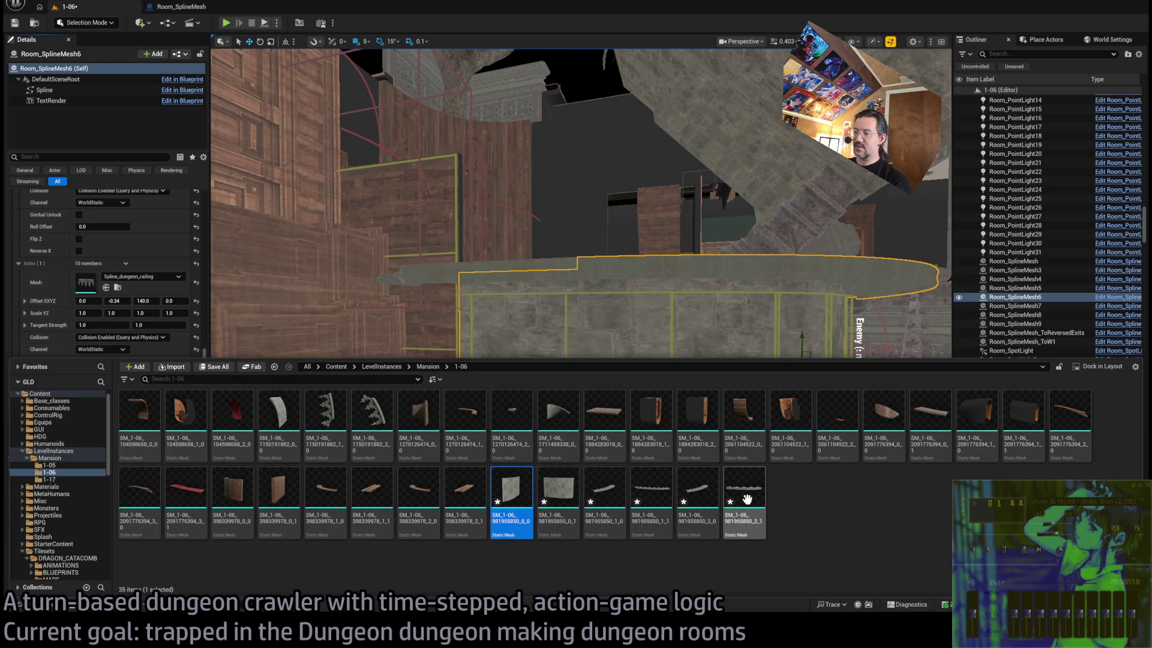
click(601, 327)
key(f)
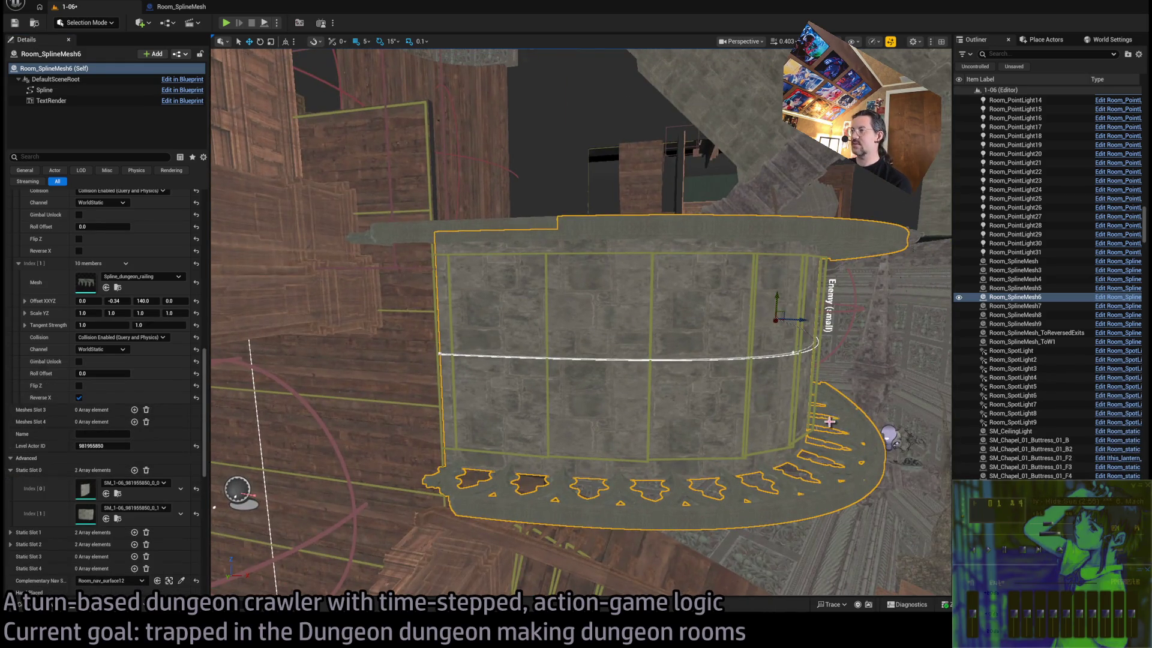
scroll(150, 510, down, 3)
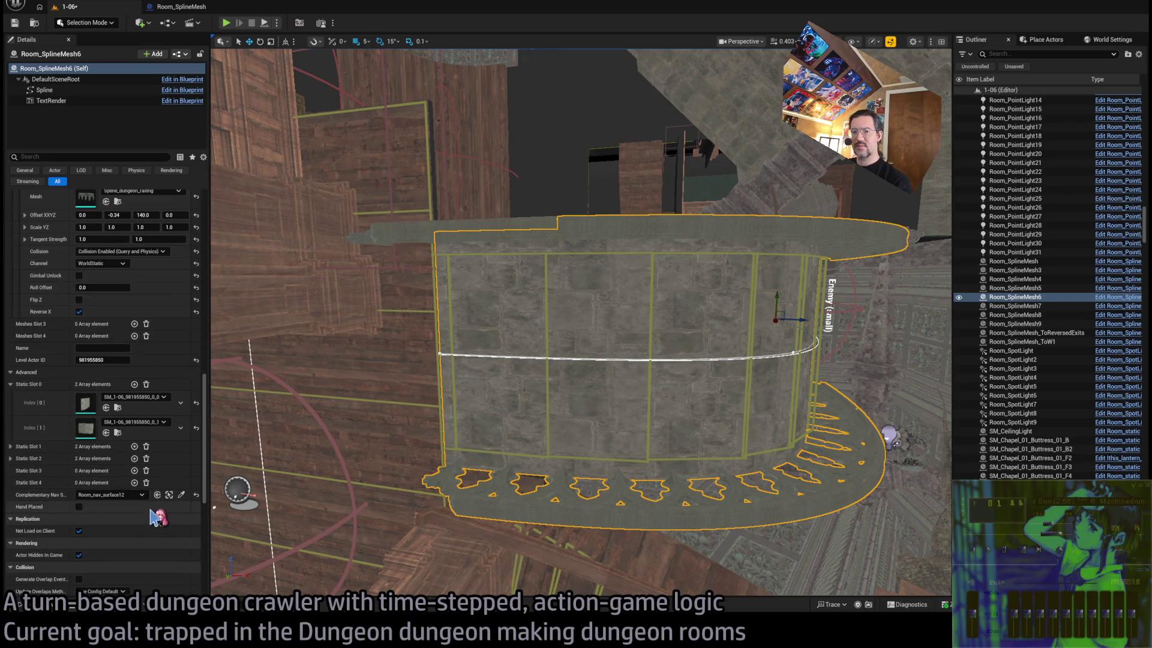
click(146, 458)
click(146, 446)
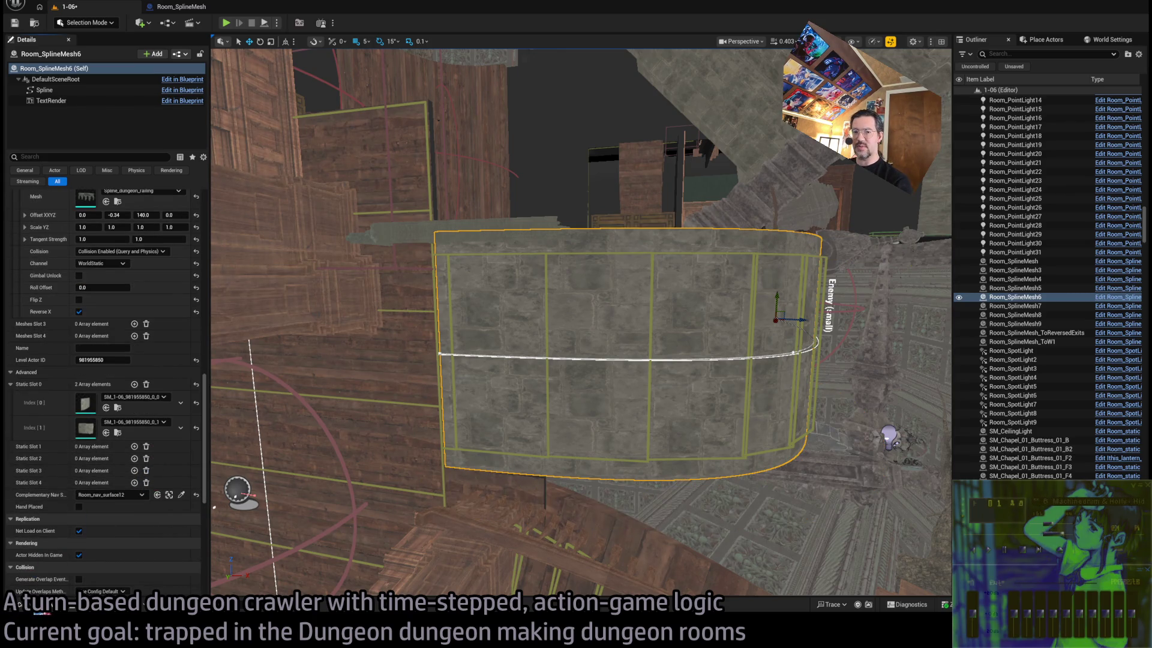
Delete the six leftover SM_1-06_981955850 meshes and save the 1-06 level
key(ctrl+space)
click(510, 498)
shift+click(744, 489)
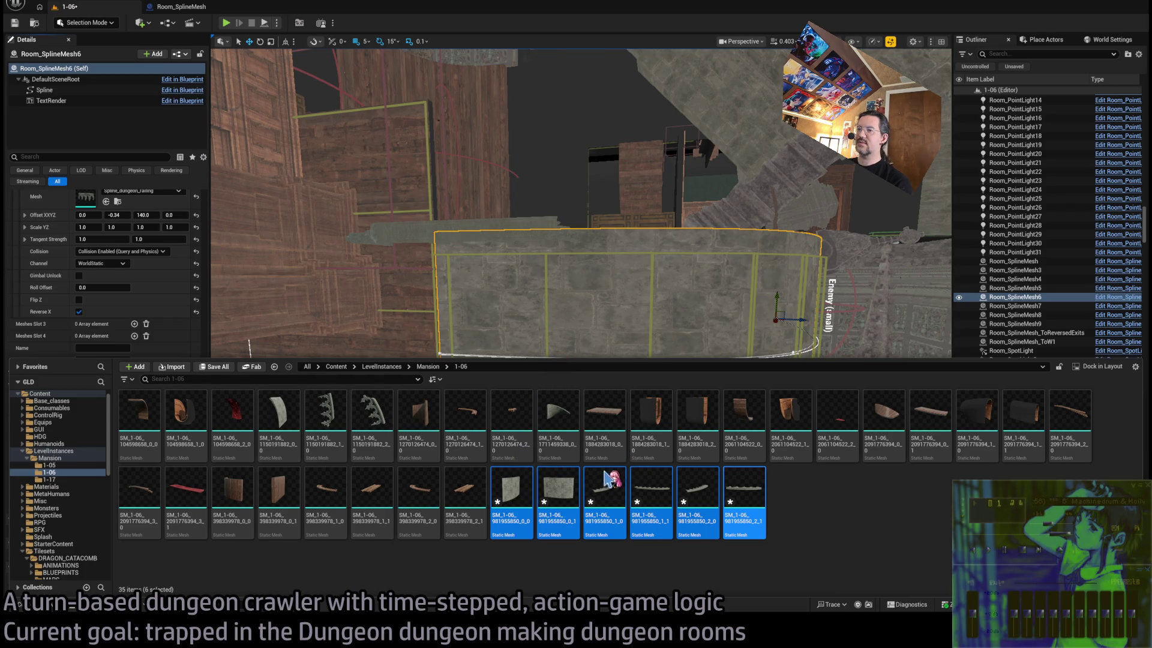
key(ctrl+z)
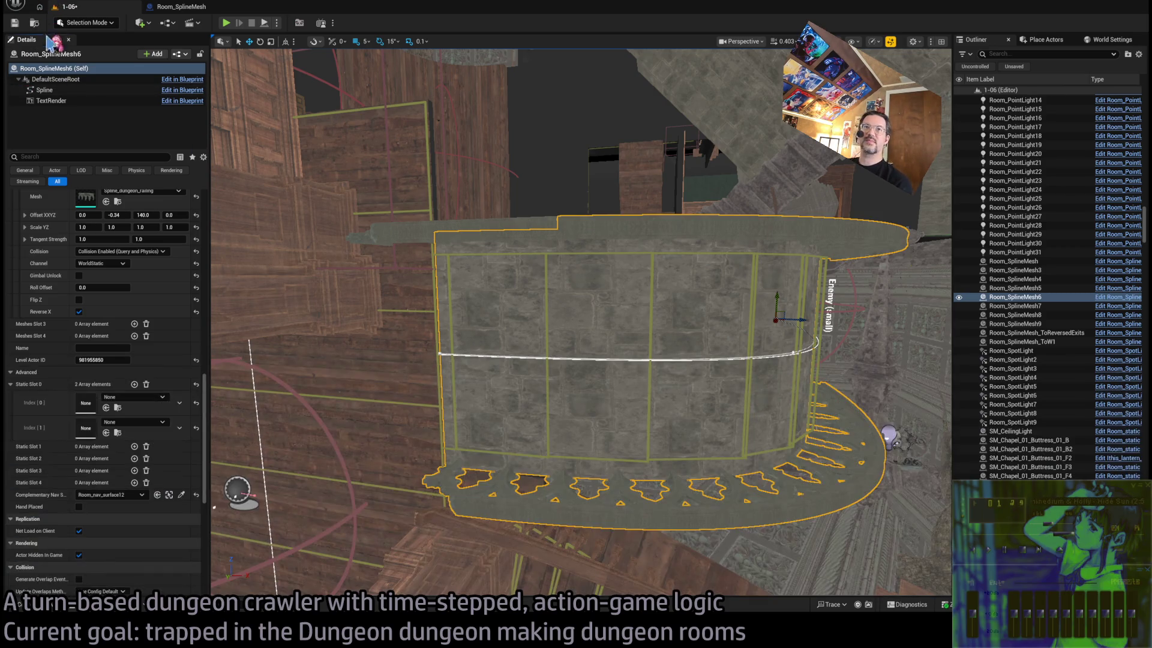
click(54, 43)
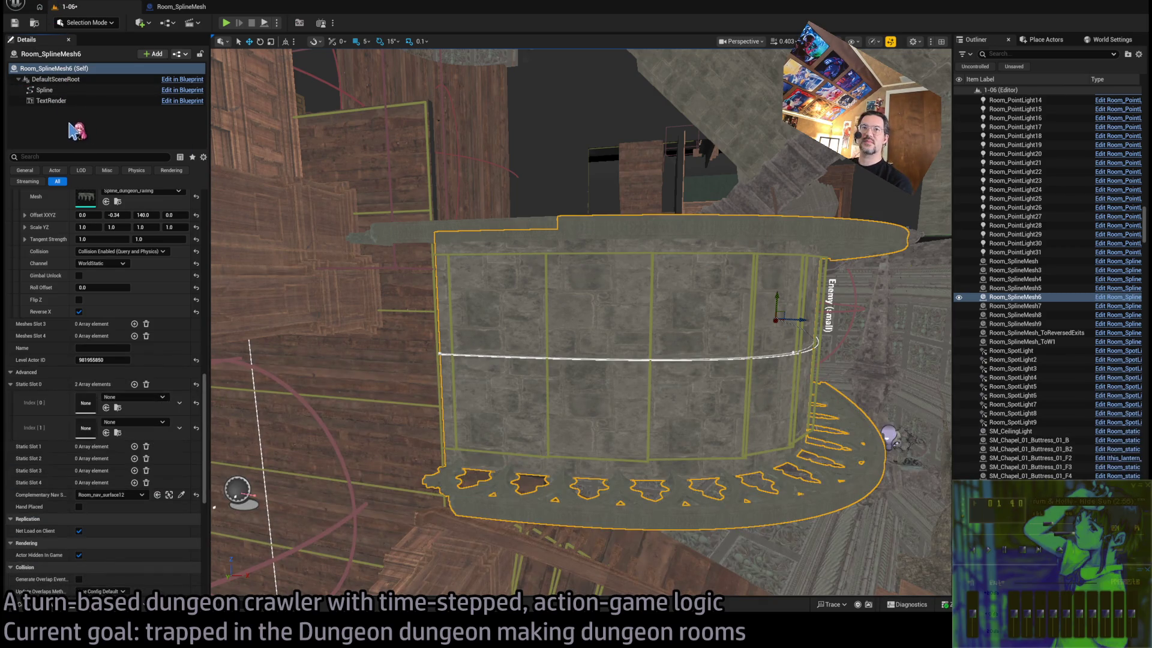
key(ctrl+s)
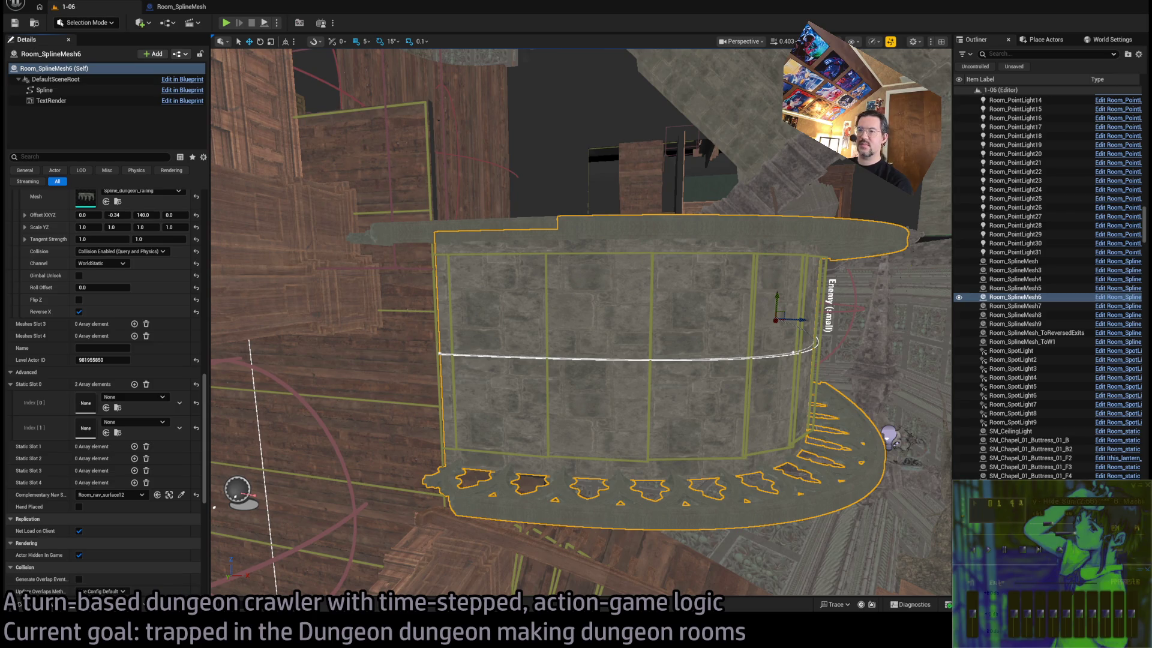
Open railing mesh SM_1-06_398339978_2_1 and orbit in close to inspect it
key(ctrl+space)
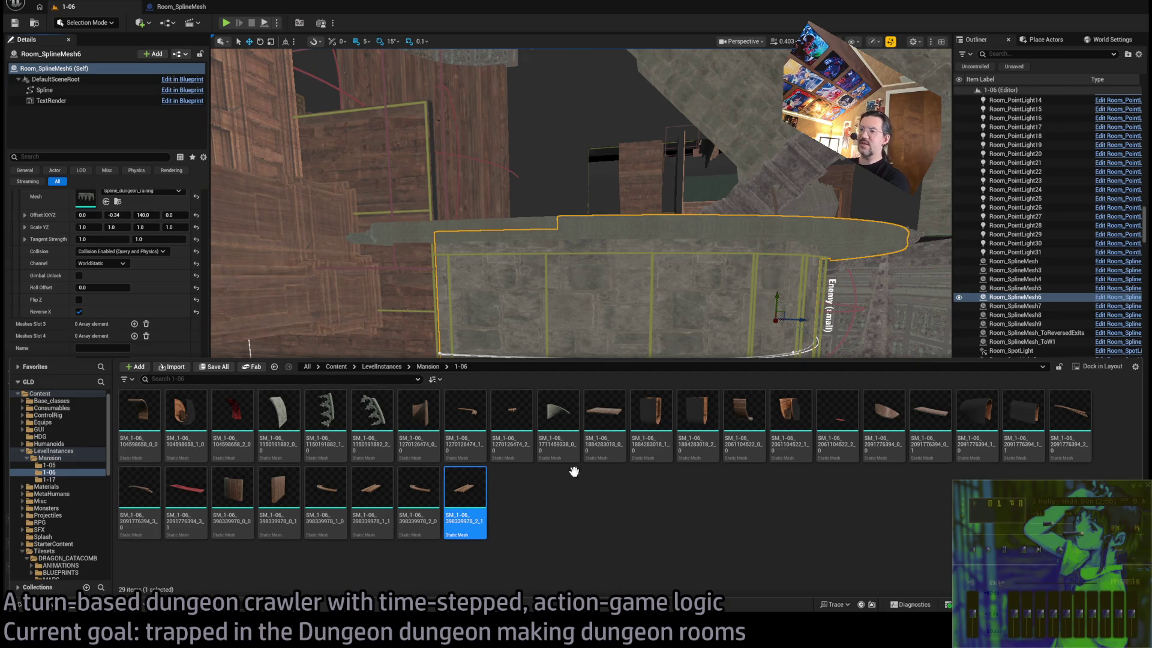
key(Return)
mouse_move(516, 321)
mouse_down()
mouse_move(551, 312)
mouse_move(552, 360)
mouse_move(564, 360)
mouse_up()
drag(210, 105, 211, 84)
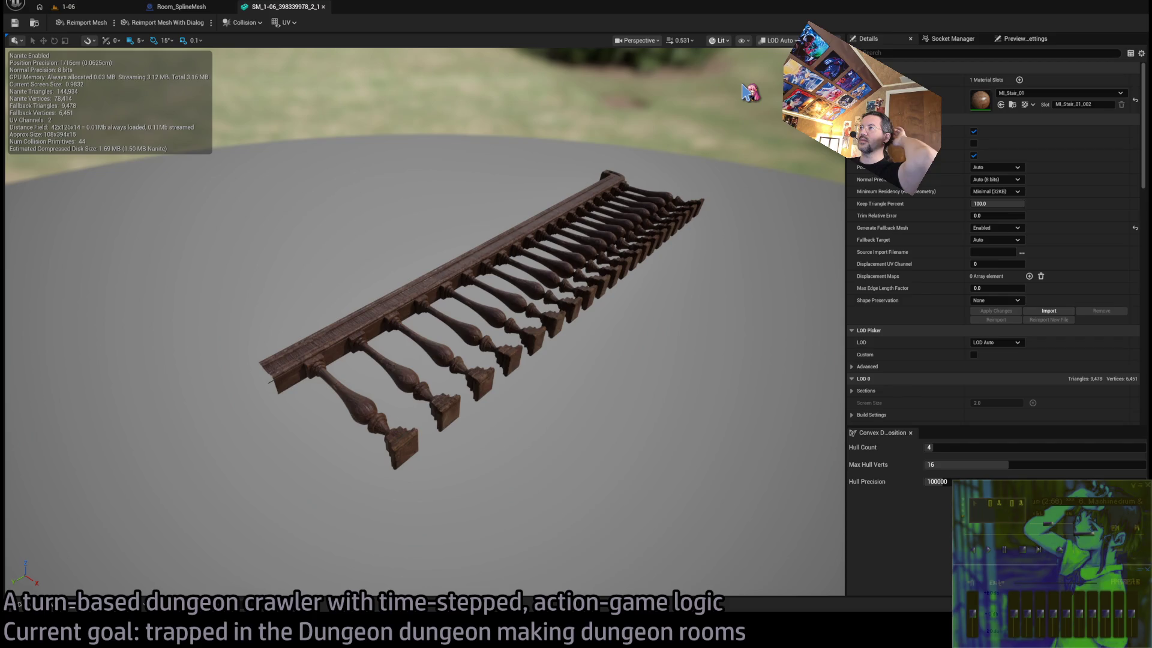
View SM_1-06_398339978_2_1 in wireframe then lit, and close its editor back to the 1-06 level
key(alt+2)
drag(667, 178, 666, 216)
scroll(424, 359, up, 10)
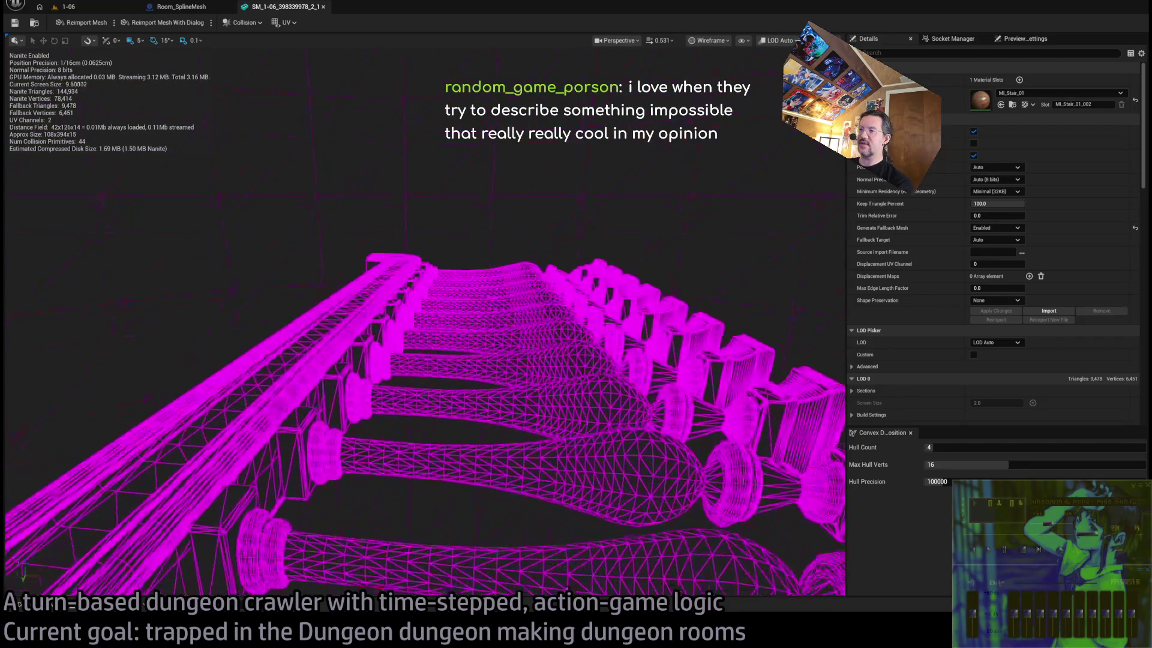
scroll(425, 359, down, 5)
scroll(424, 359, up, 4)
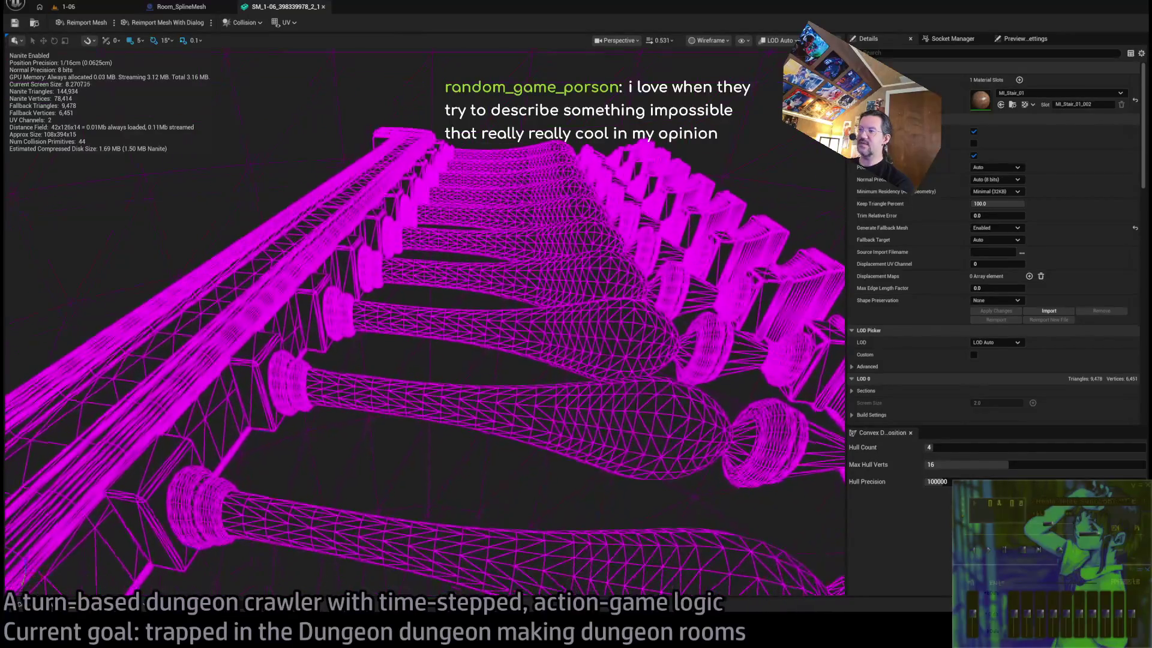
scroll(424, 359, down, 3)
scroll(425, 359, down, 4)
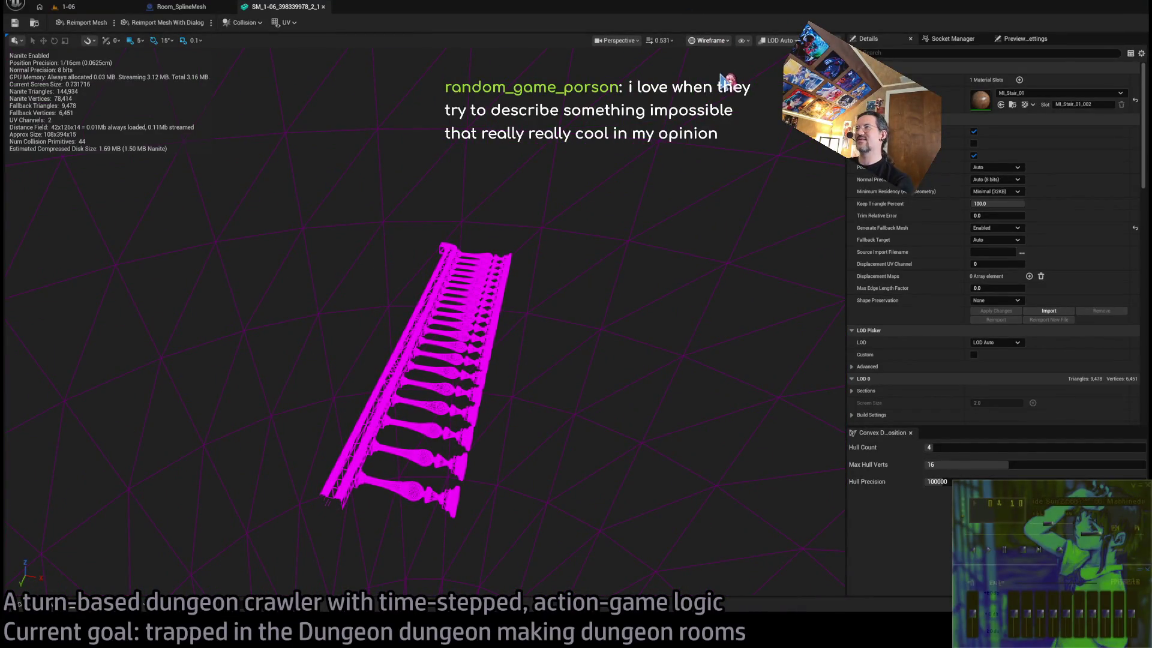
key(alt+4)
click(322, 7)
click(106, 7)
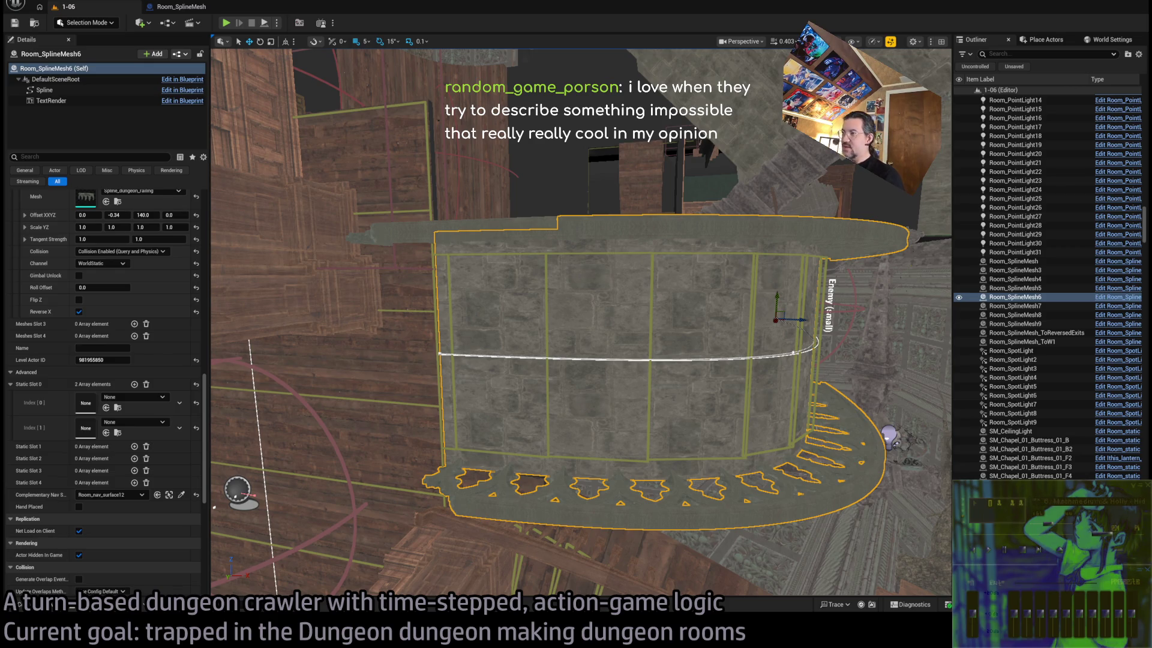
drag(652, 120, 652, 120)
drag(896, 576, 897, 576)
drag(660, 211, 660, 211)
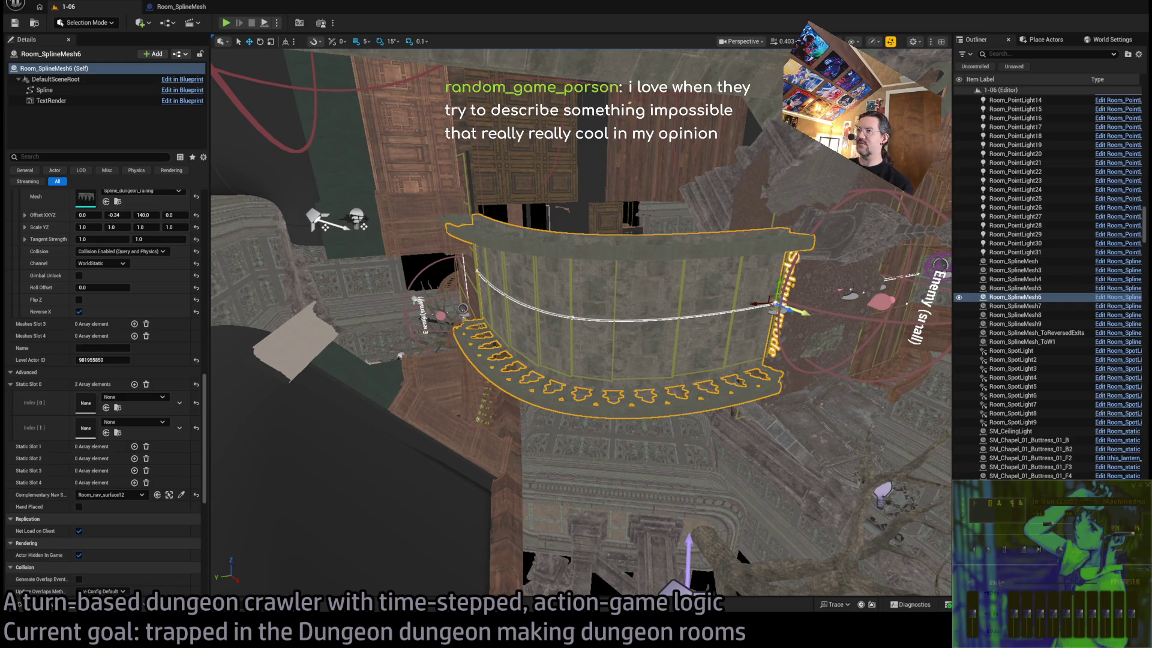
Search YouTube for 'the col' and play the Color Out of Space trailer enlarged with captions
key(alt+Tab)
text(y)
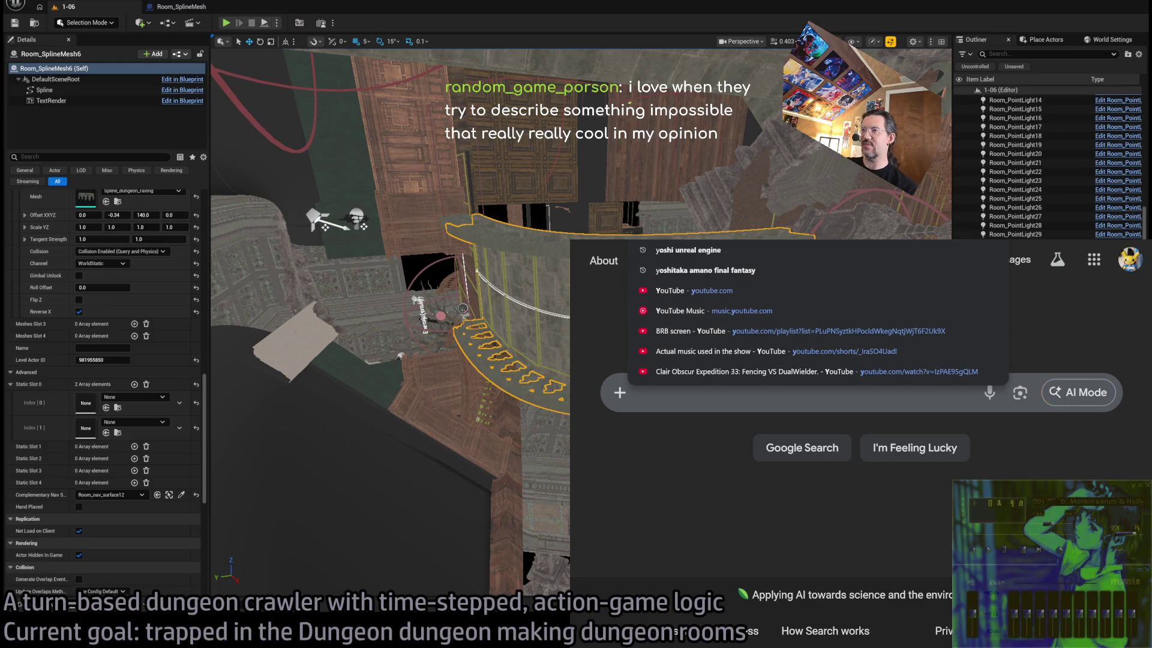
key(BackSpace)
text(the col)
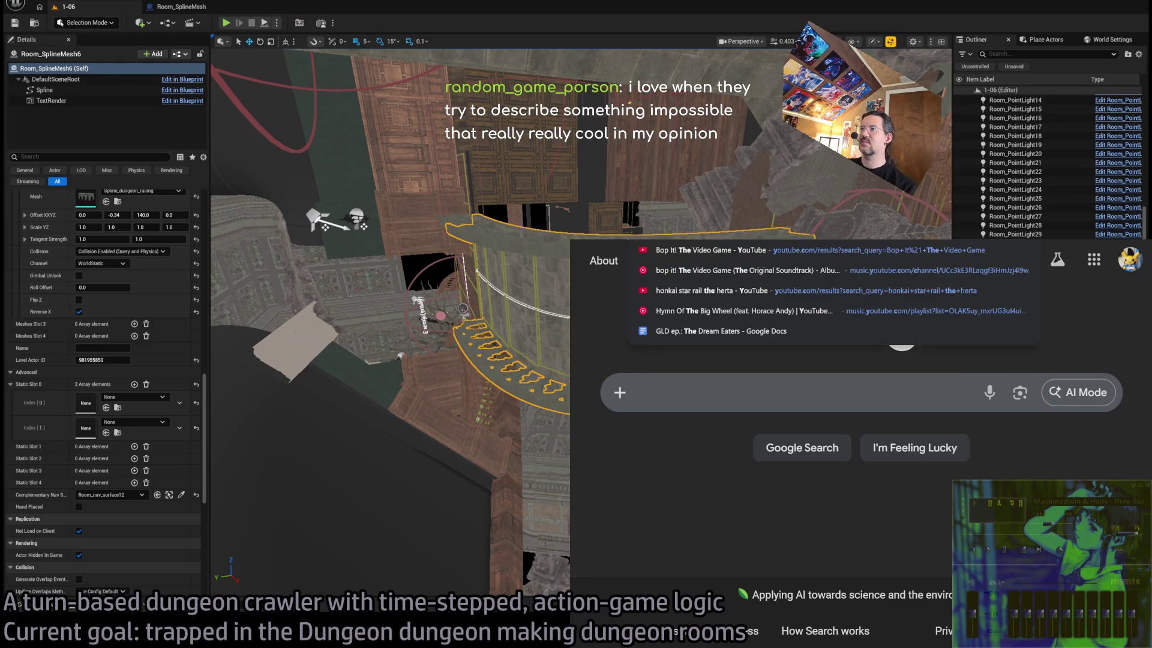
key(Return)
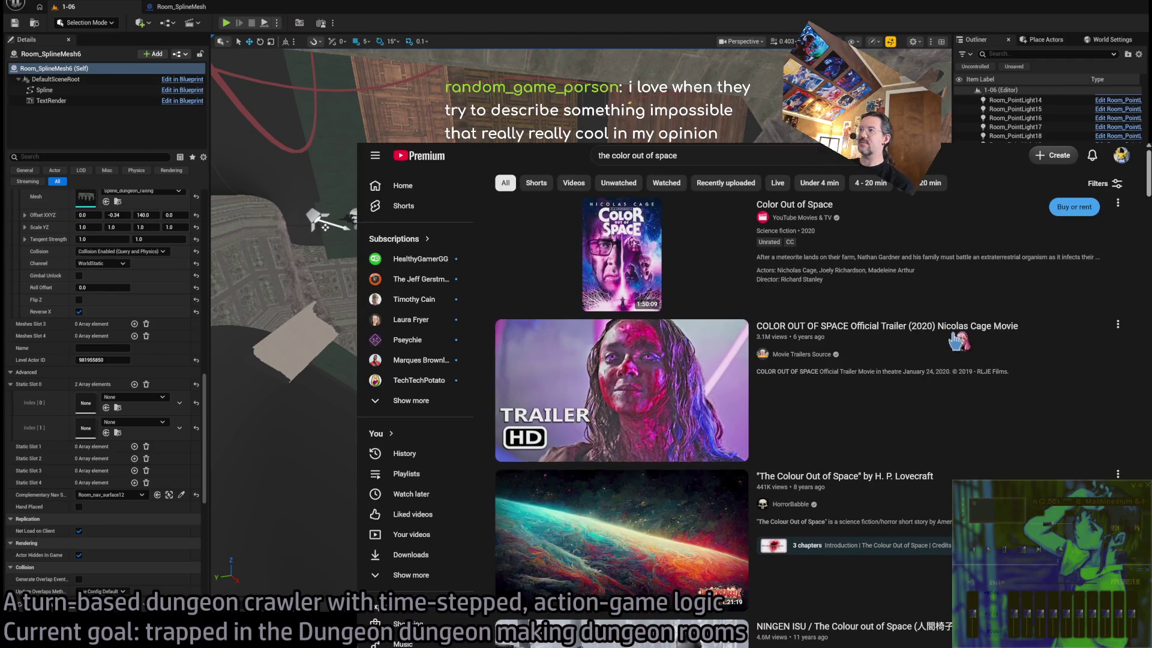
click(527, 432)
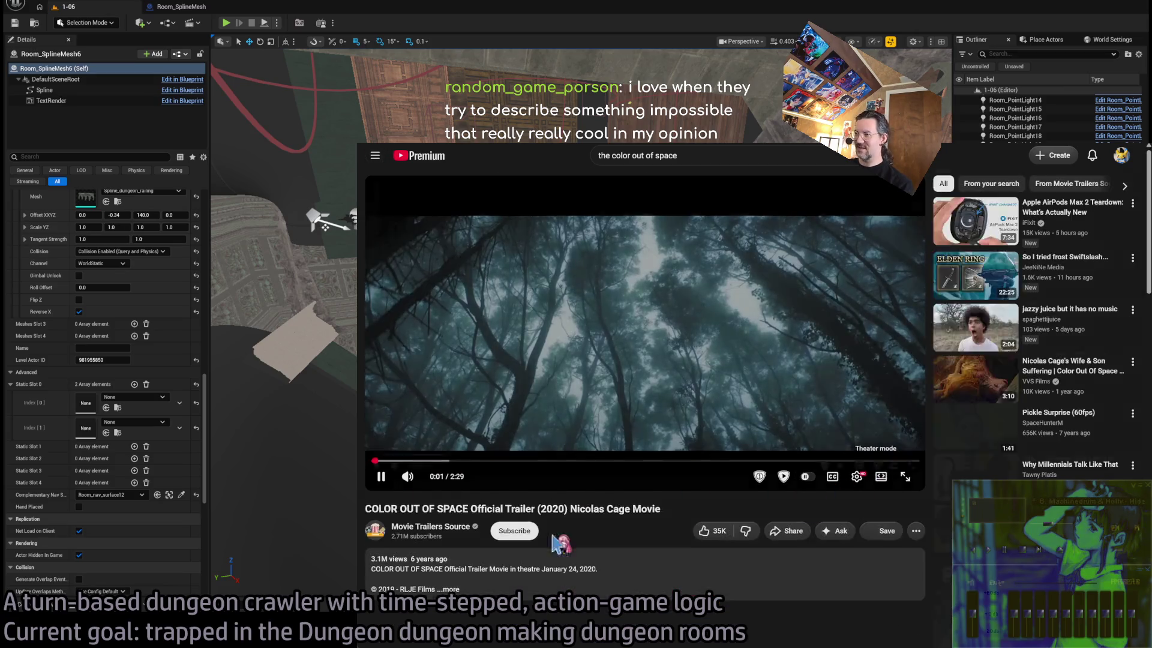
click(880, 476)
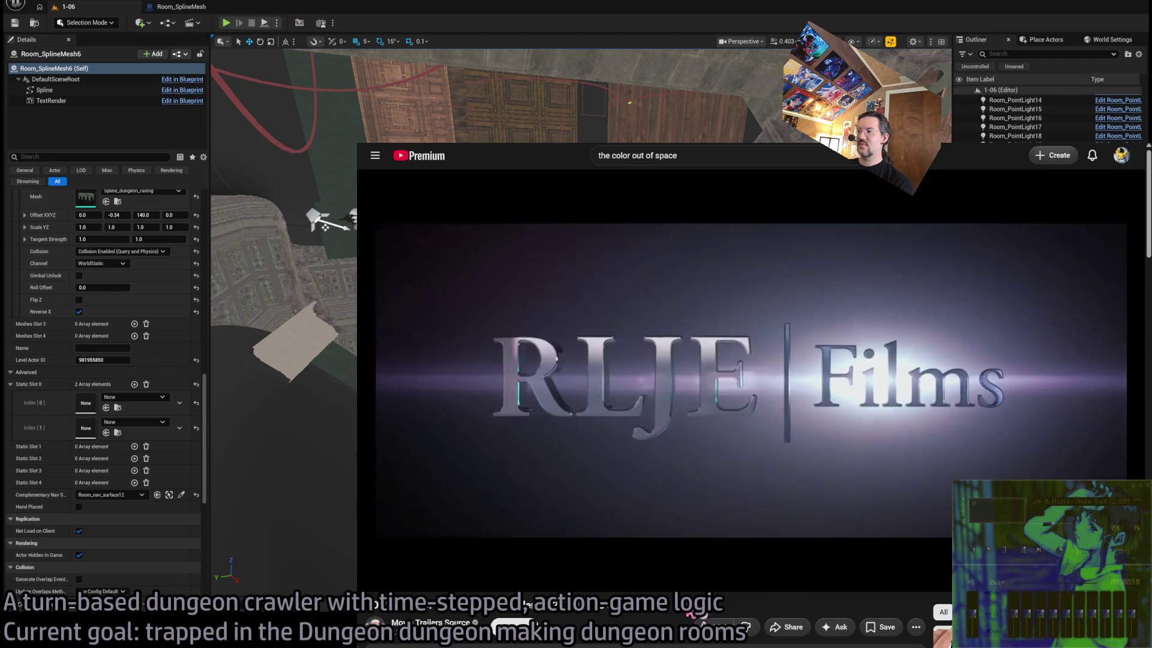
key(c)
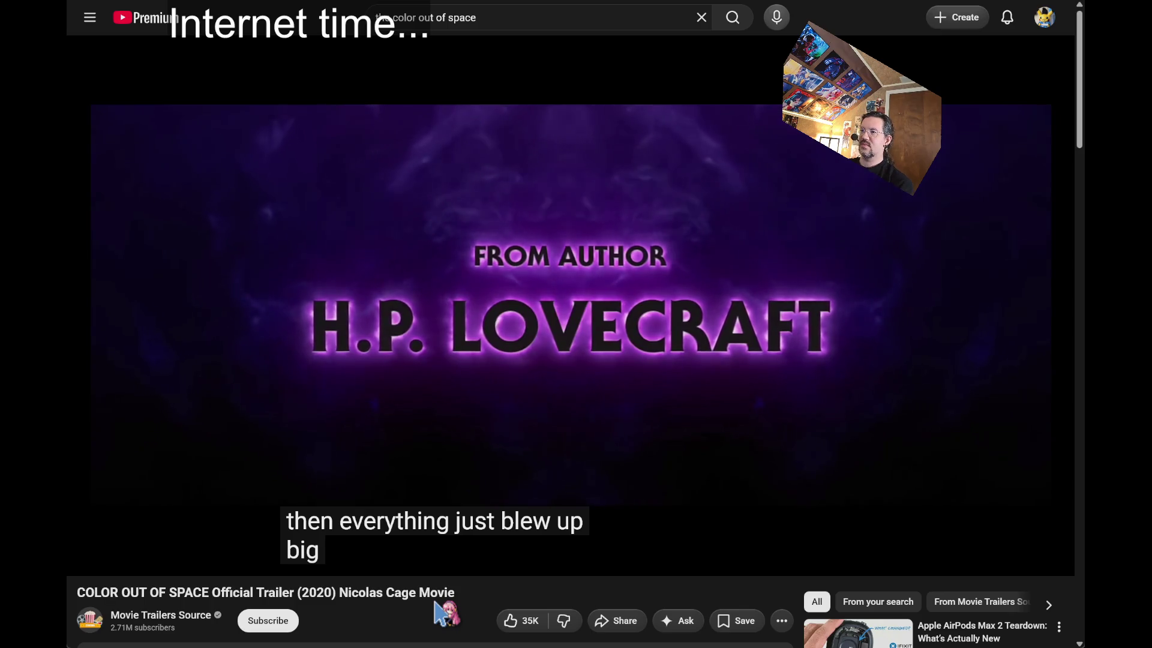
Pause and resume the trailer, turn captions off, then search Wikipedia for 'the color out of space'
mouse_move(427, 409)
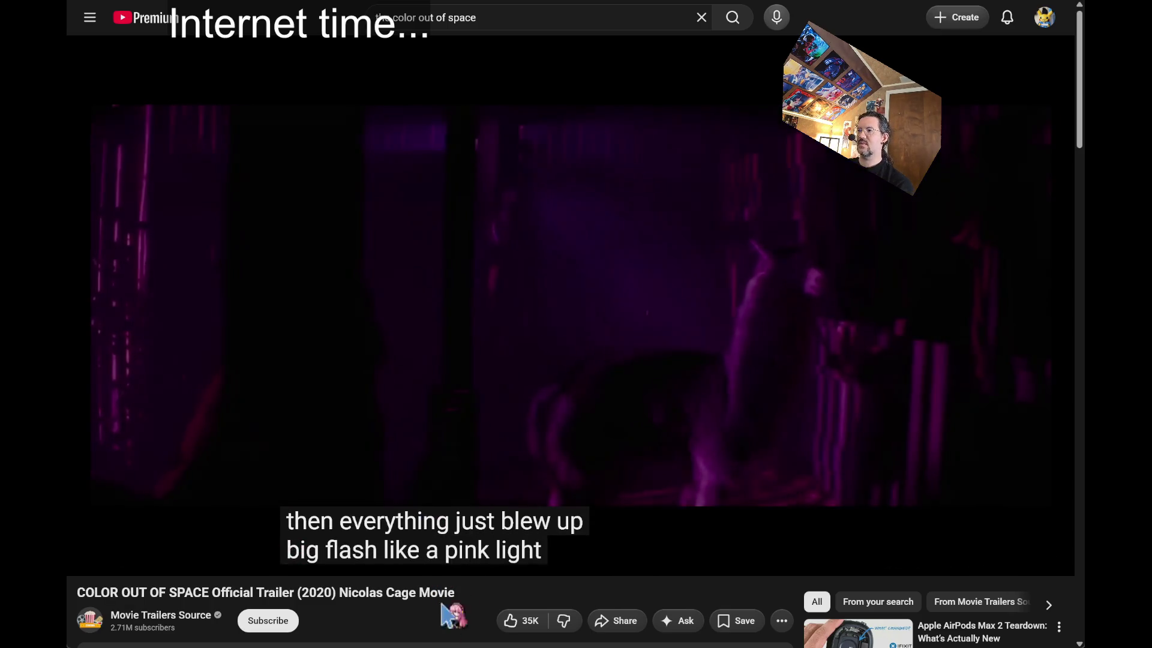
click(406, 454)
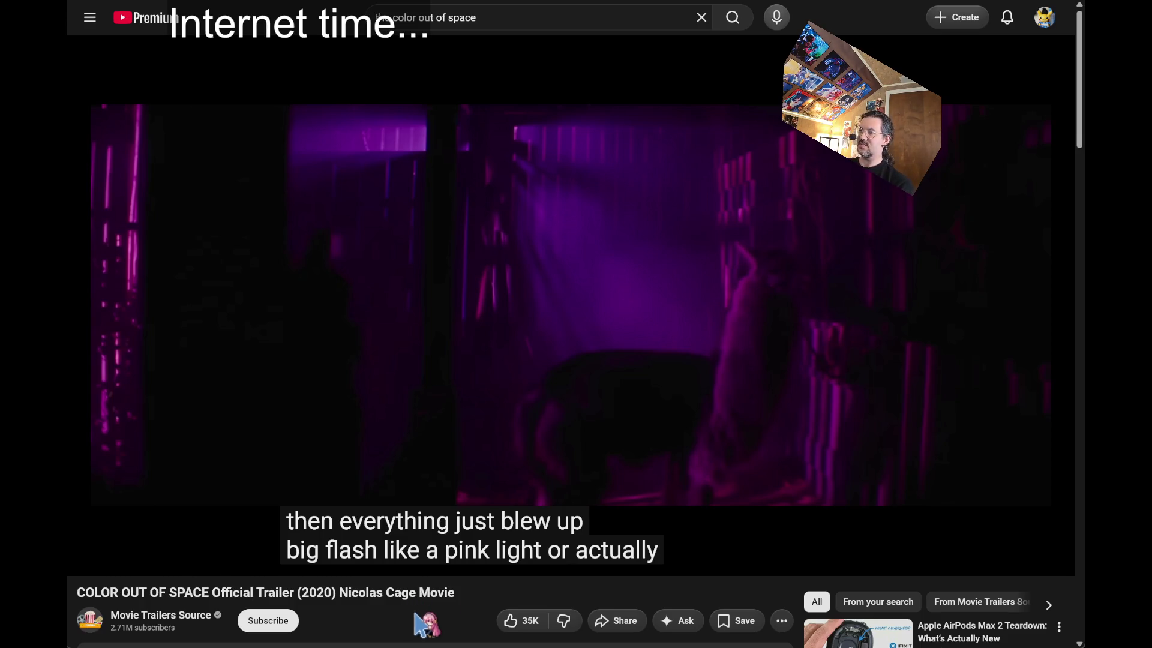
mouse_move(395, 413)
click(316, 396)
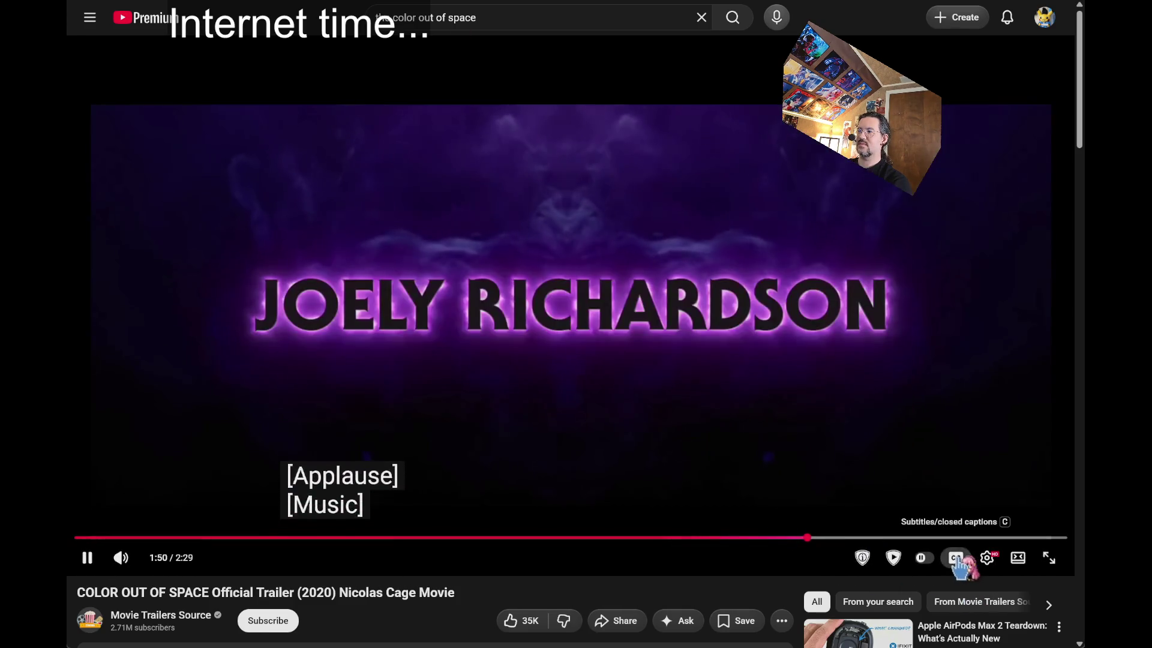
click(957, 556)
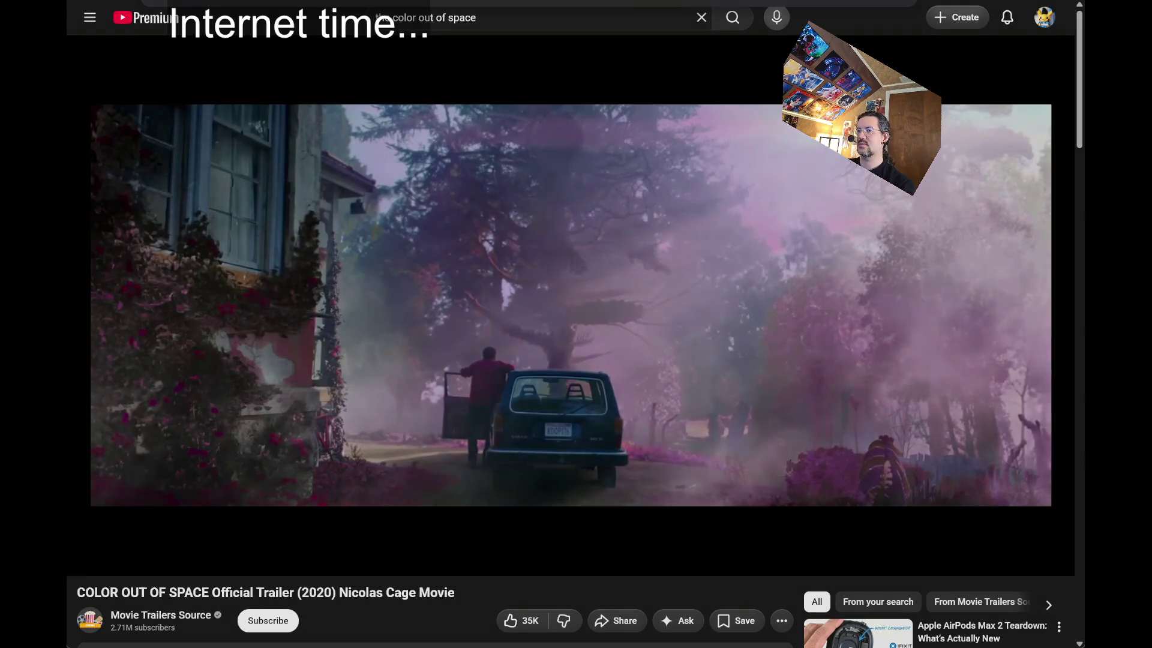
text(wthe color out of space)
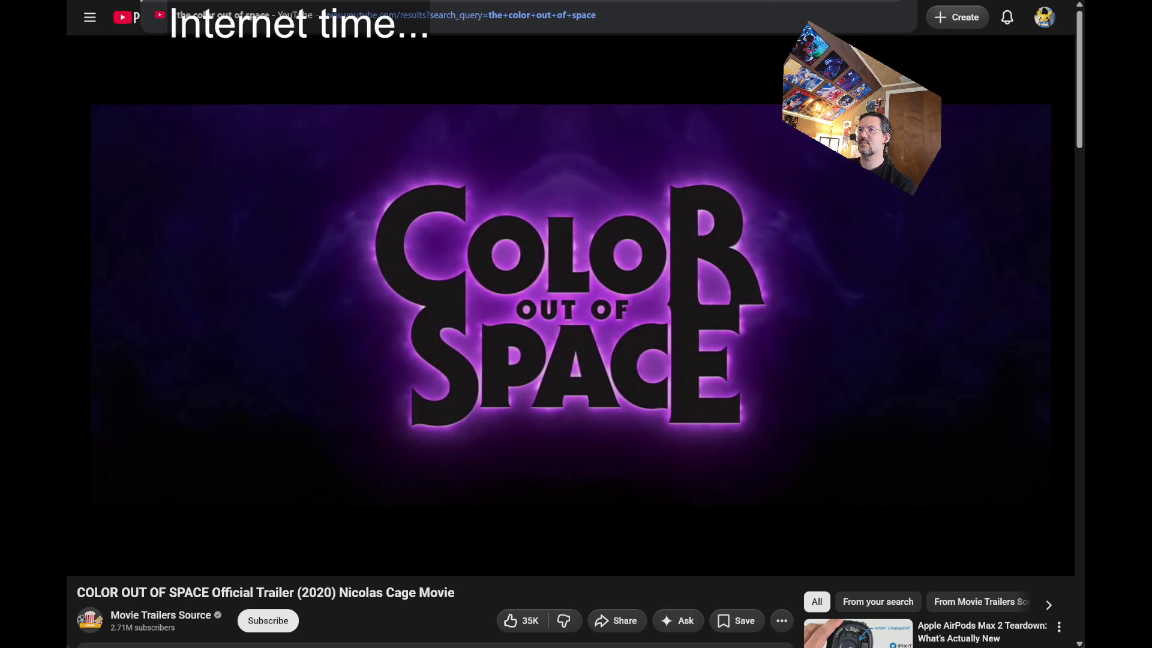
key(Return)
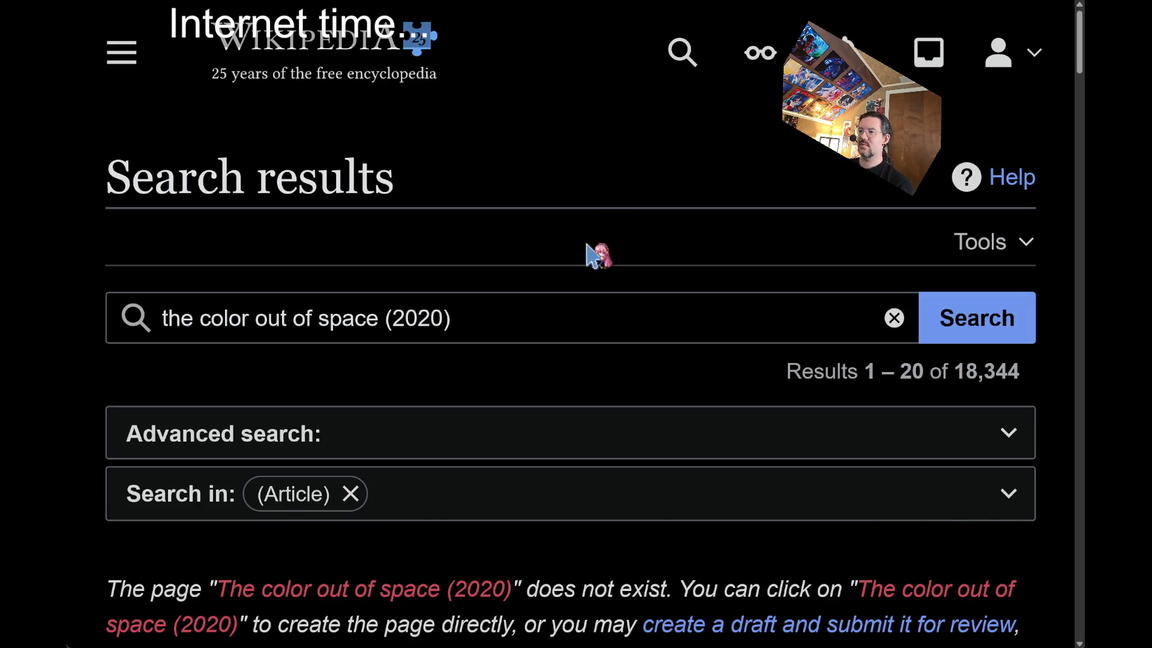
Open the Color Out of Space (film) article at normal zoom and scroll down into it
scroll(596, 254, down, 5)
click(492, 480)
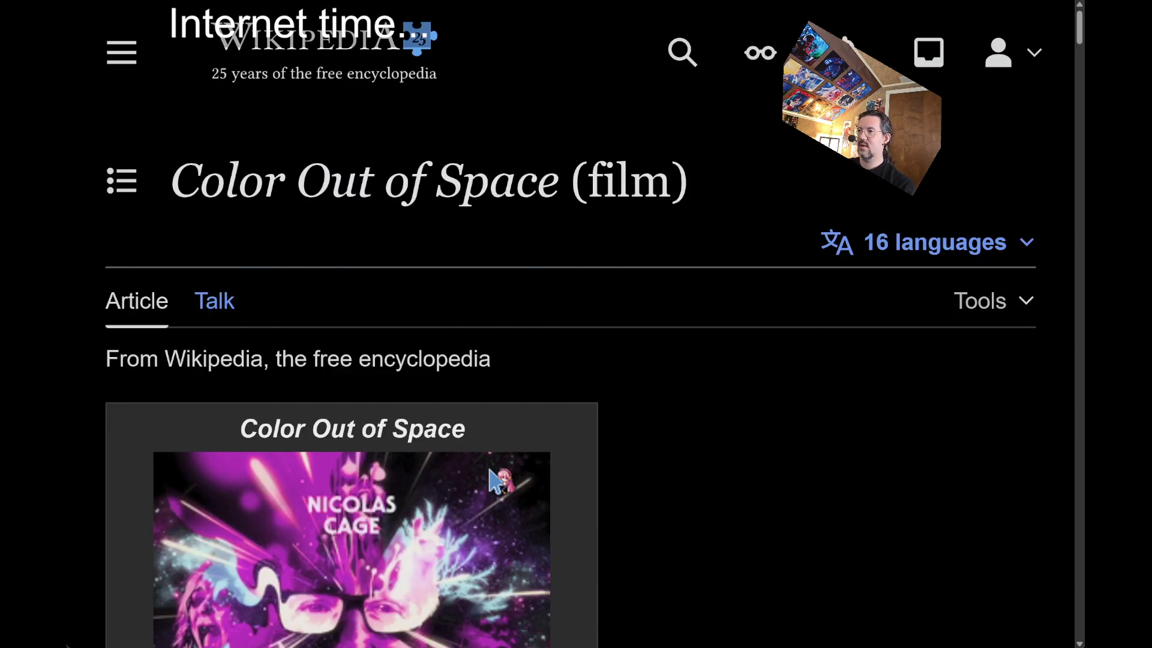
key(ctrl+0)
scroll(578, 243, down, 10)
scroll(579, 242, down, 7)
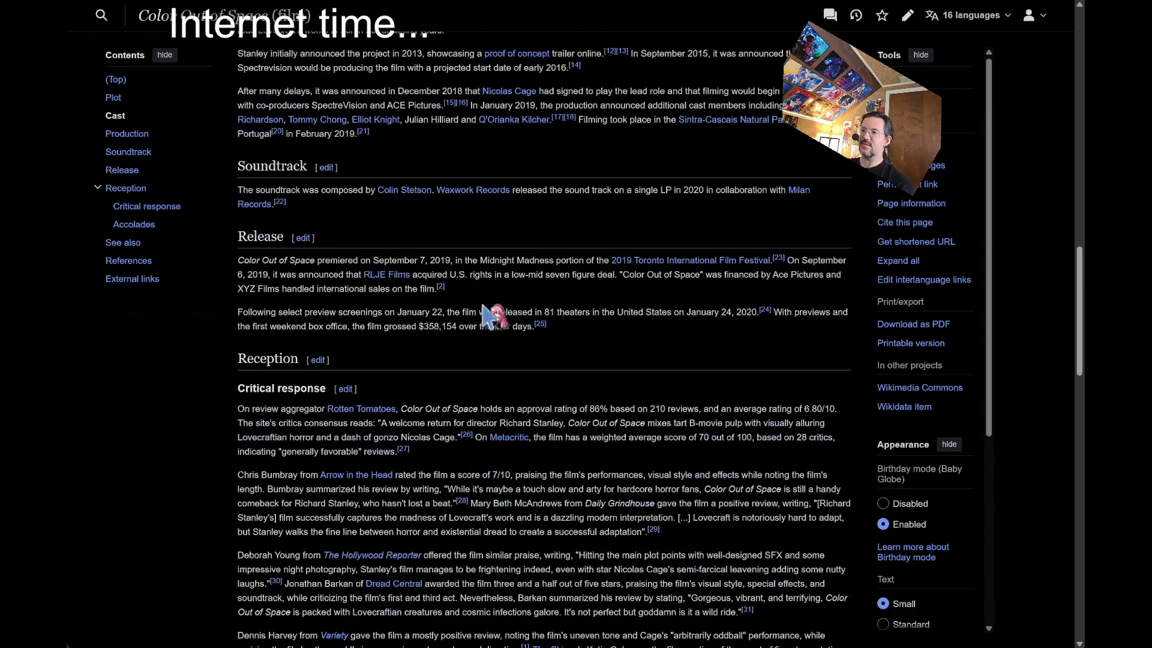
Enlarge the text and highlight Critical response passages, including the 6.80/10 score and B-movie consensus
triple_click(595, 318)
key(ctrl+plus)
key(ctrl+plus)
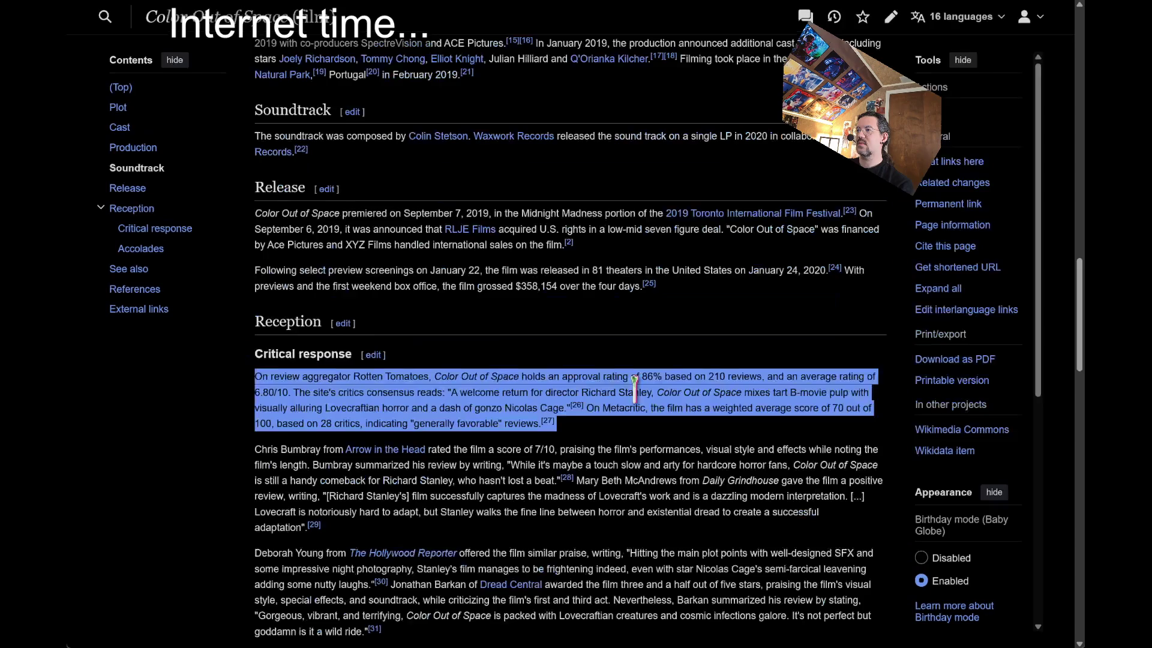
scroll(659, 359, down, 5)
mouse_move(657, 348)
mouse_down()
mouse_move(762, 343)
mouse_move(444, 300)
mouse_up()
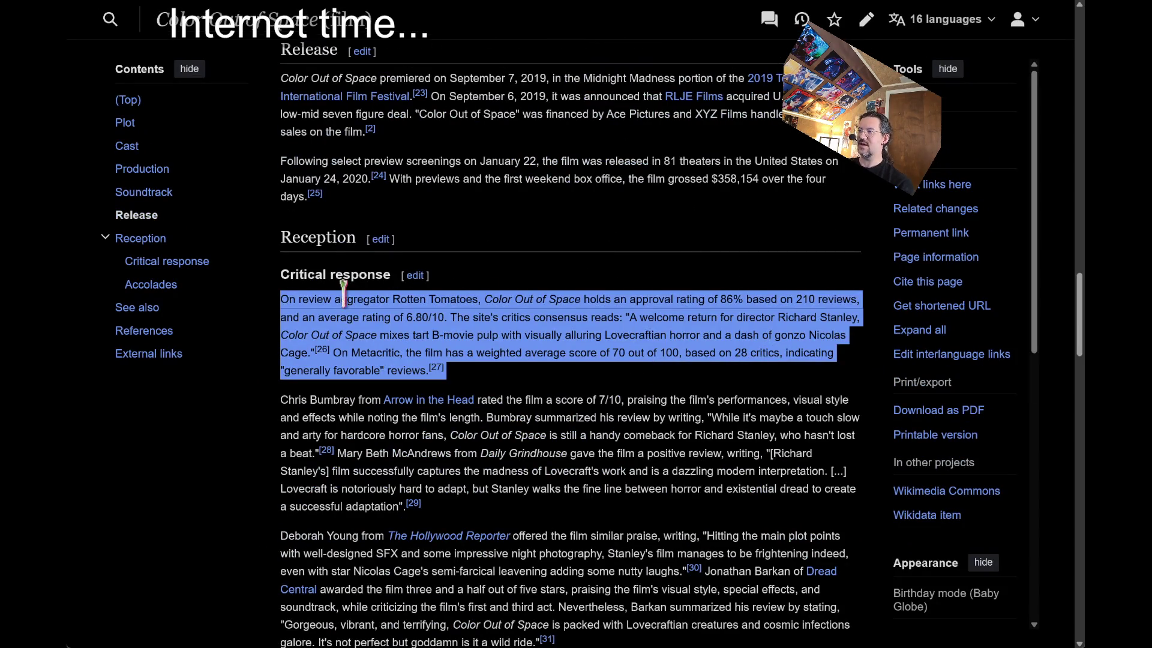
click(581, 273)
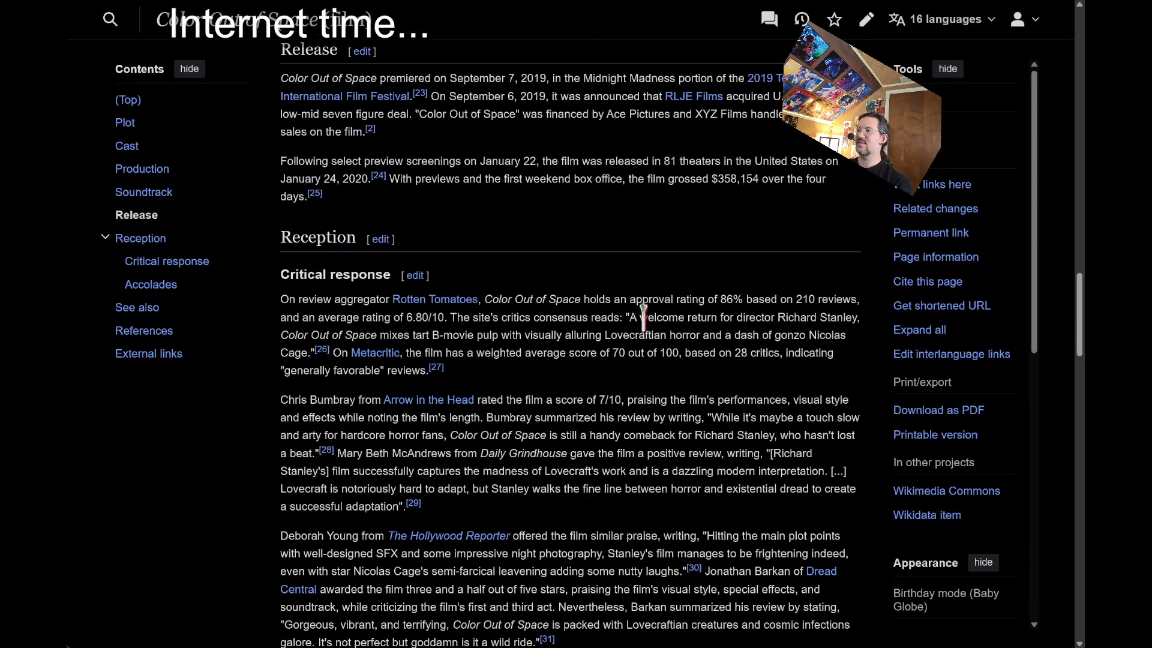
drag(406, 316, 486, 316)
click(608, 320)
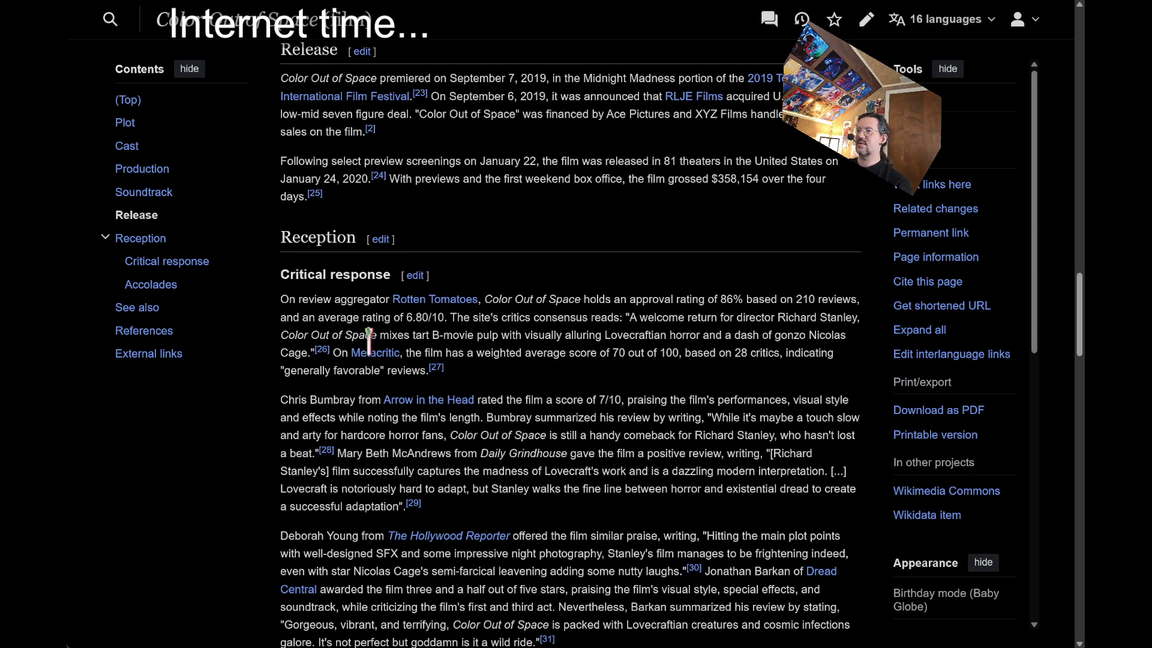
mouse_move(345, 333)
mouse_down()
mouse_move(405, 318)
mouse_move(602, 334)
mouse_up()
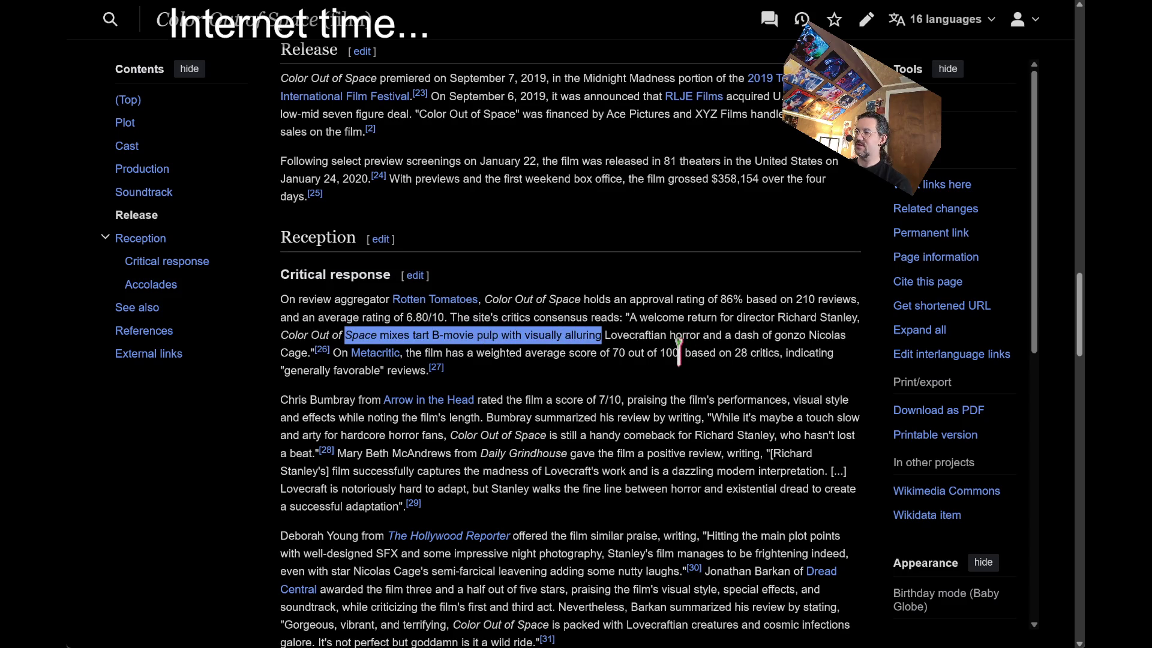
double_click(641, 334)
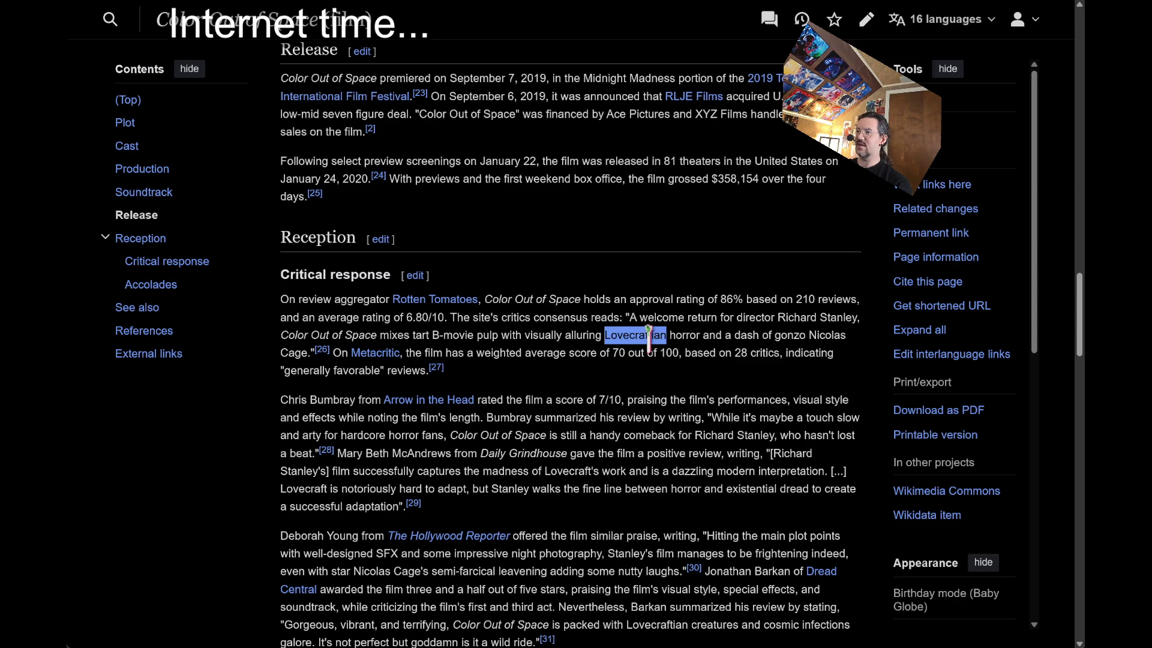
drag(648, 336, 293, 354)
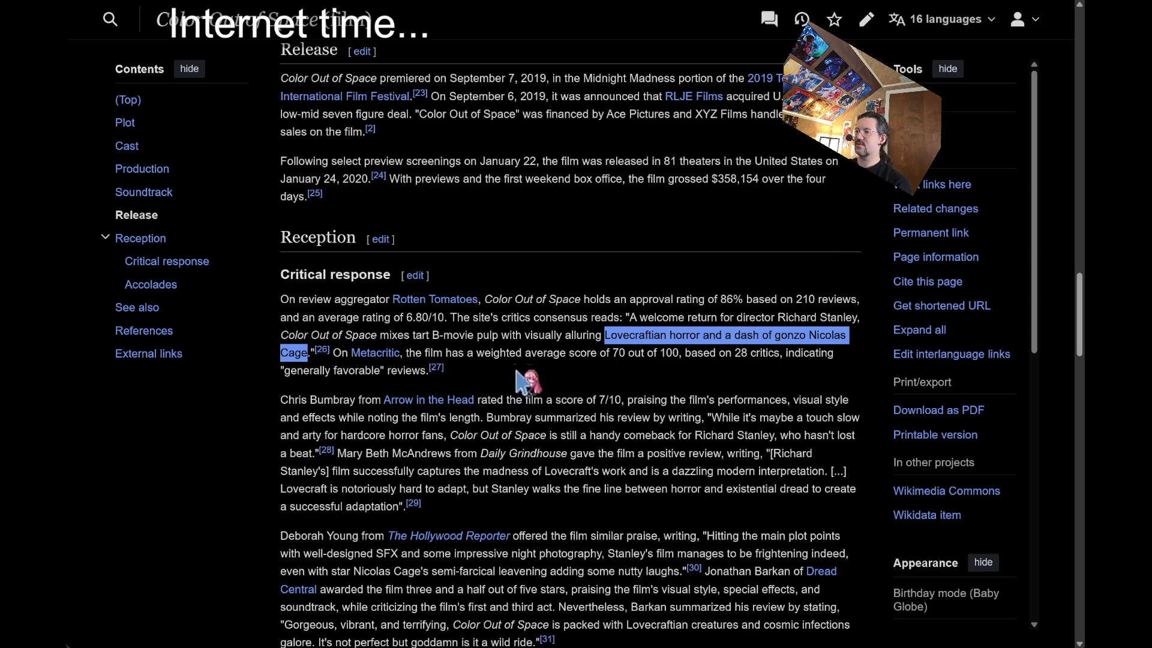
Auto-scroll through the article body and plot text
middle_click(526, 390)
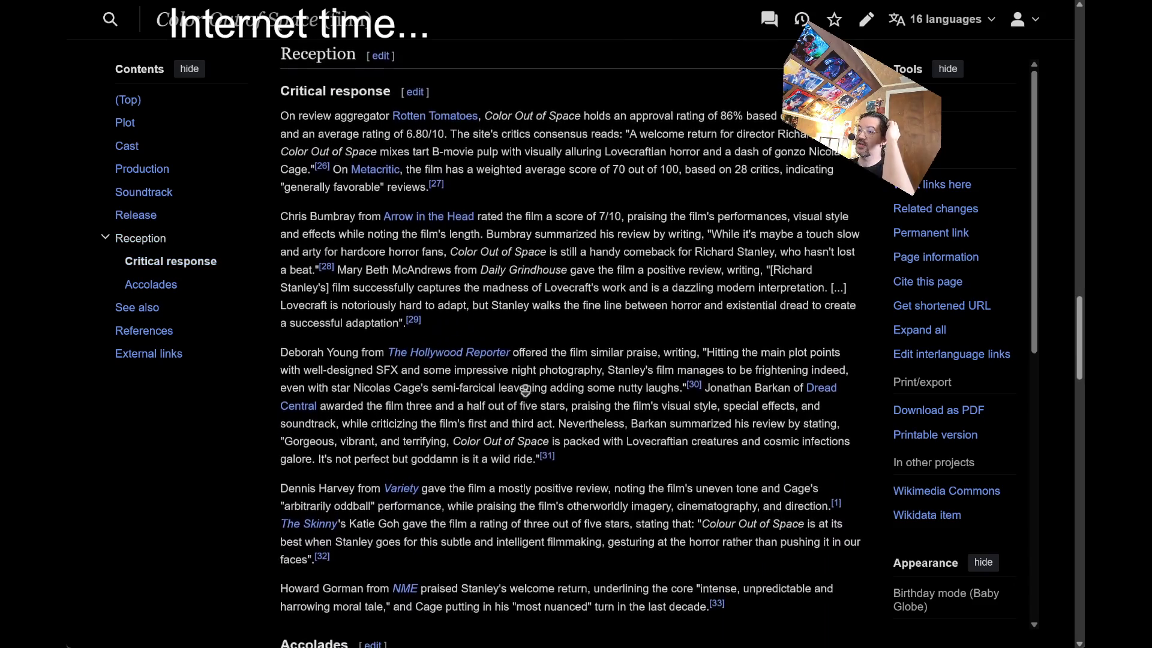
click(541, 414)
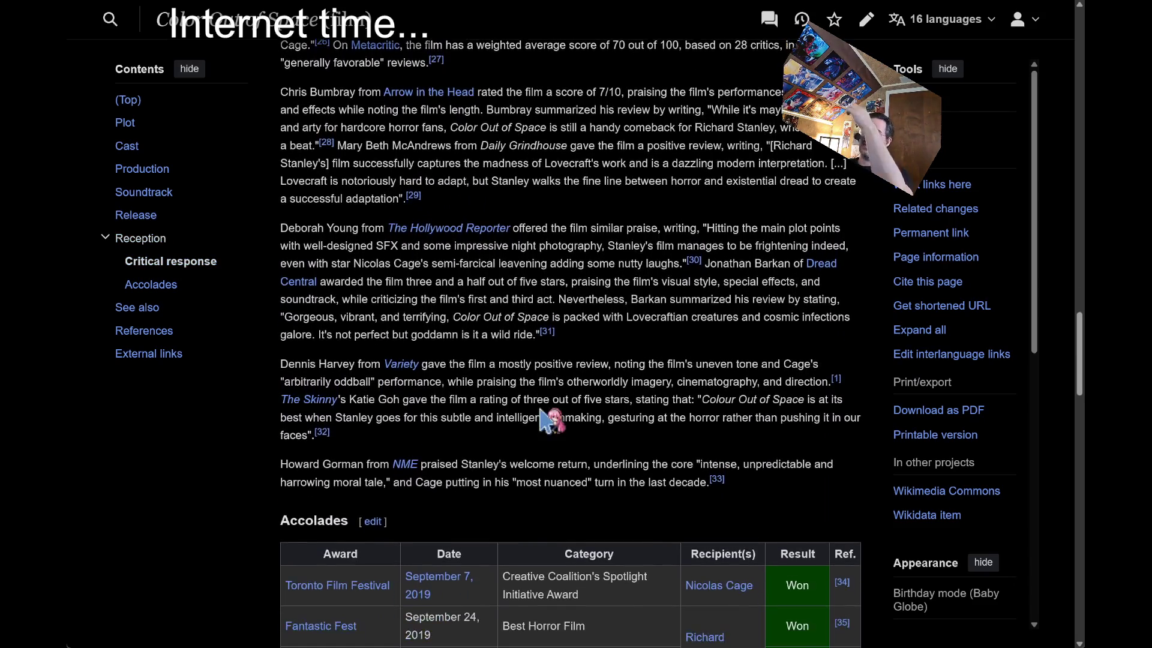
scroll(541, 414, up, 20)
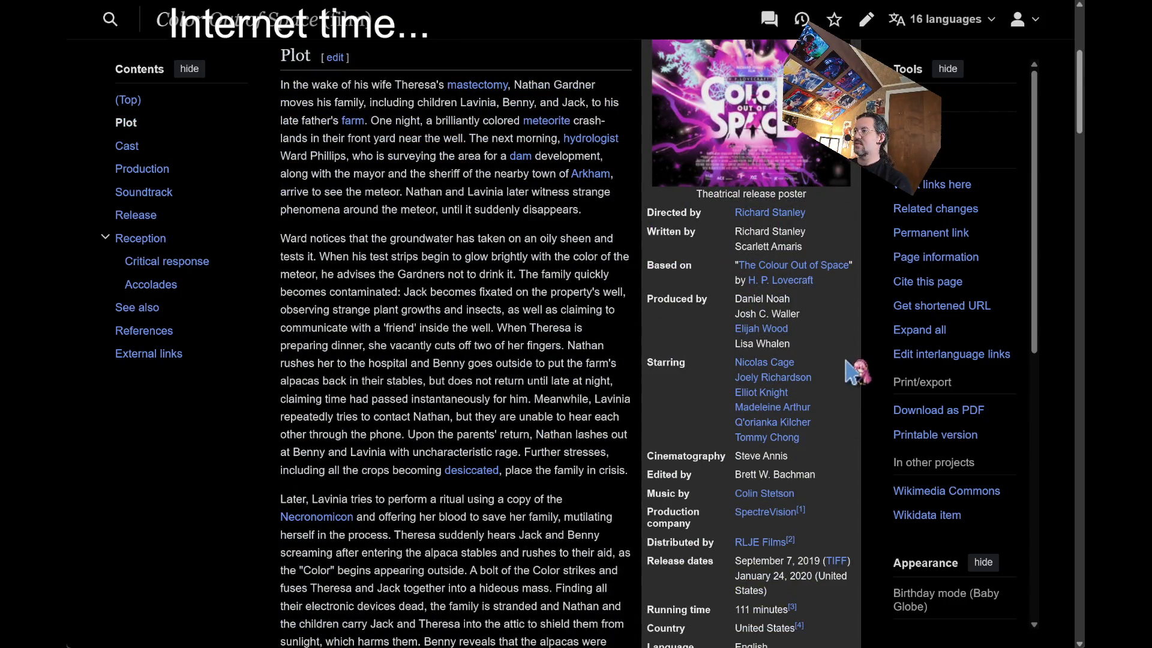
middle_click(484, 398)
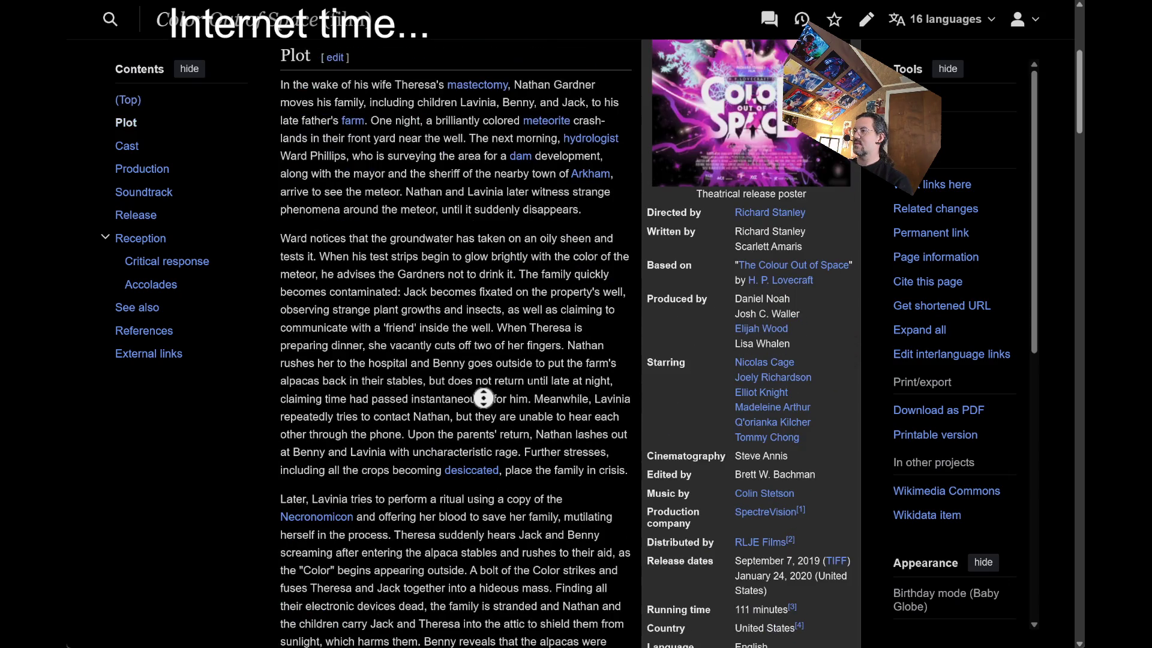
scroll(535, 420, down, 1)
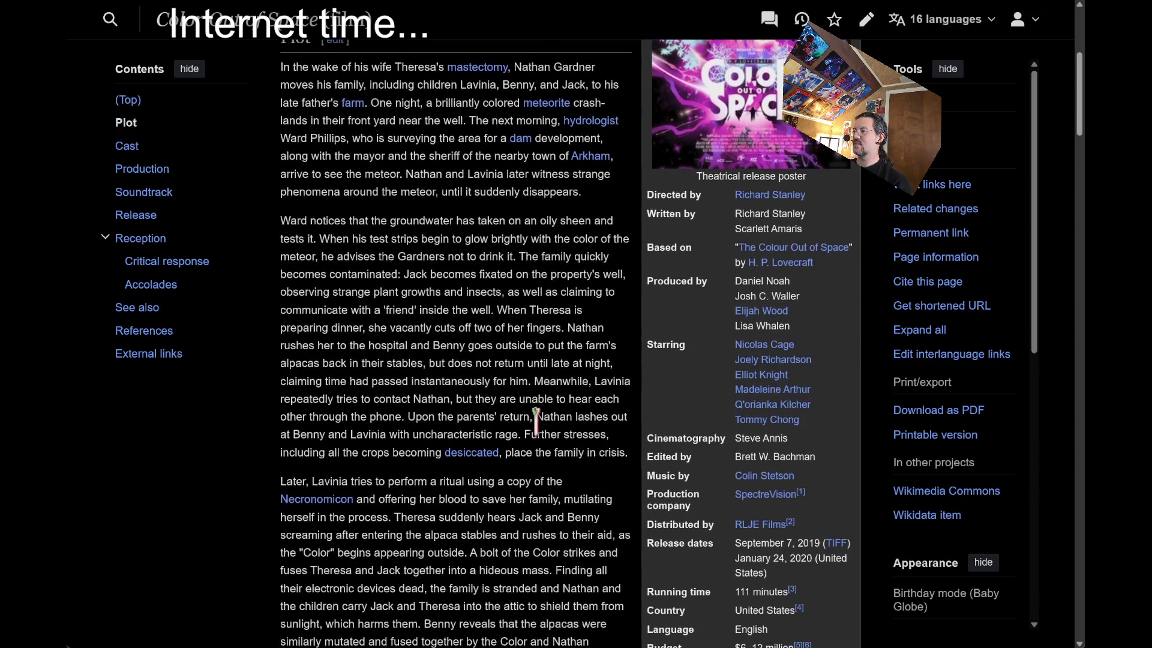
scroll(536, 420, down, 3)
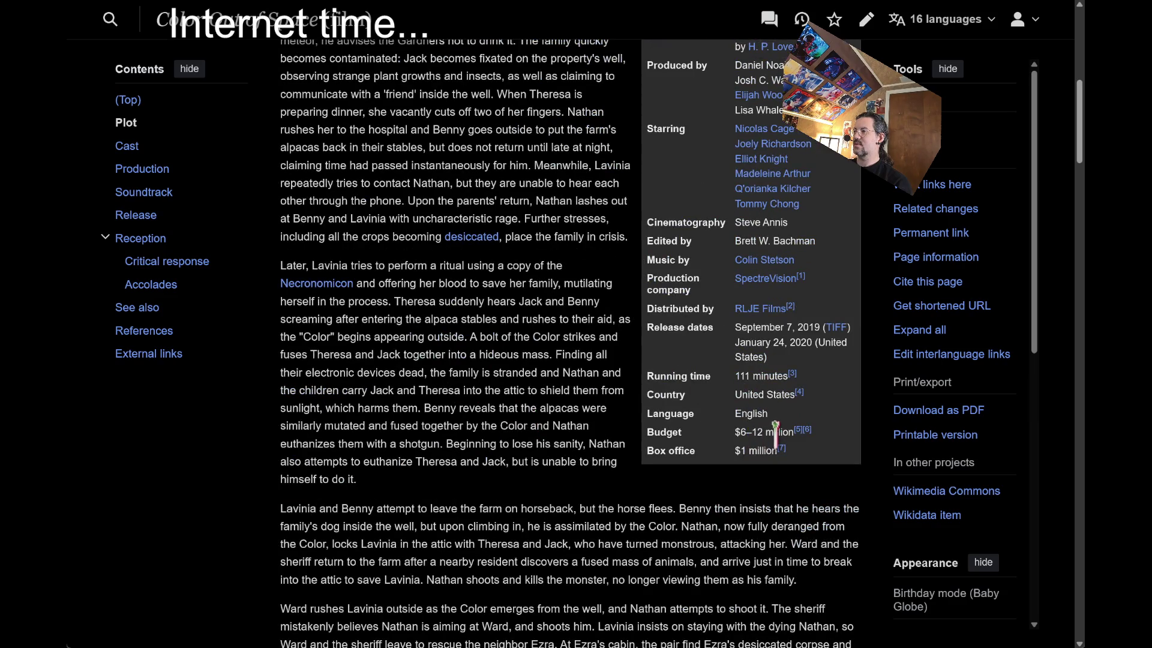
Highlight and zoom in on the infobox Budget and Box office figures
mouse_move(775, 431)
mouse_down()
mouse_move(821, 465)
mouse_move(834, 447)
mouse_move(840, 486)
mouse_up()
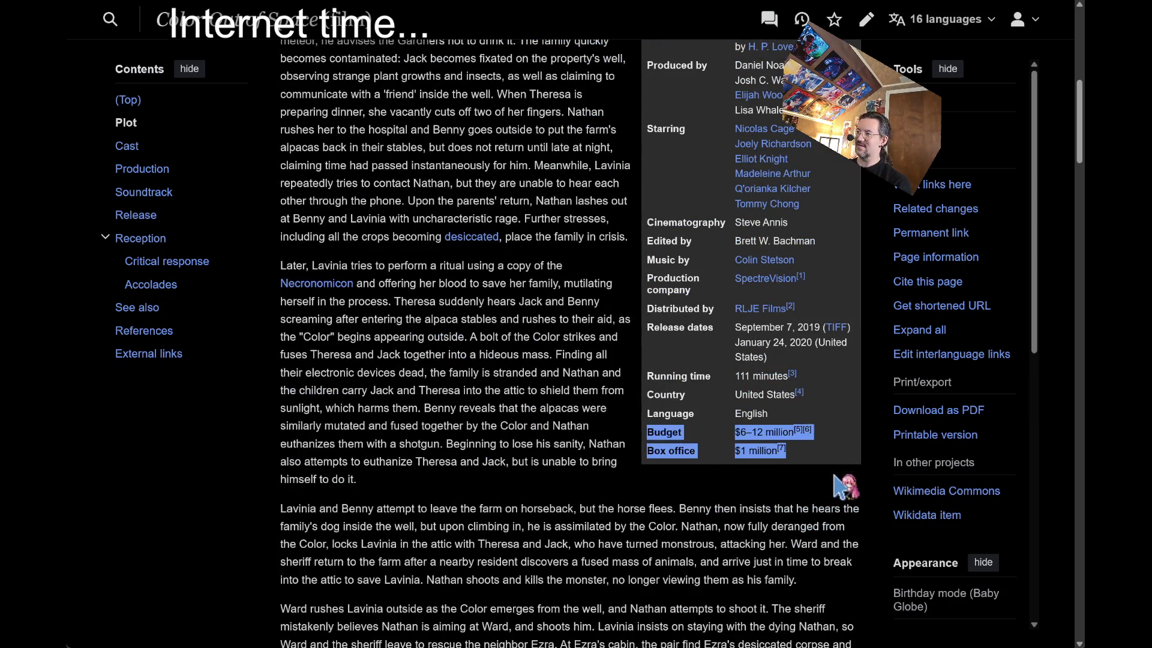
click(835, 467)
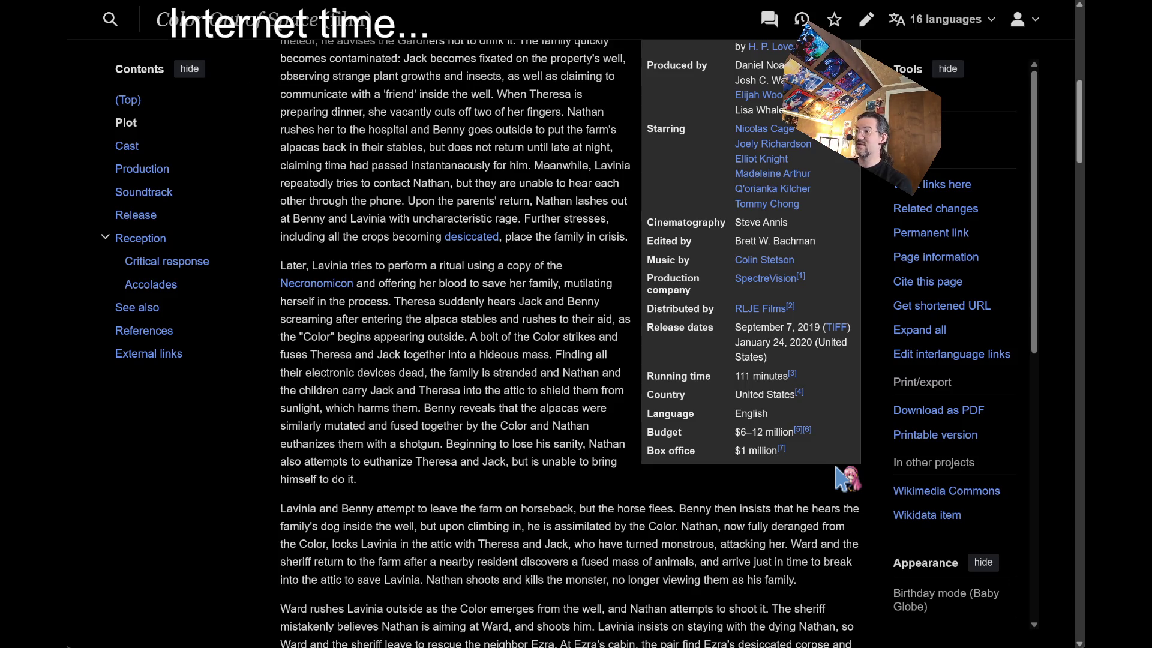
drag(836, 468, 824, 430)
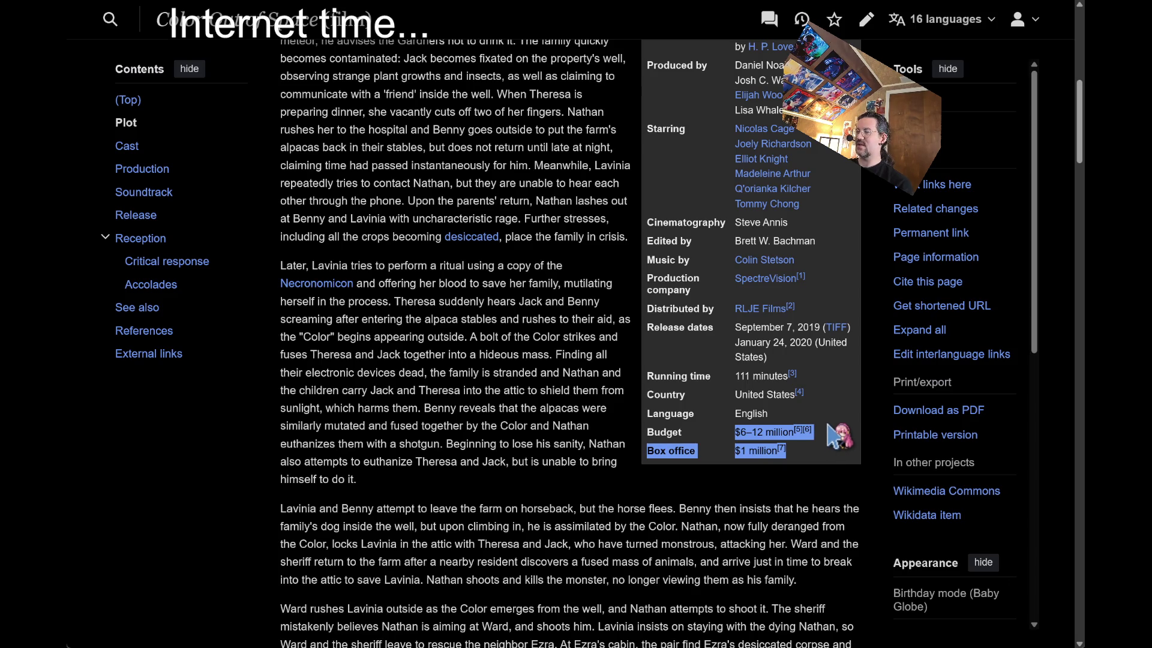
key(ctrl+plus)
key(ctrl+plus)
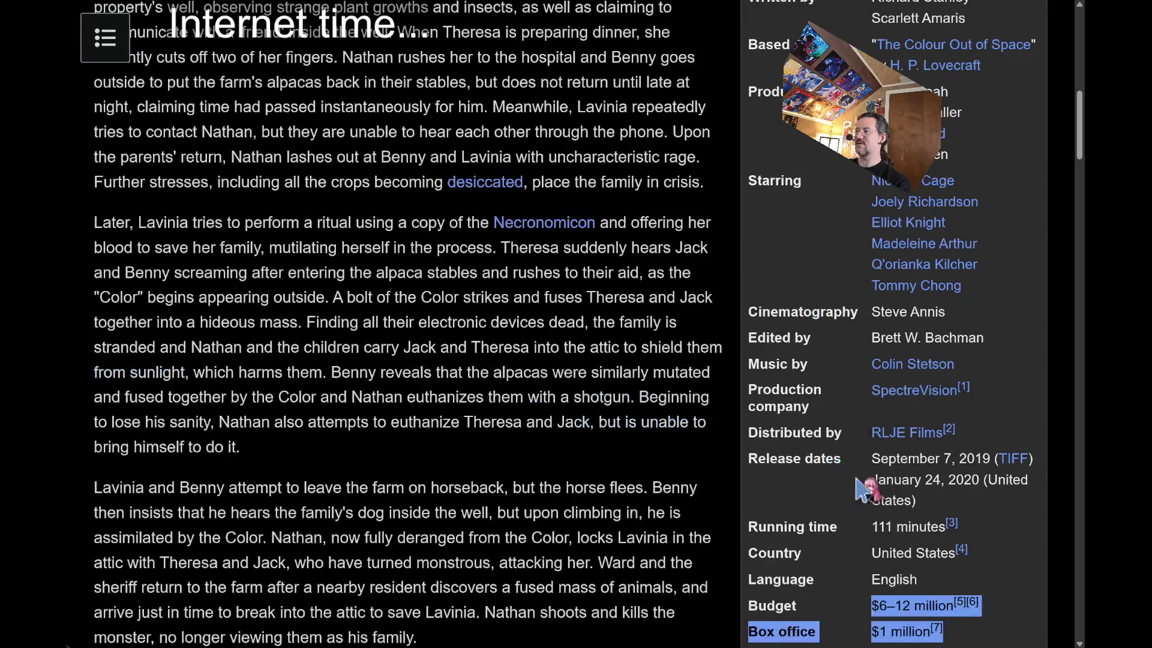
scroll(857, 478, down, 3)
click(1007, 398)
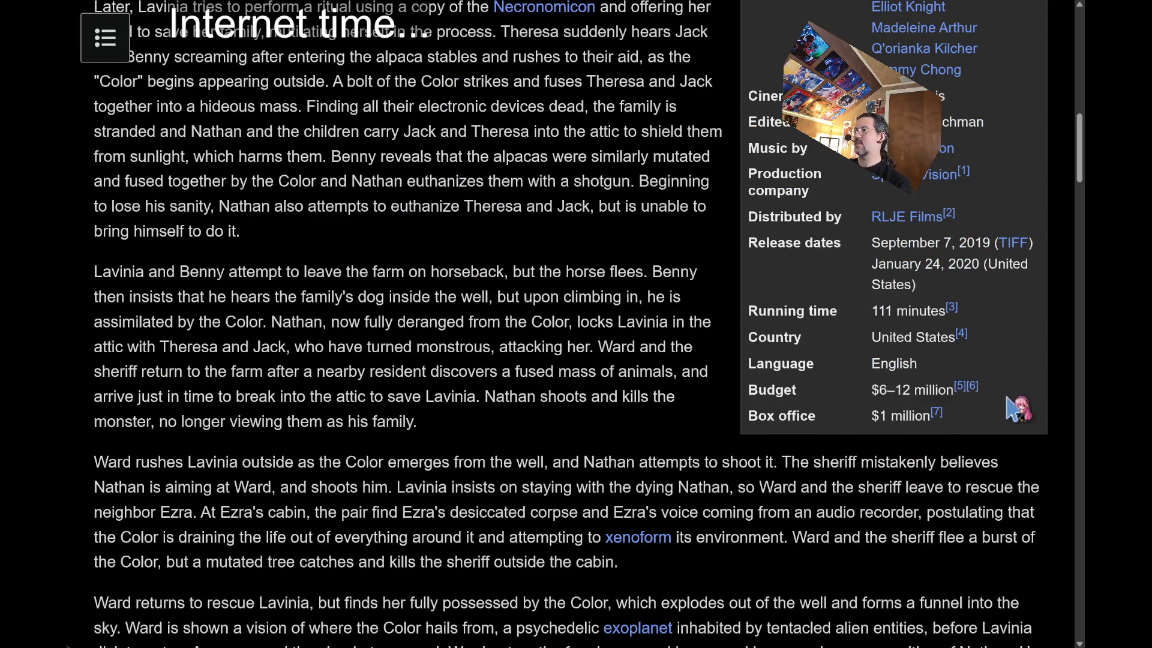
mouse_move(1013, 408)
mouse_down()
mouse_move(873, 390)
mouse_move(750, 414)
mouse_move(757, 390)
mouse_move(1010, 422)
mouse_move(753, 390)
mouse_up()
scroll(487, 369, up, 4)
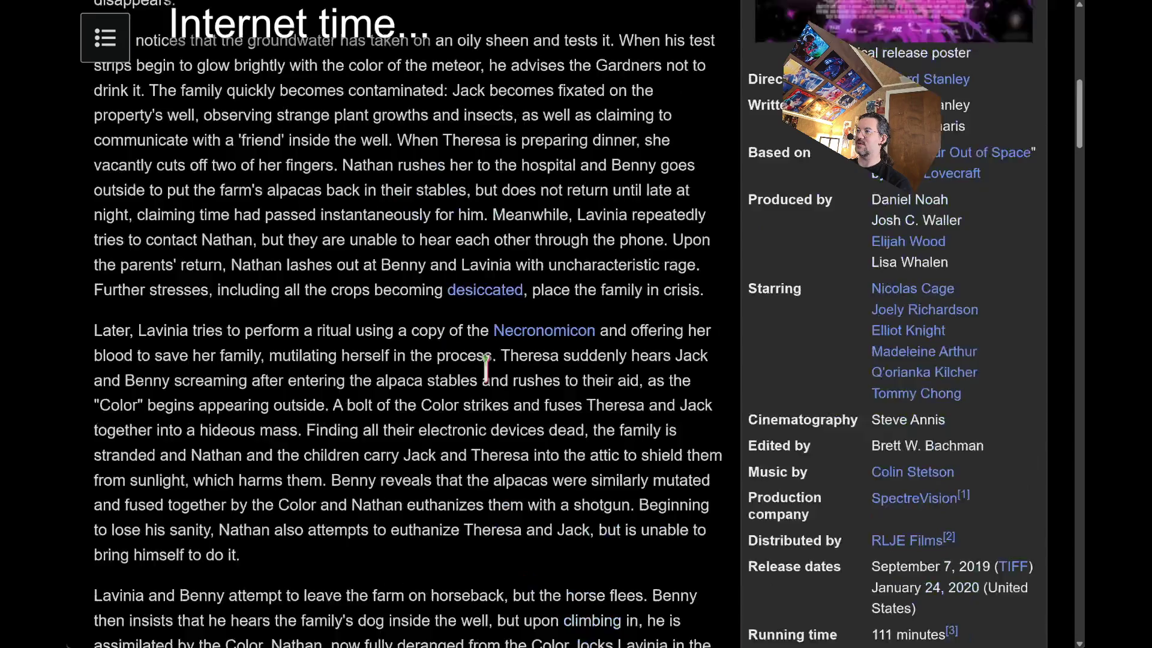
scroll(487, 369, up, 7)
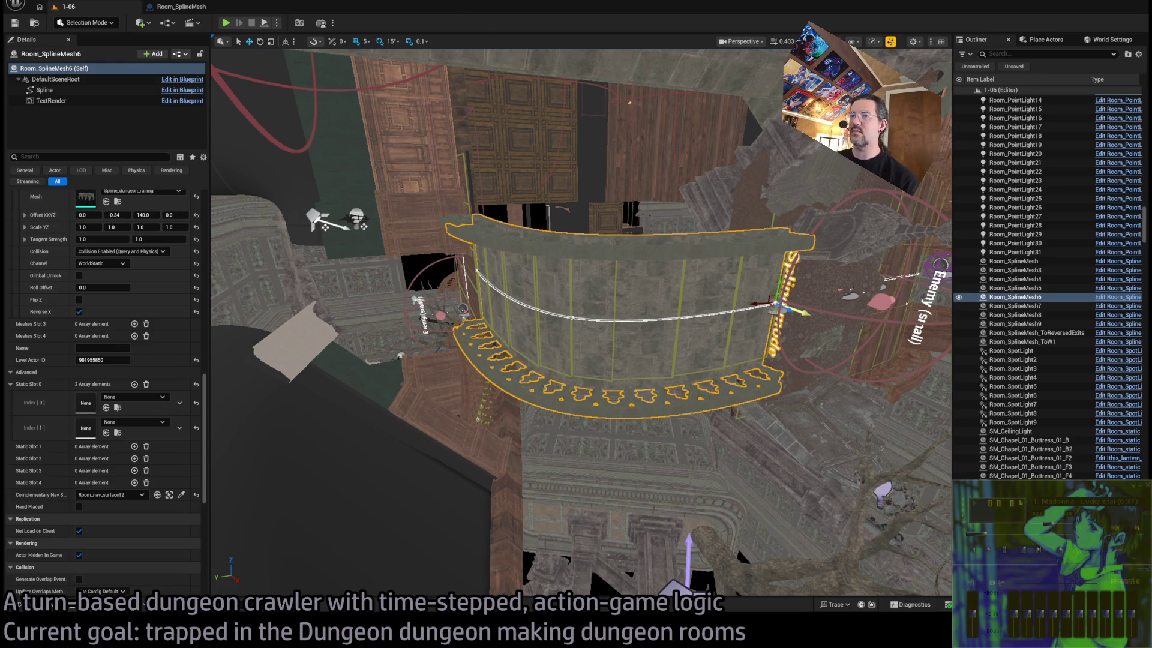
Add a Meshes Slot 4 element on Room_SplineMesh6 and set it to SM_1-06_398339978_2_1
key(f)
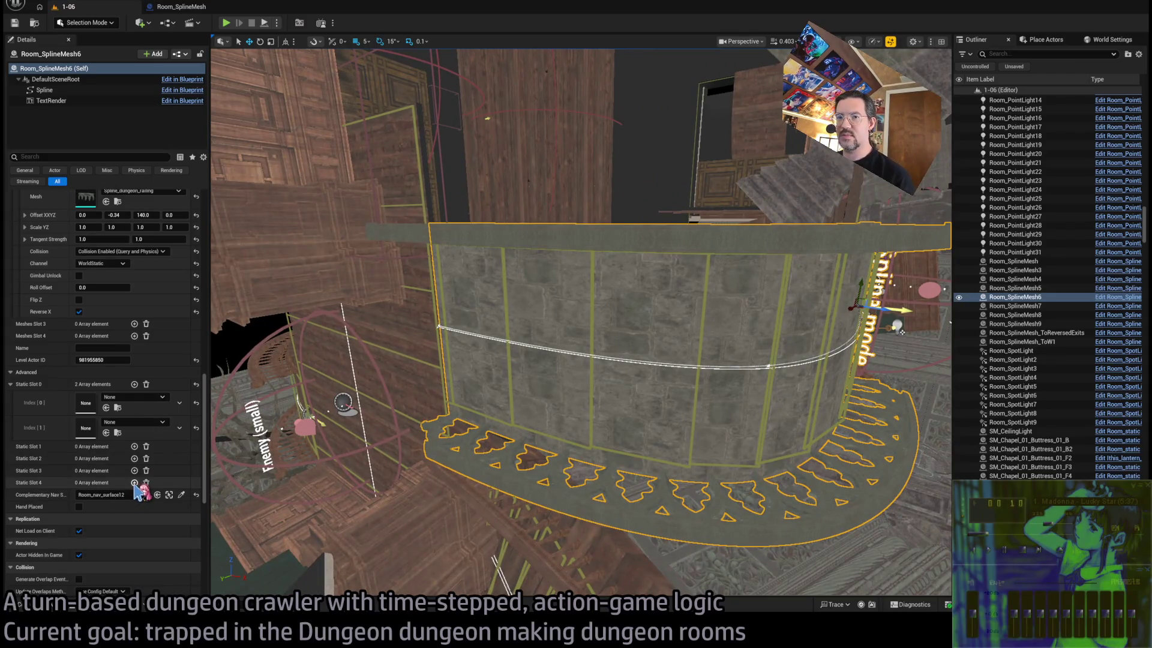
scroll(160, 396, up, 8)
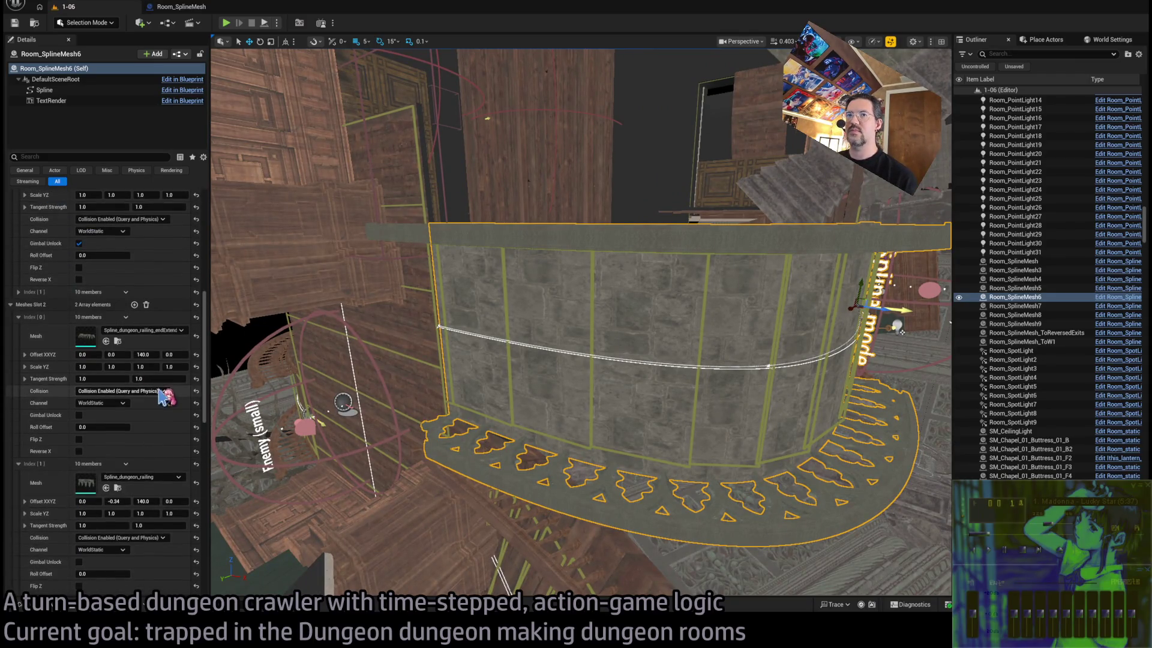
scroll(162, 396, down, 8)
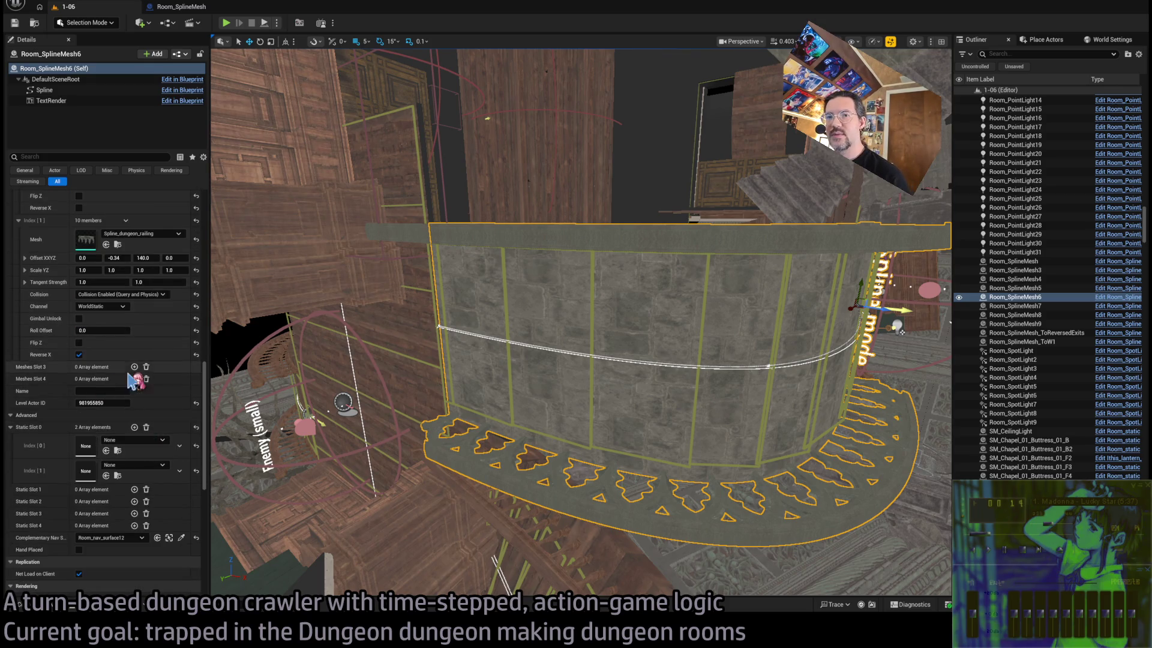
click(134, 378)
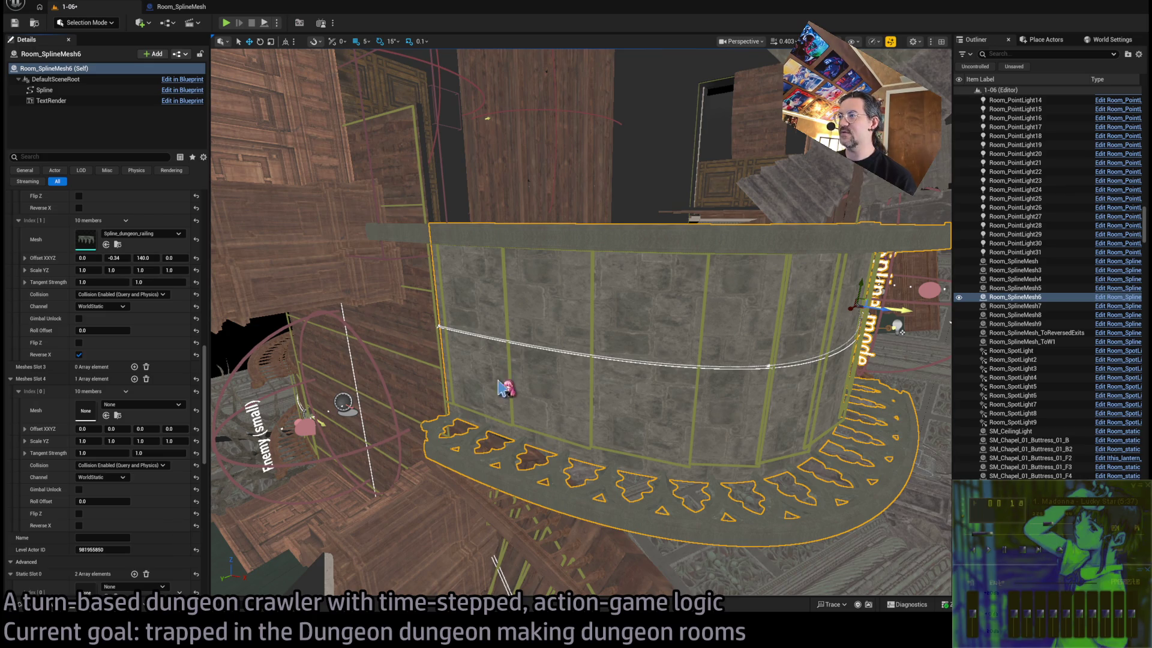
drag(508, 388, 533, 377)
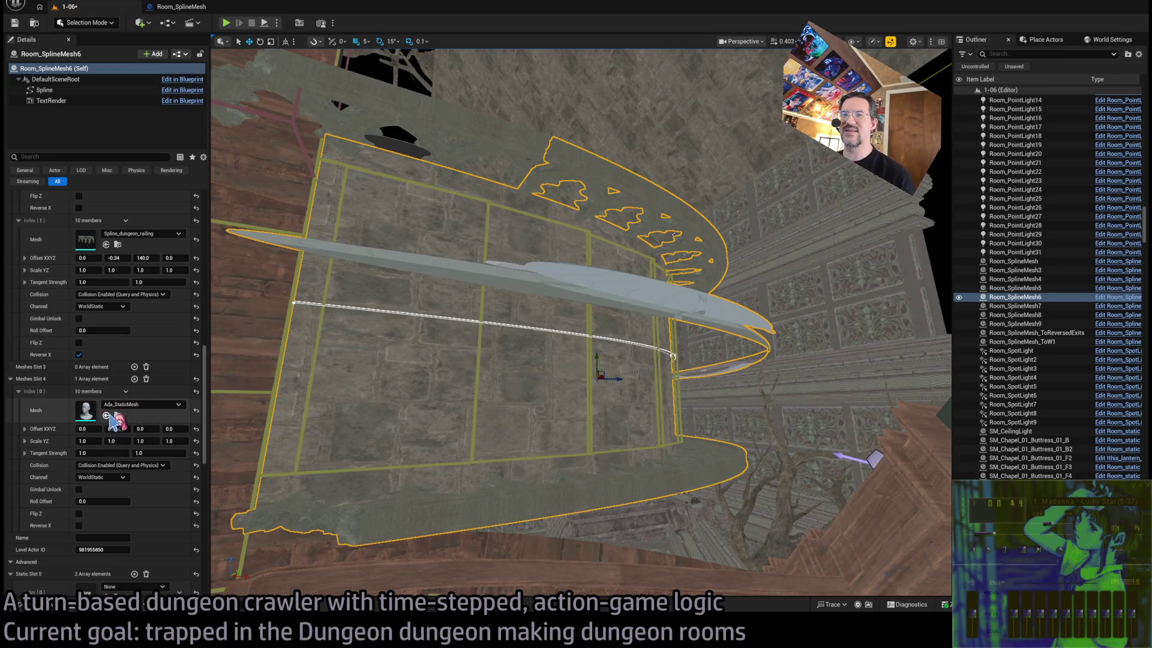
drag(618, 563, 618, 562)
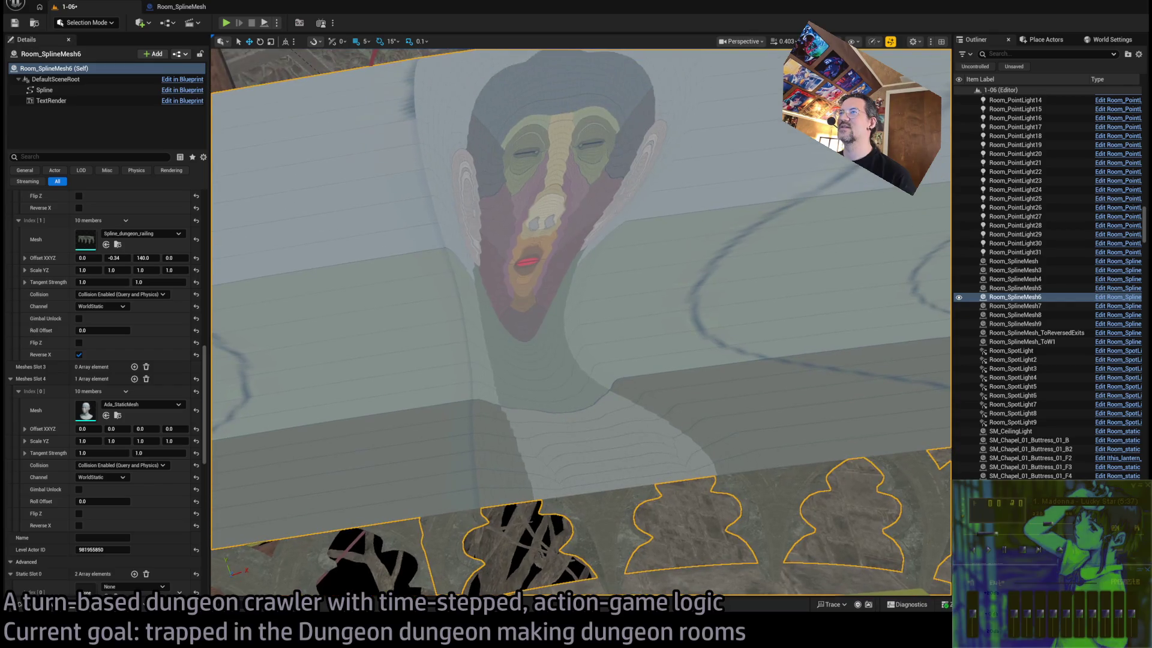
click(106, 415)
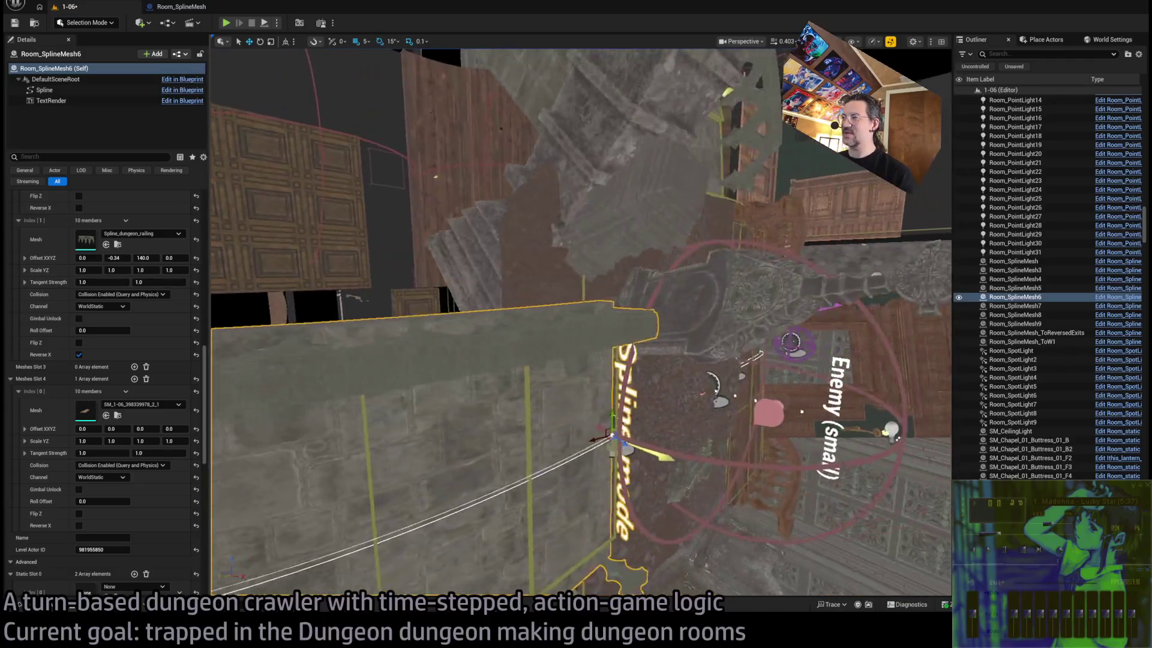
Inspect the room from above, reselect Room_SplineMesh6, and bring up the 1-06 mesh assets
drag(618, 563, 617, 563)
click(533, 344)
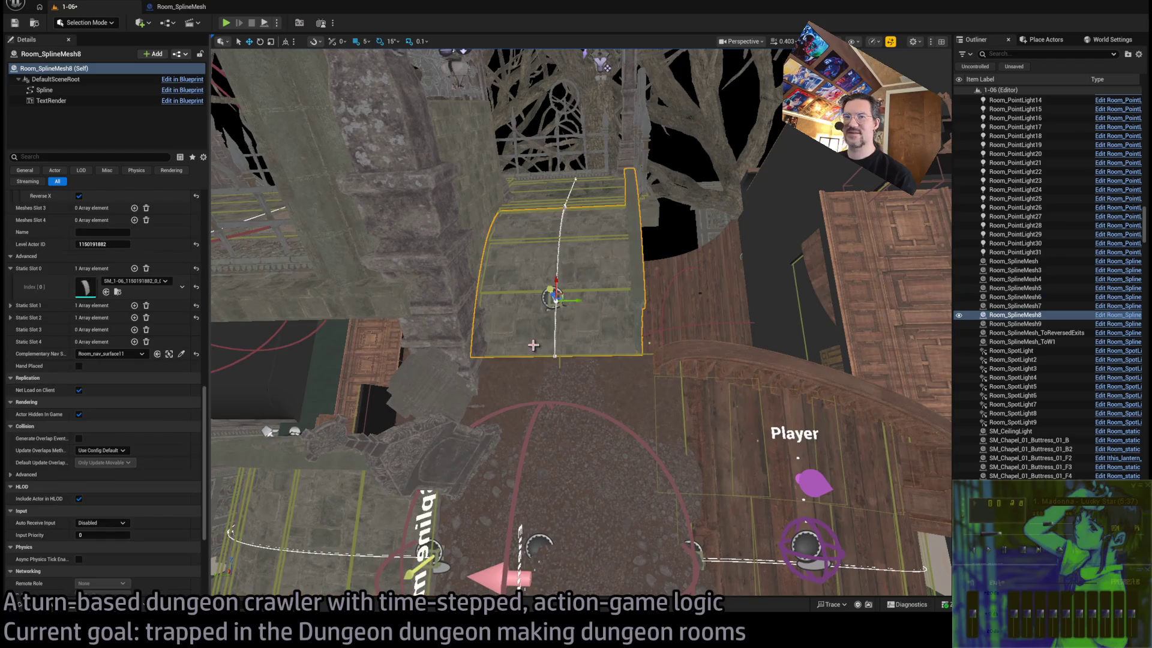
click(347, 500)
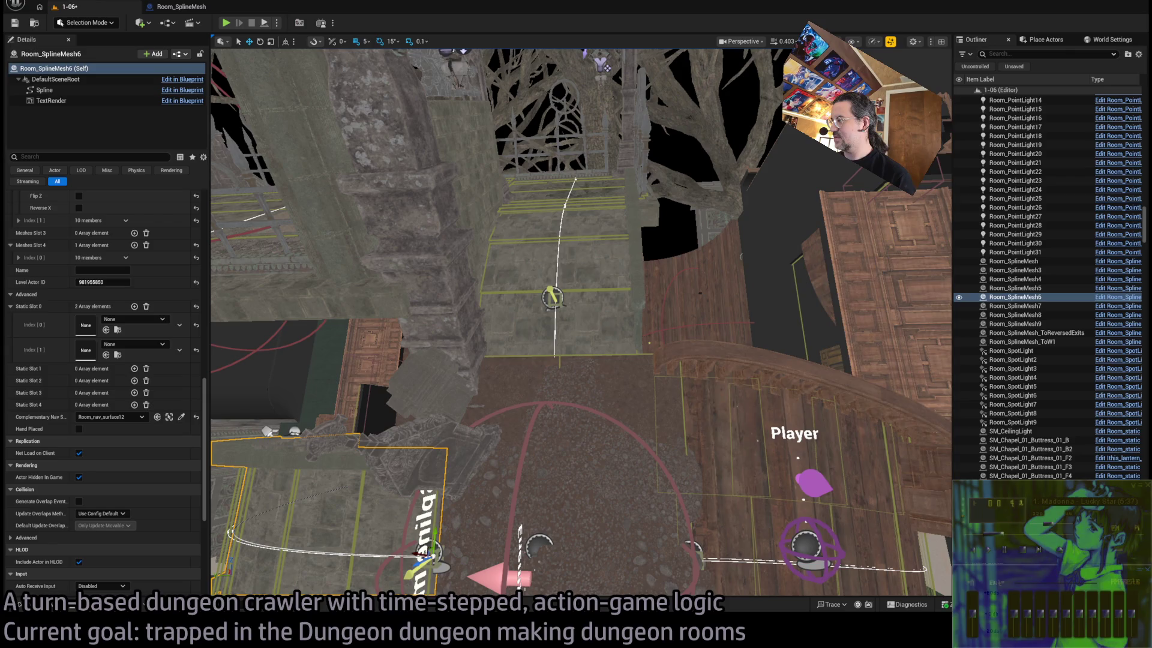
drag(581, 323, 580, 322)
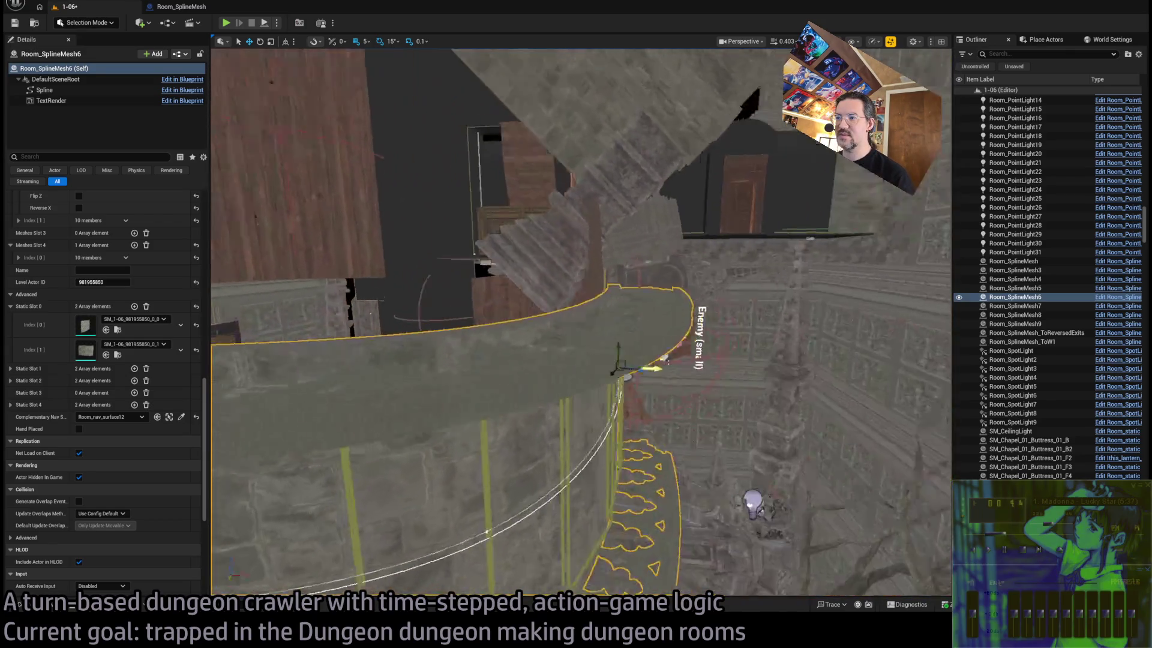
key(ctrl+space)
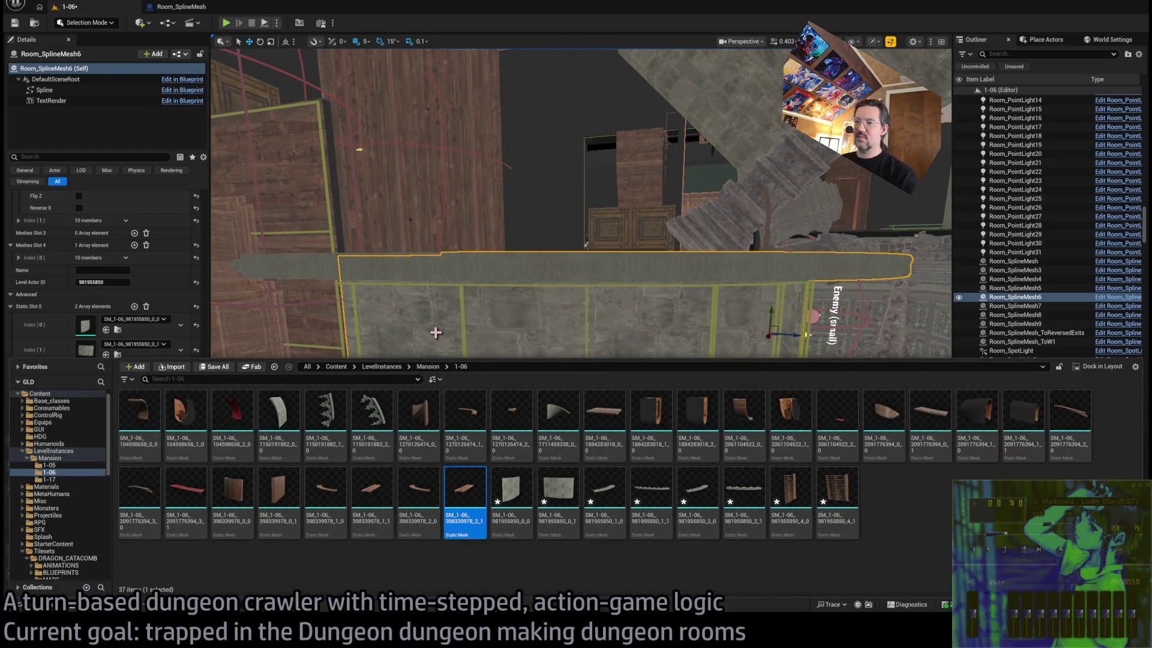
Save level 1-06 and fly the camera up over the steps toward the house wall
click(139, 419)
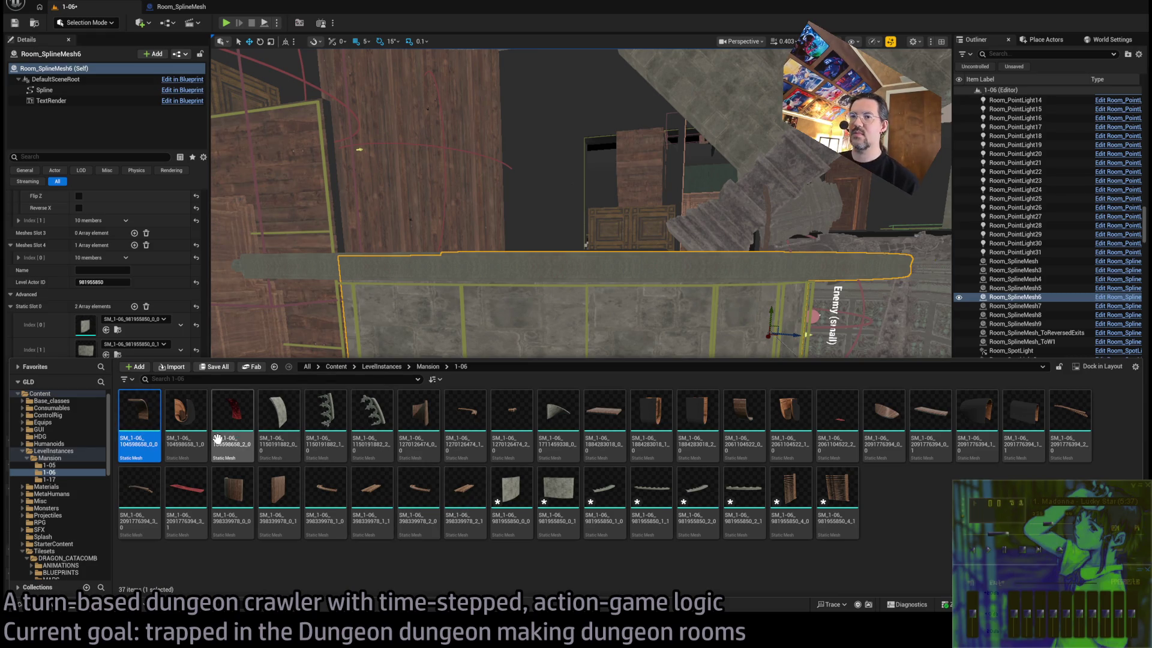
click(515, 269)
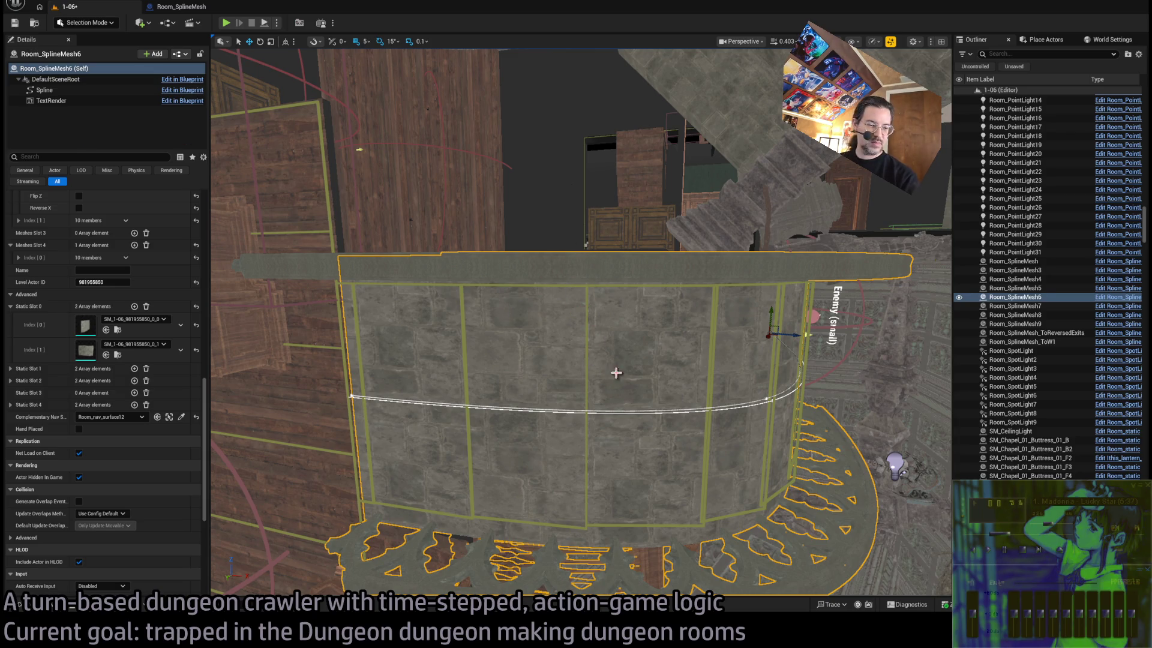
key(ctrl+s)
mouse_move(586, 245)
mouse_down()
mouse_move(924, 220)
mouse_move(802, 239)
mouse_move(690, 438)
mouse_move(480, 406)
mouse_move(284, 576)
mouse_move(296, 594)
mouse_move(315, 579)
mouse_up()
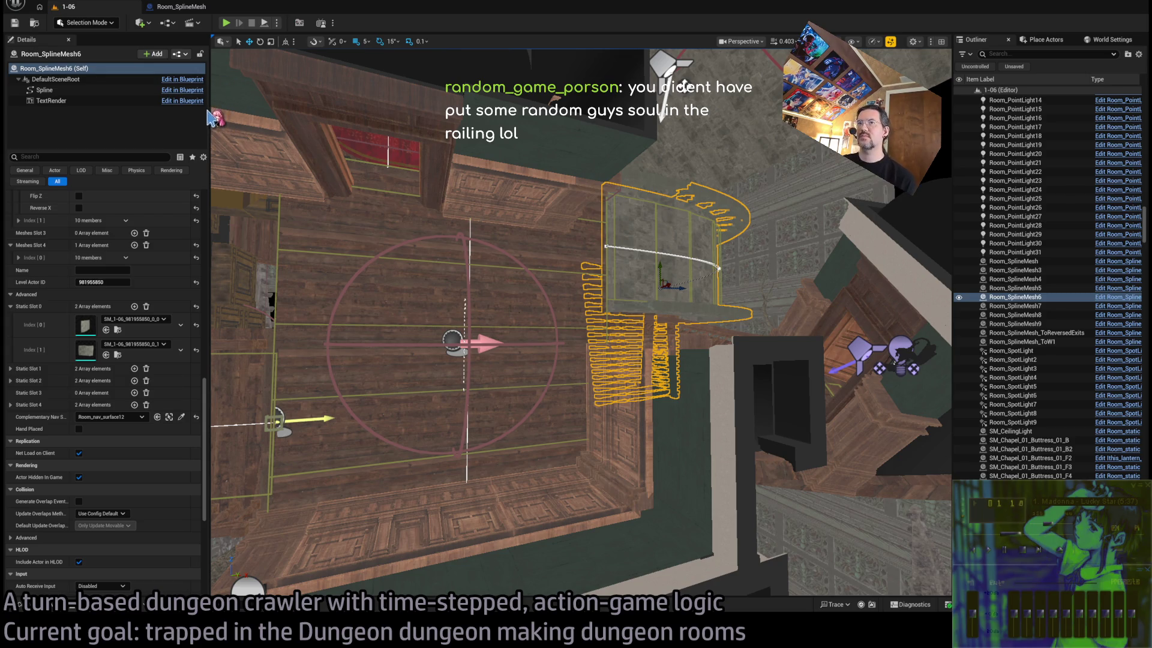
mouse_move(637, 258)
mouse_down()
mouse_move(606, 216)
mouse_move(591, 162)
mouse_move(630, 278)
mouse_up()
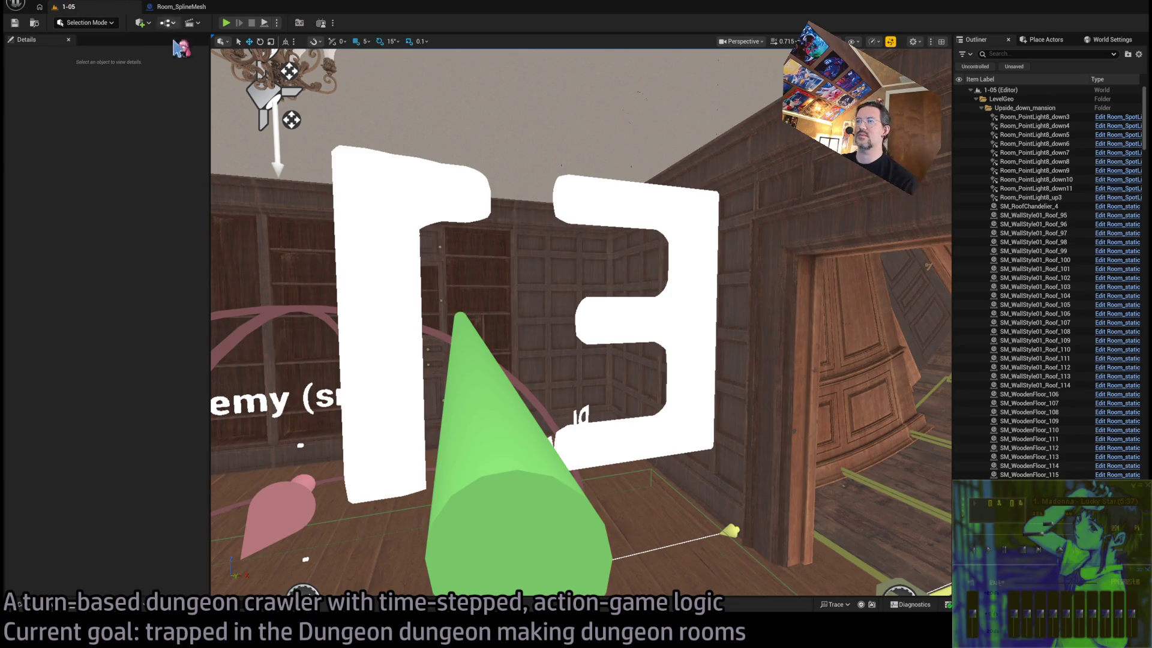
Select the SM_WoodenFloor_167 tile, then pick level 1-07 in the Mansion folder
drag(637, 298, 411, 237)
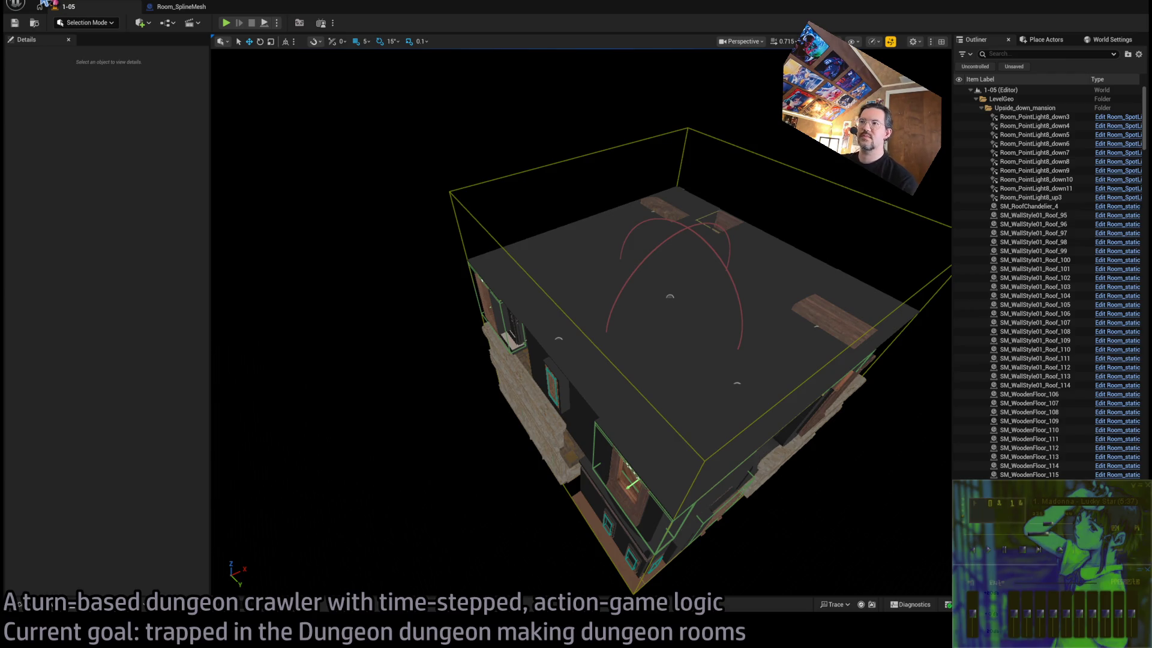
click(497, 264)
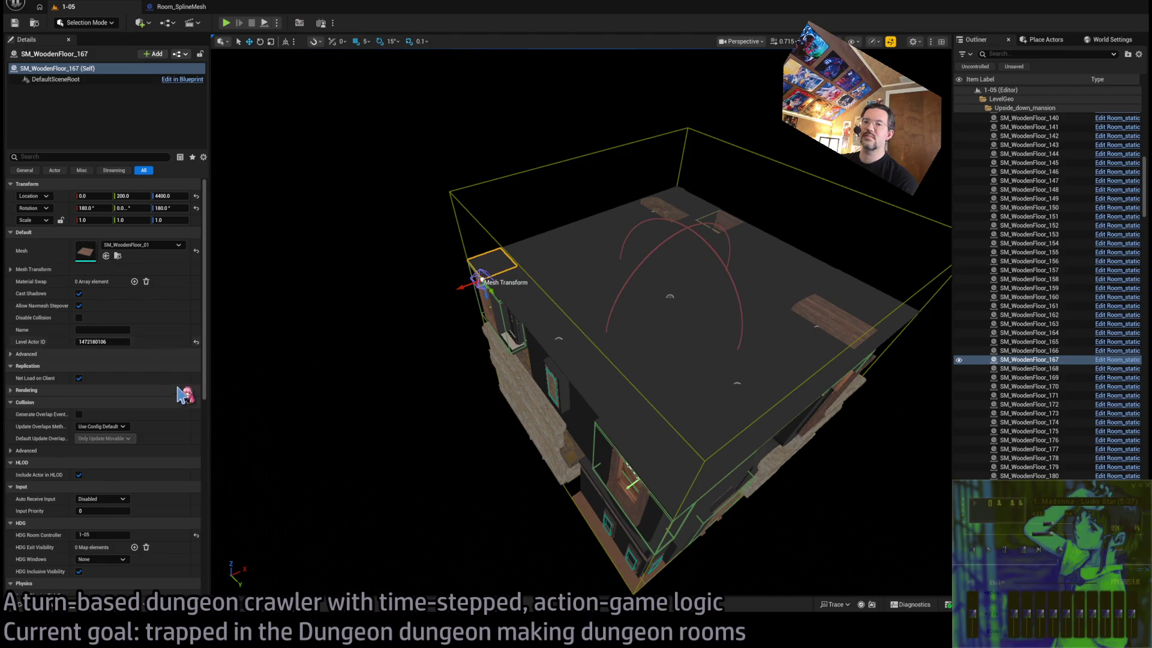
click(48, 609)
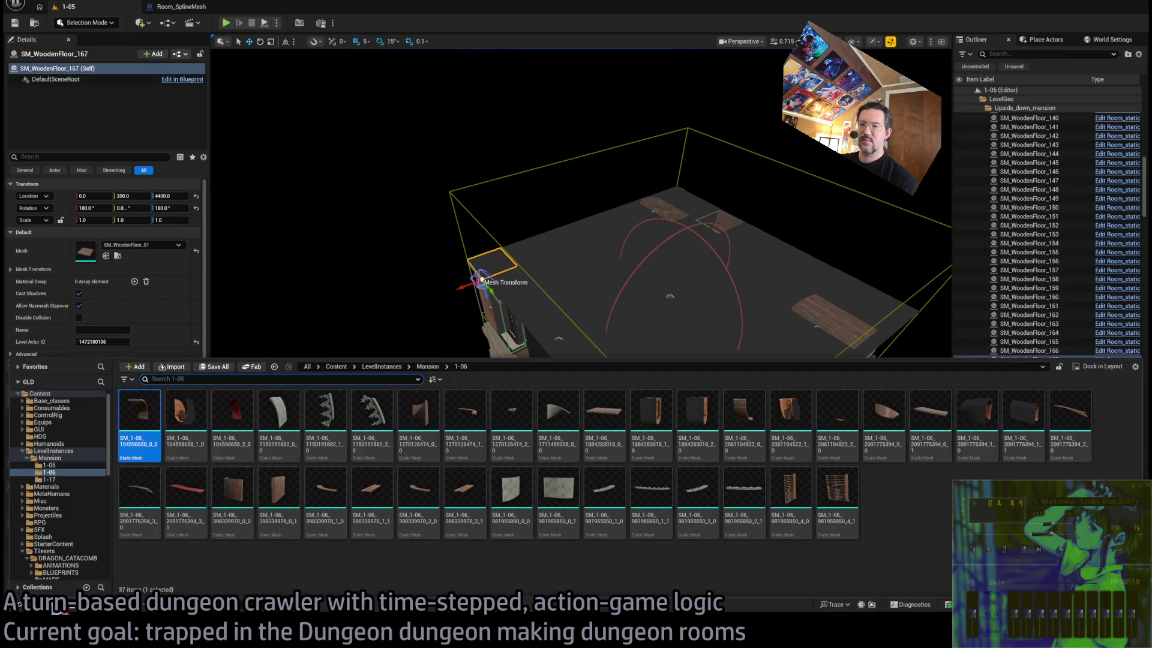
click(71, 457)
click(512, 441)
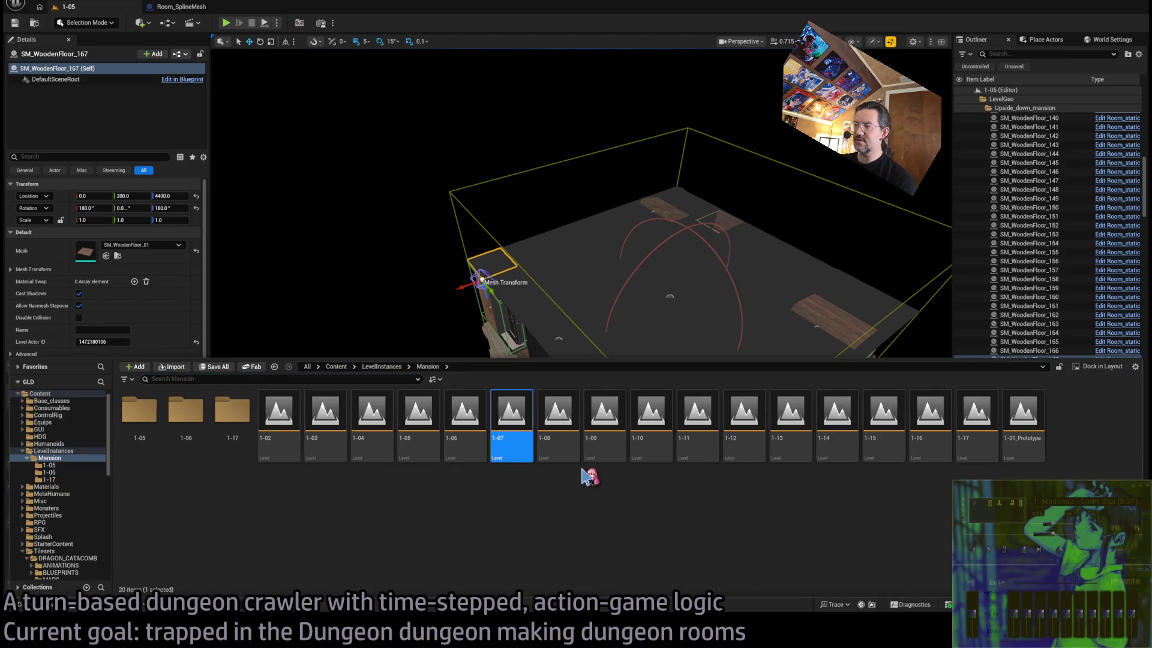
Open level 1-07, select Floorboard19 and fly around its floor before returning to 1-05
double_click(532, 403)
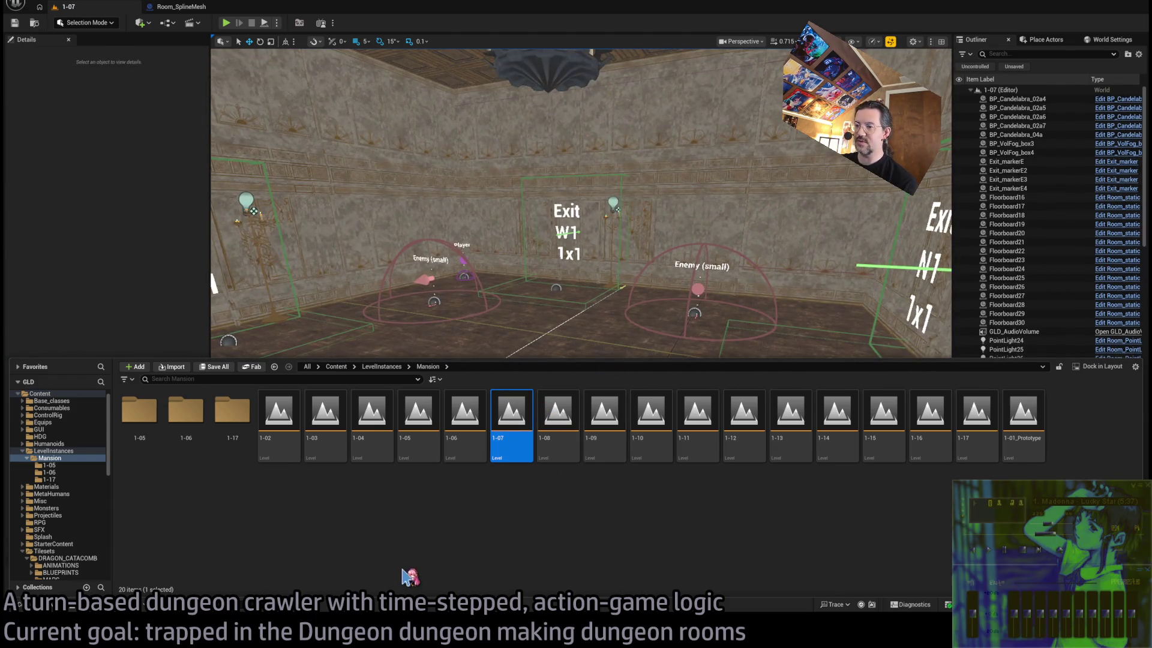
click(560, 342)
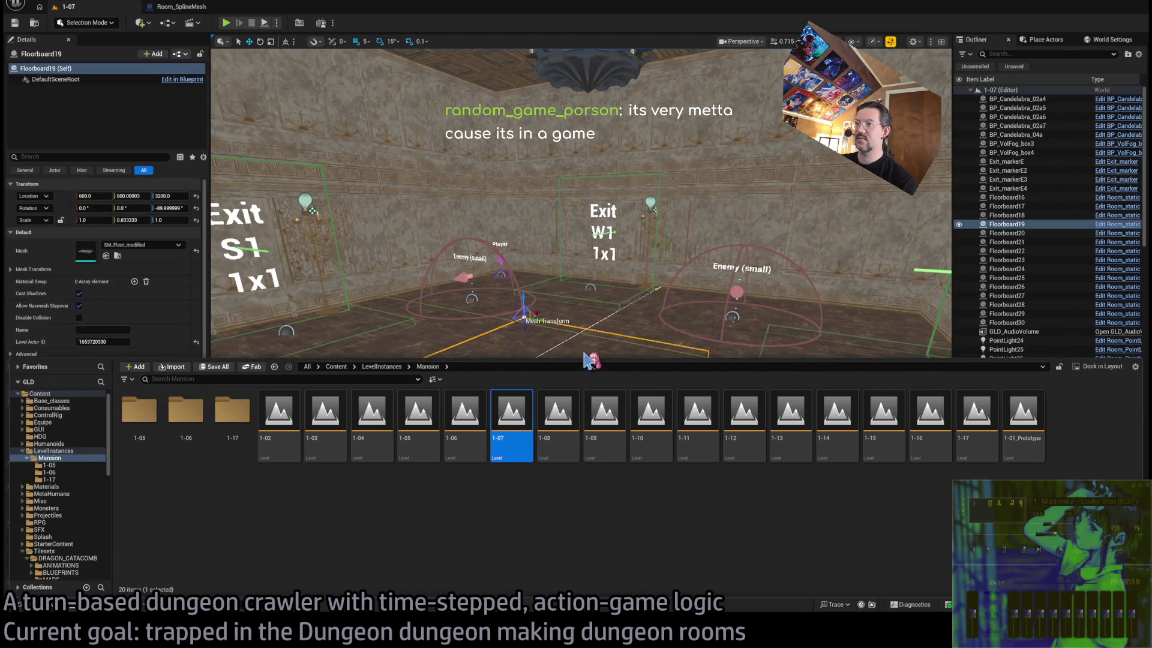
drag(585, 358, 593, 354)
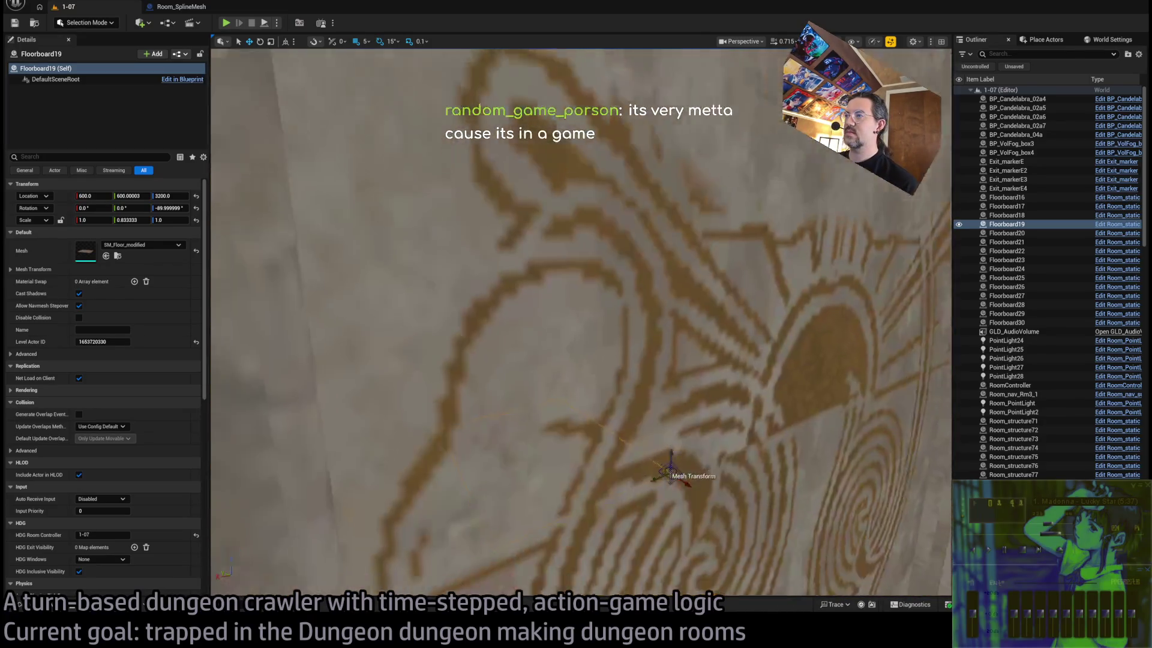
drag(623, 467, 622, 468)
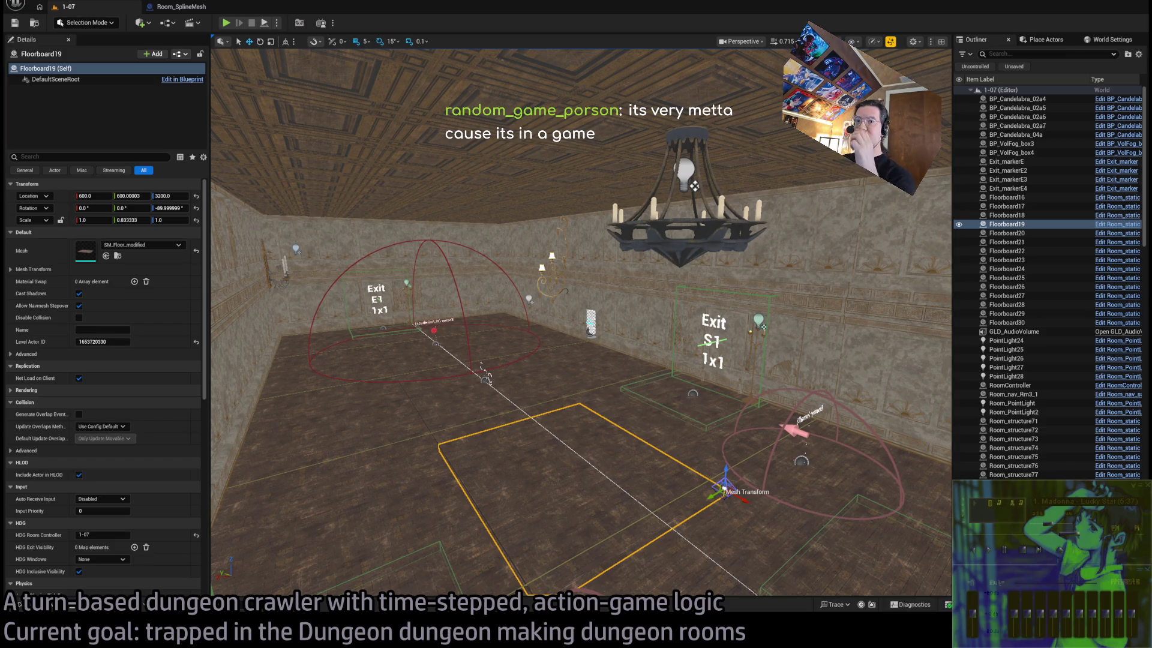
mouse_move(694, 186)
mouse_down()
mouse_move(672, 204)
mouse_move(659, 180)
mouse_move(678, 252)
mouse_up()
drag(502, 252, 501, 324)
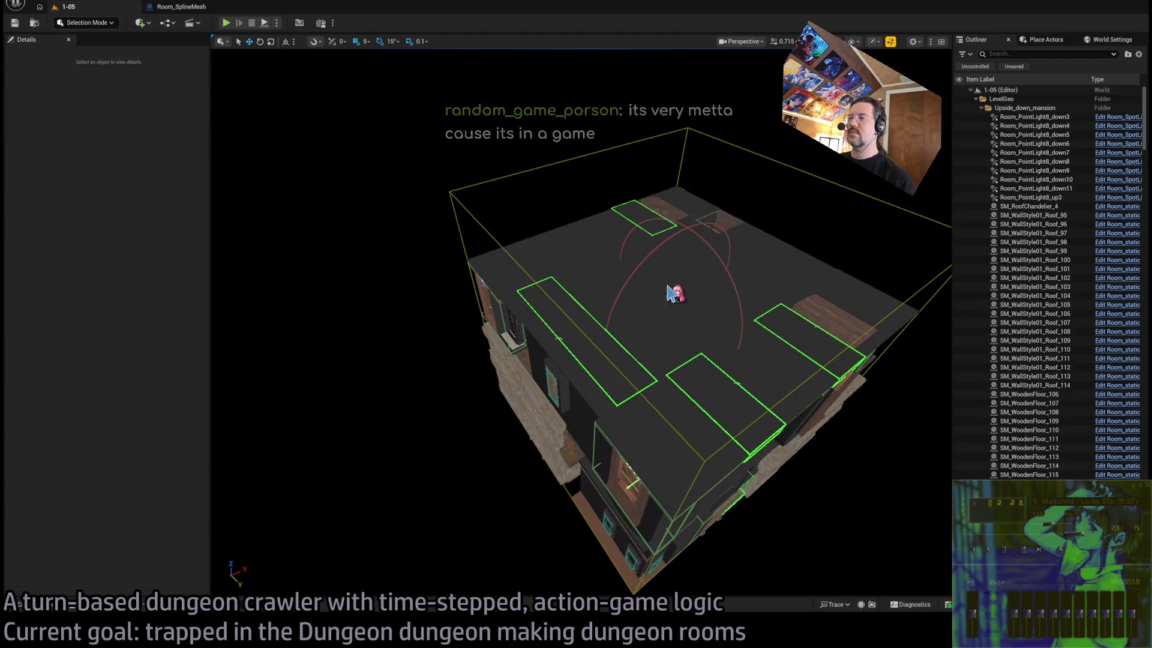
mouse_move(675, 294)
mouse_down()
mouse_move(624, 306)
mouse_move(600, 234)
mouse_move(599, 257)
mouse_move(722, 290)
mouse_up()
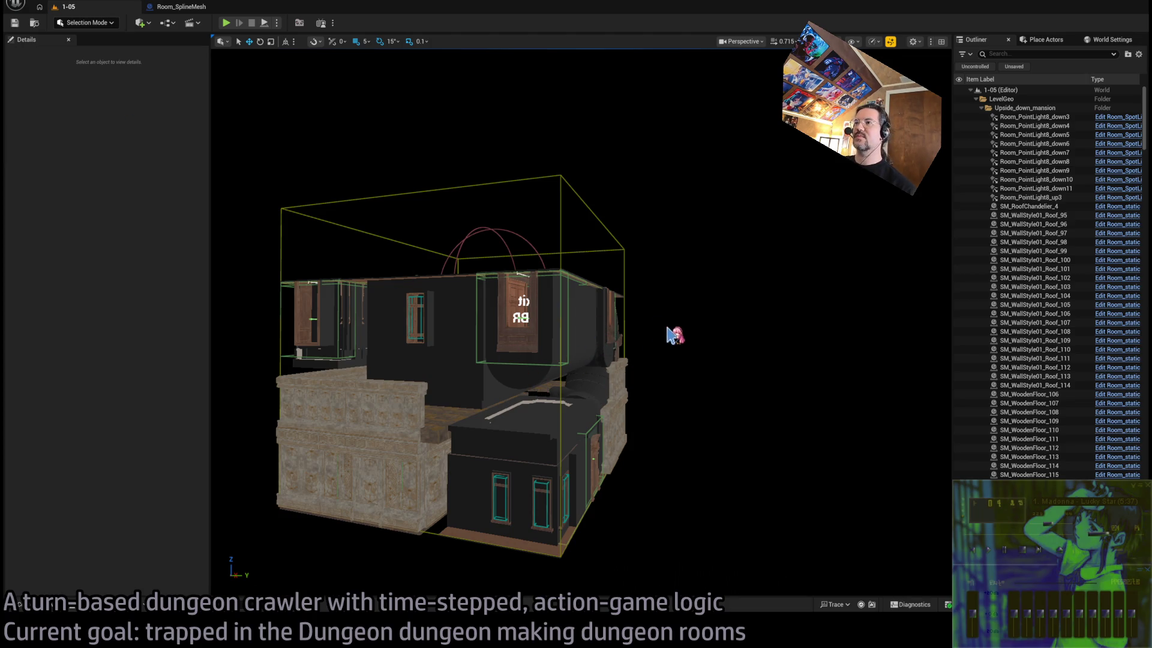
Frame the whole house, then open levels 1-07 and 1-05 from the Mansion folder
drag(735, 418, 722, 543)
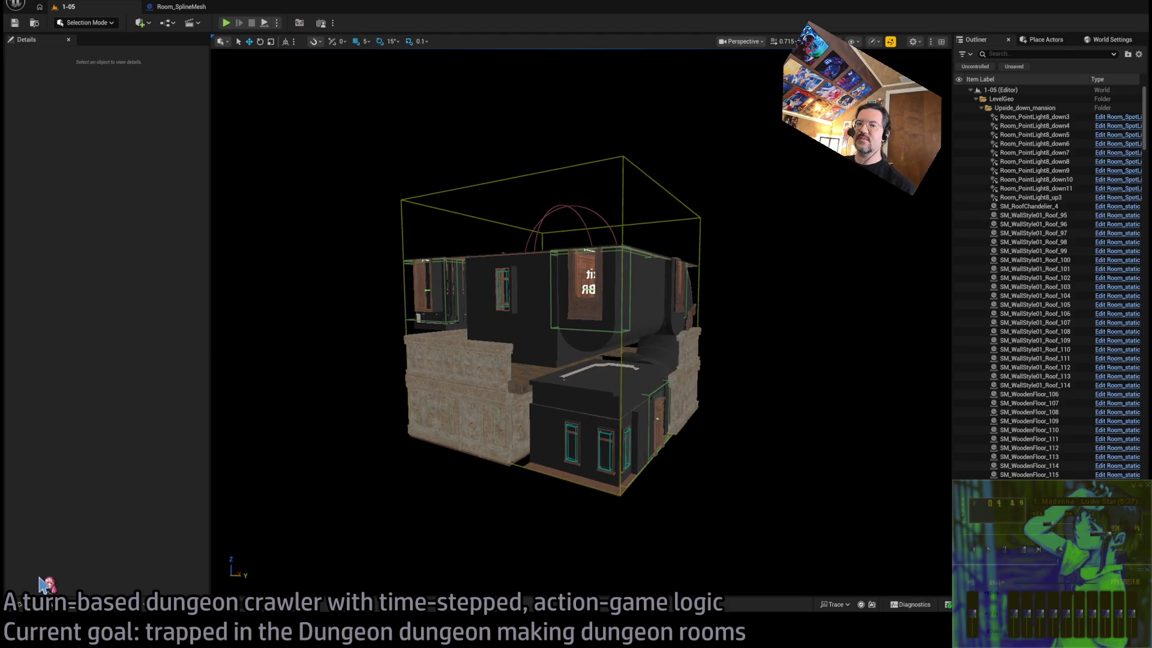
click(51, 607)
double_click(515, 418)
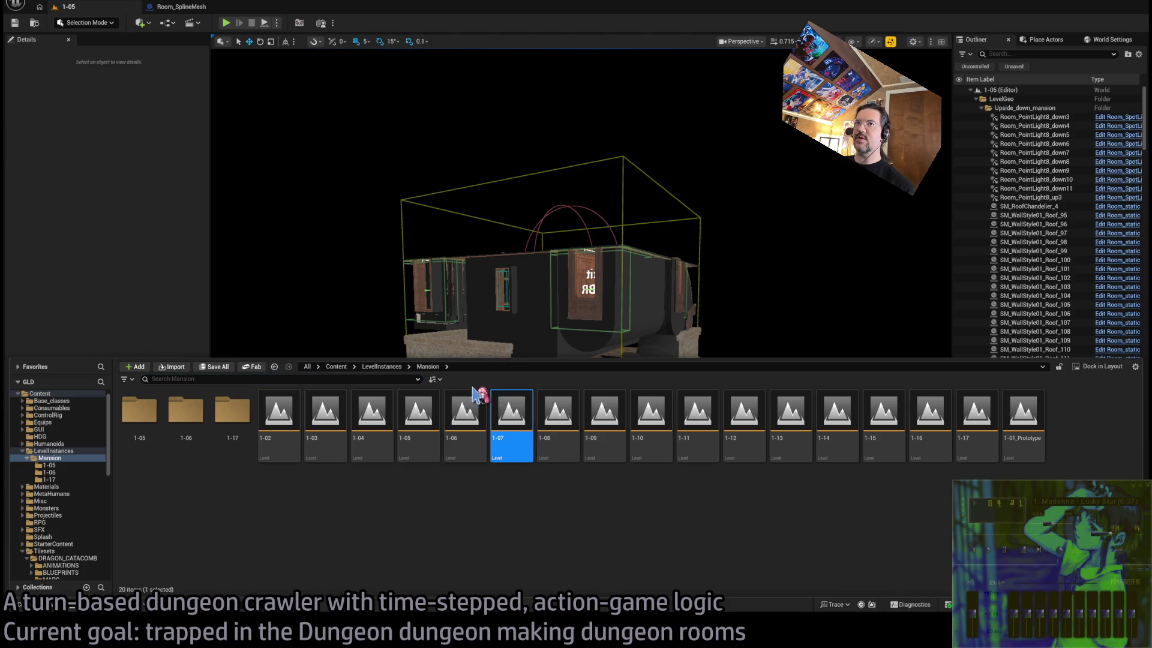
double_click(405, 415)
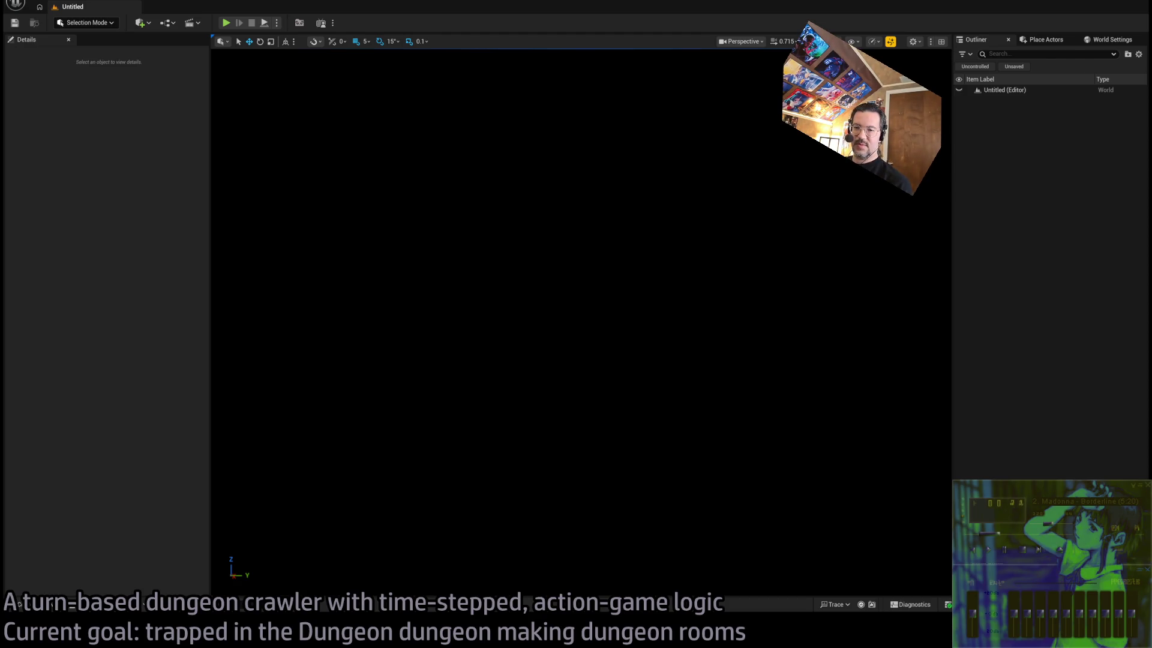
In Chrome, view the Google Finance S&P 500 page, then go to Silver Bulletin via 'nate'
key(alt+Tab)
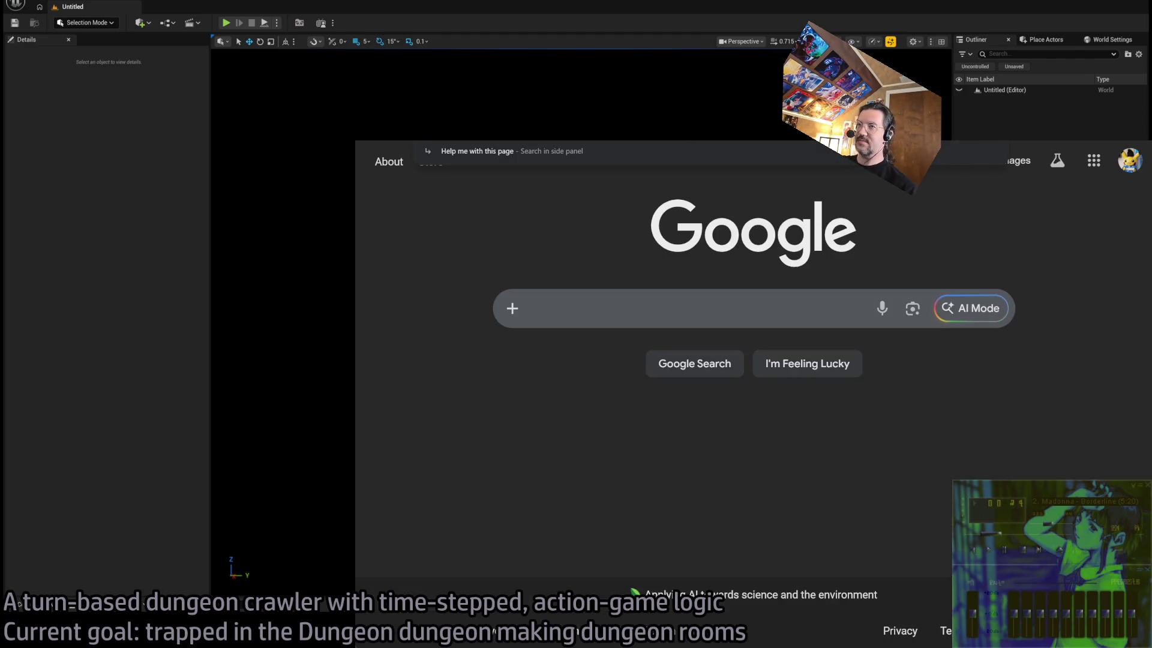
click(710, 192)
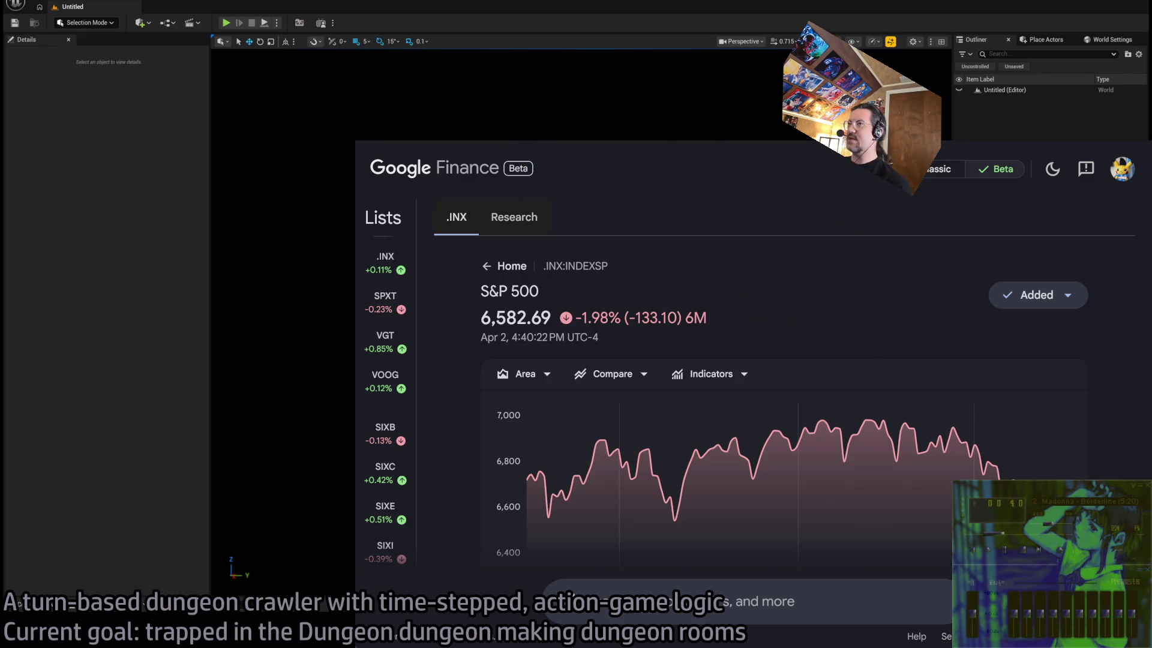
key(ctrl+l)
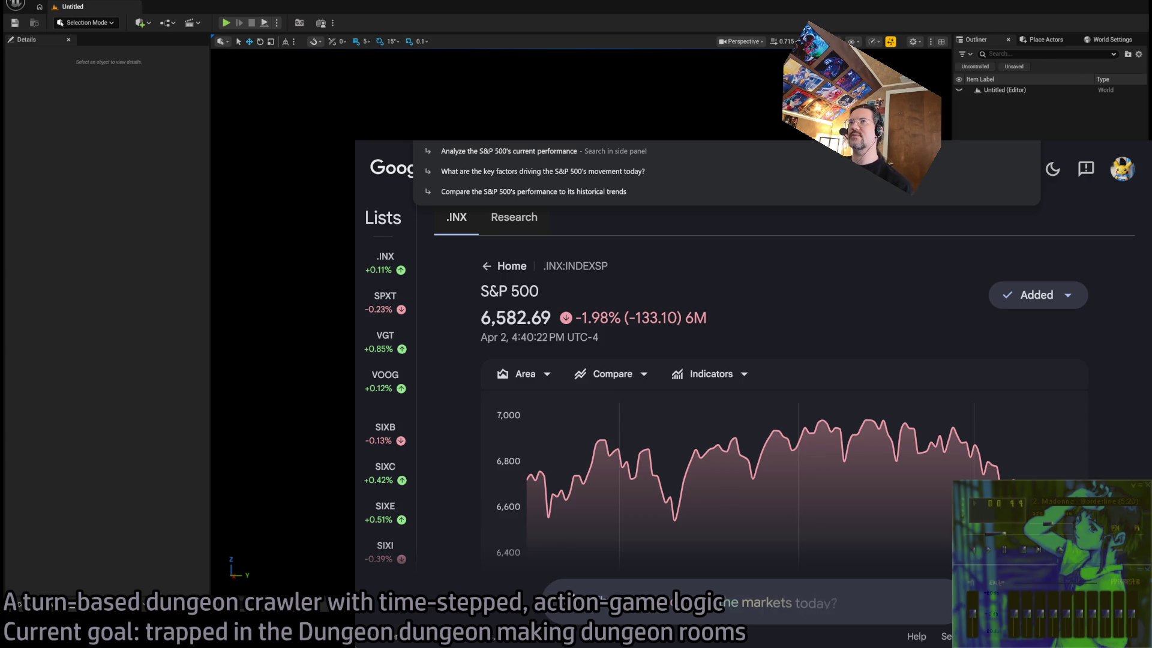
text(nate)
key(Return)
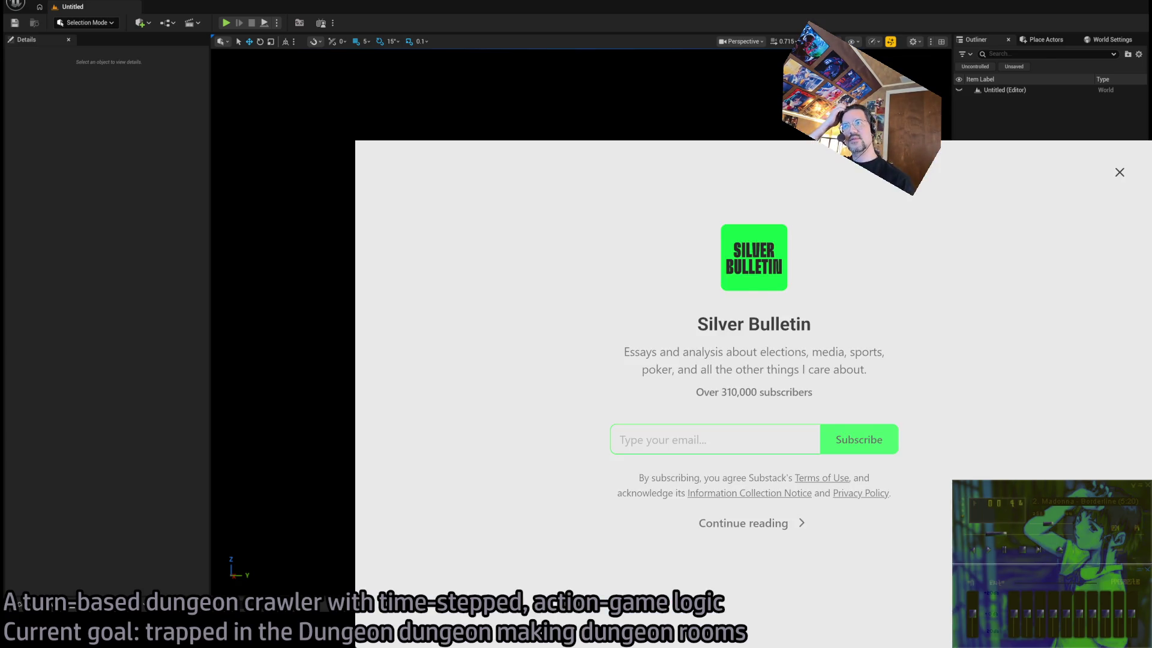
Open the Silver Bulletin Trump Approval article and switch its chart to net approval
click(740, 521)
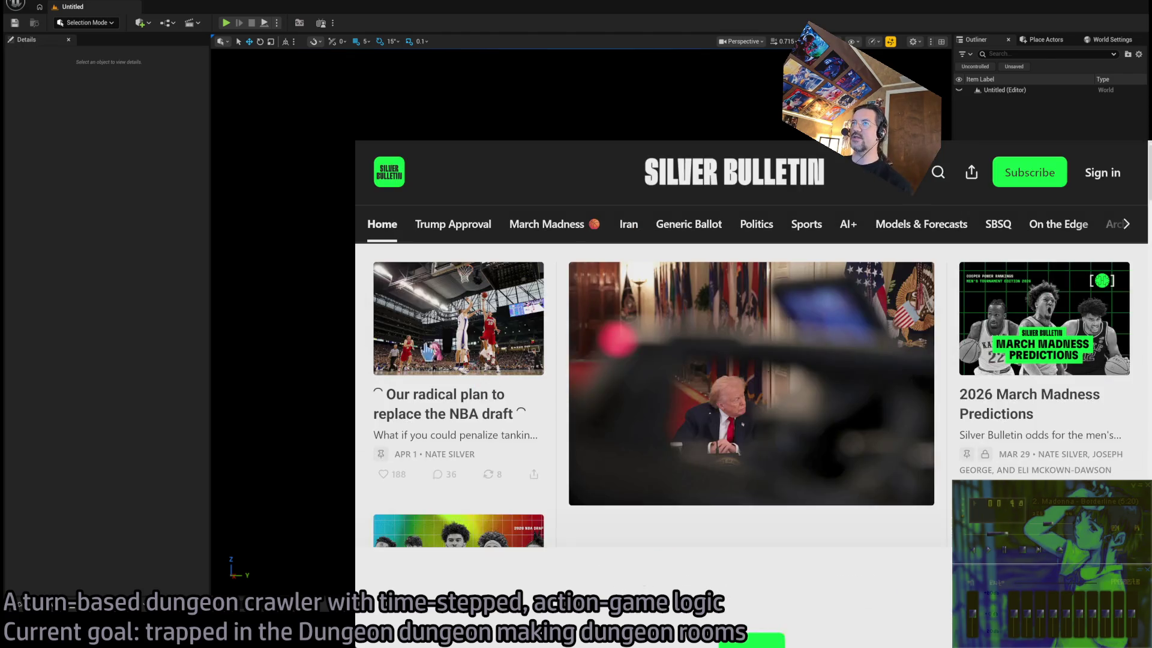
click(478, 221)
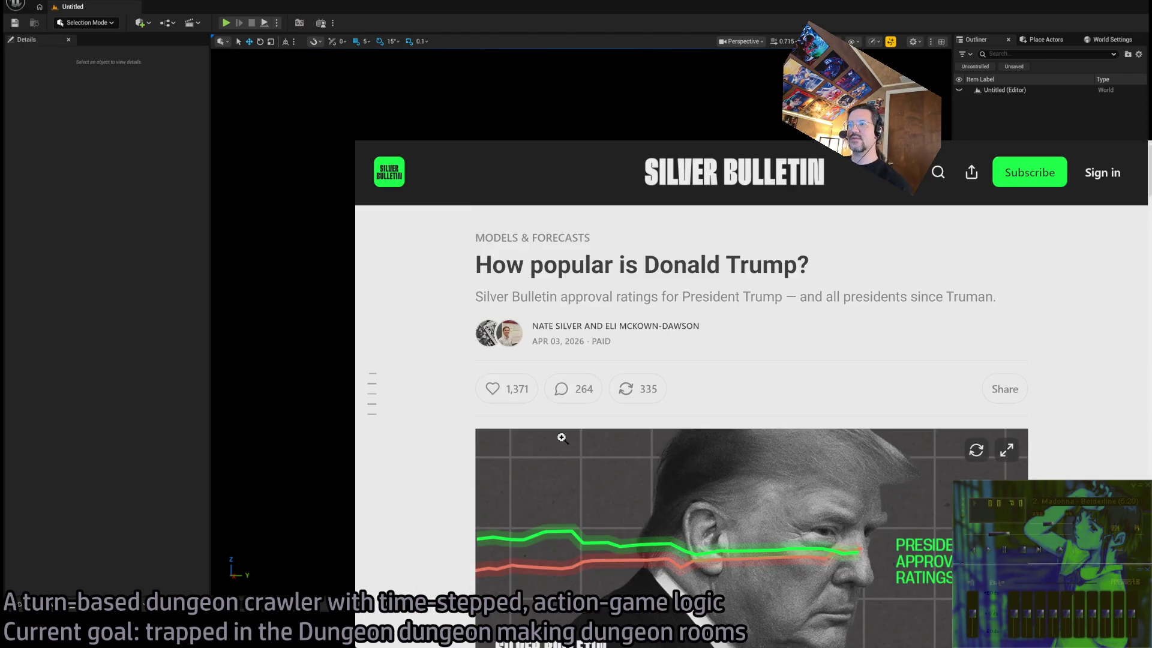
scroll(440, 396, down, 15)
scroll(440, 397, down, 2)
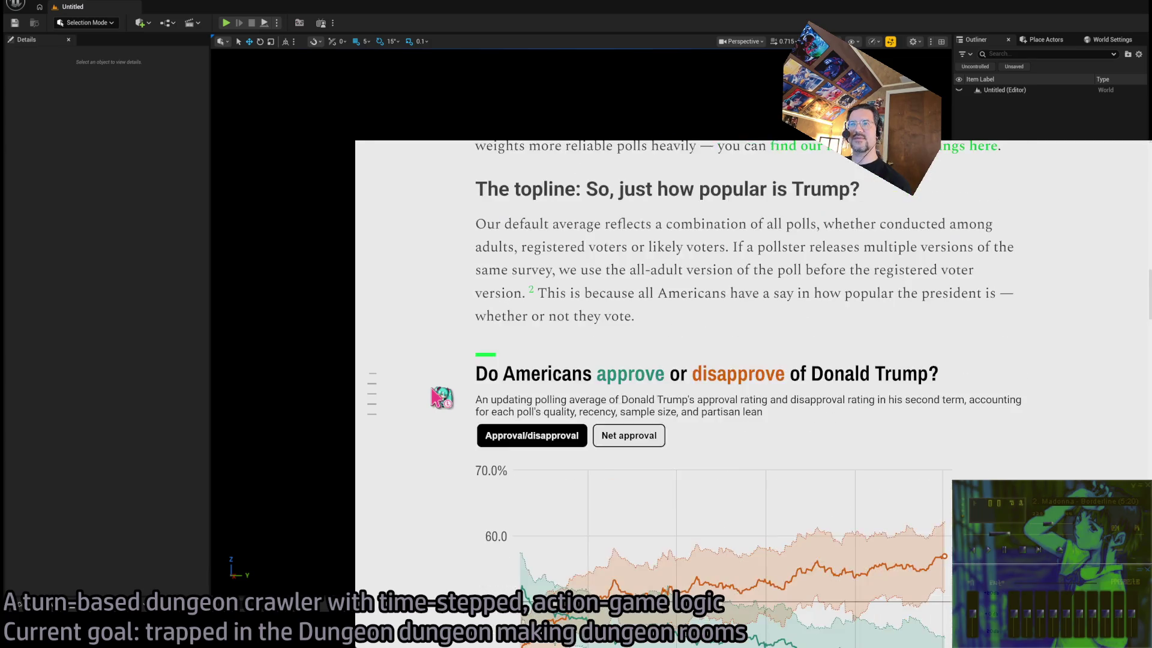
click(635, 349)
scroll(459, 383, down, 3)
scroll(456, 382, down, 1)
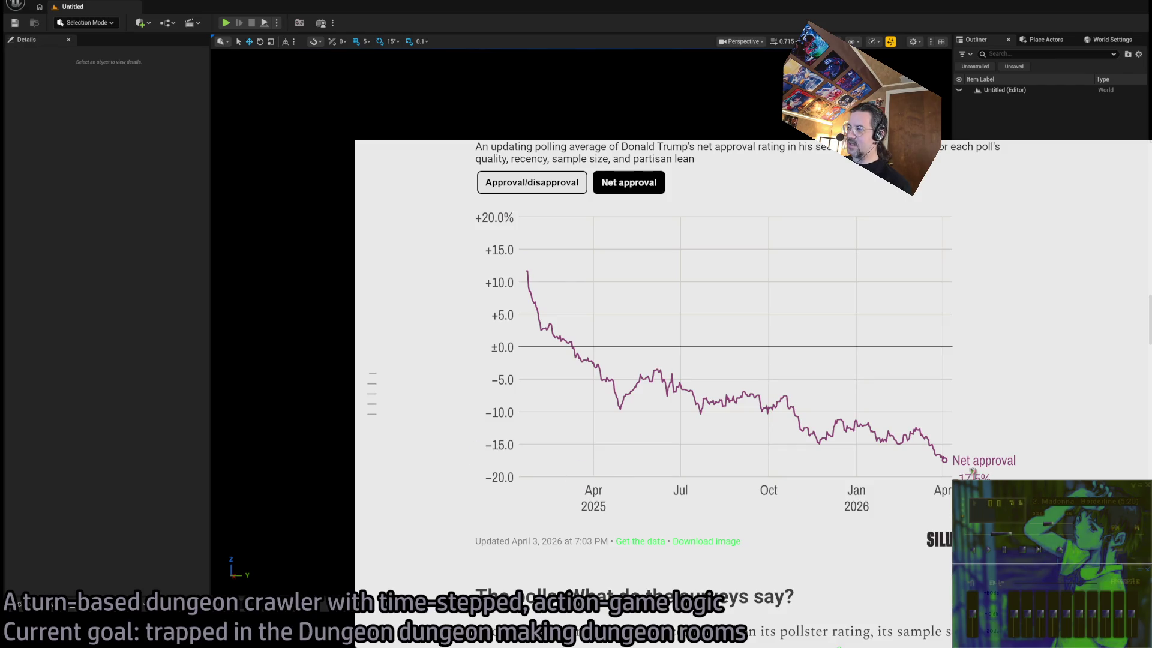
scroll(760, 332, down, 10)
scroll(759, 332, up, 1)
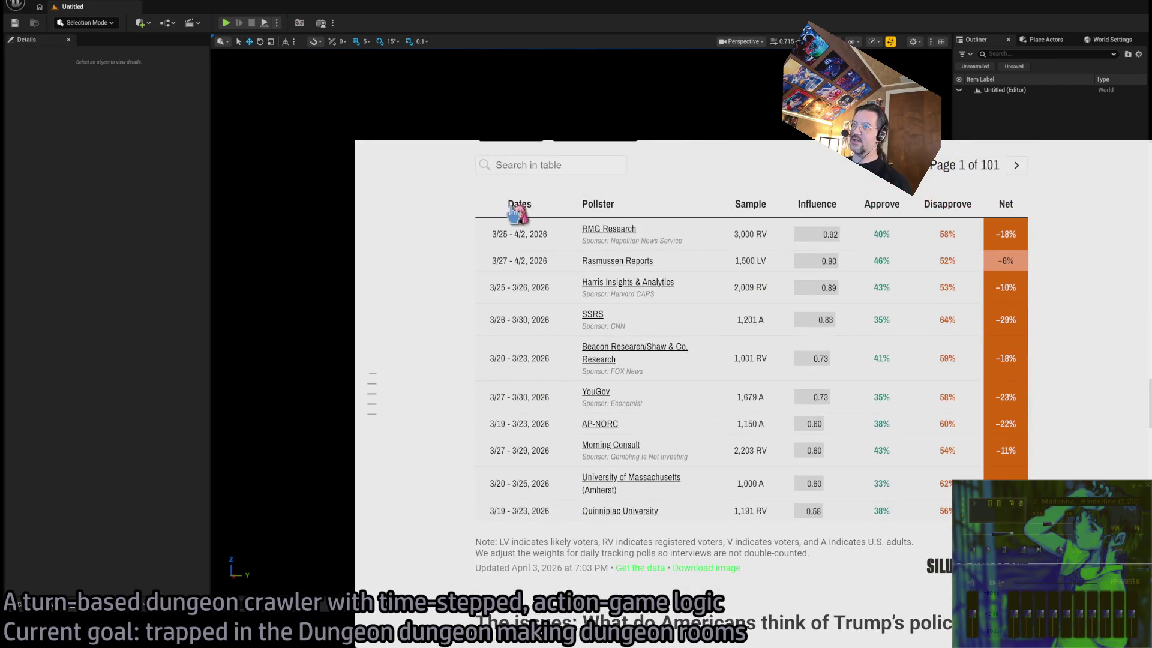
Show adjusted poll results sorted by date and highlight the first row's –25% net value
click(518, 210)
scroll(928, 297, up, 1)
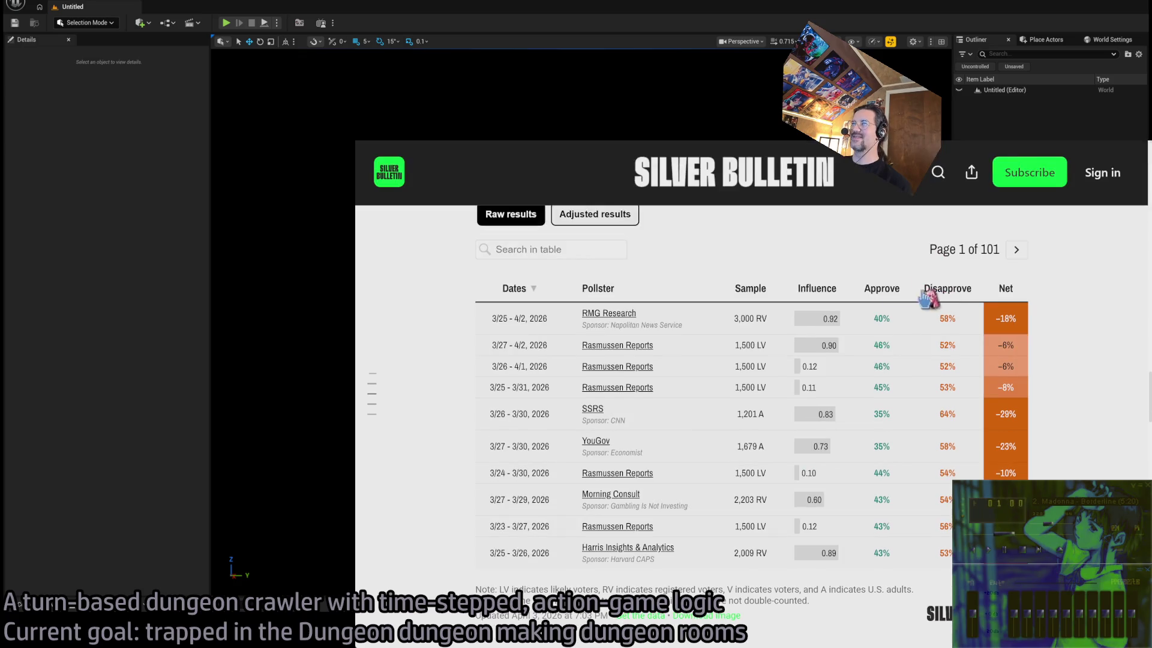
click(621, 219)
click(507, 294)
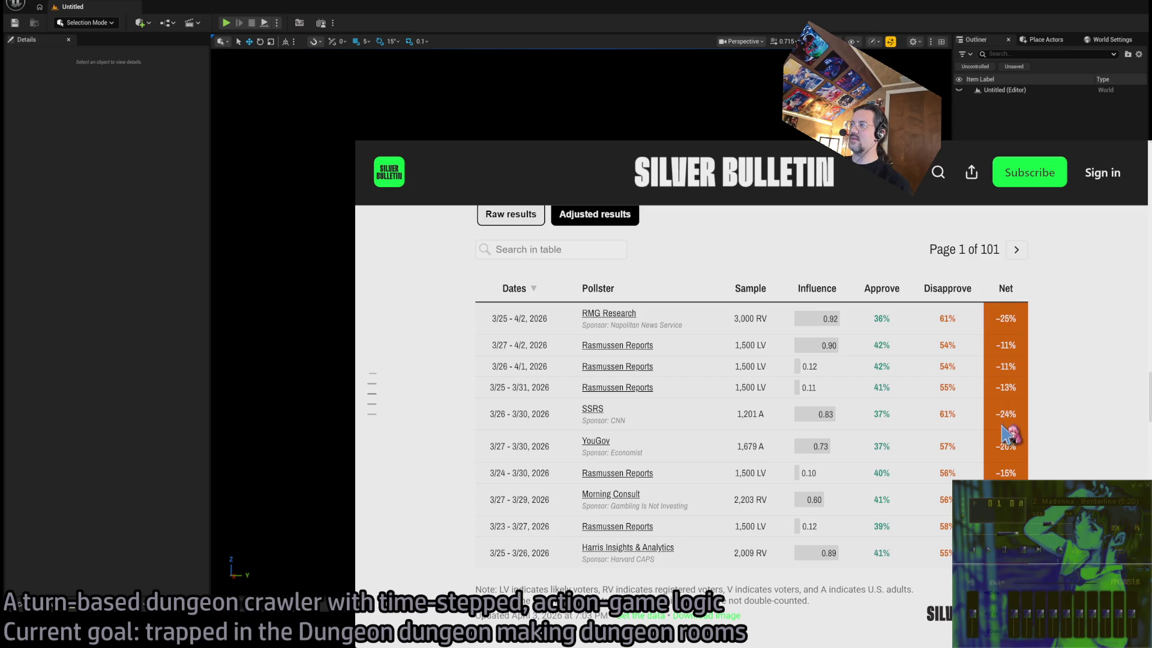
mouse_move(1012, 317)
mouse_down()
mouse_move(1000, 317)
mouse_move(1038, 372)
mouse_up()
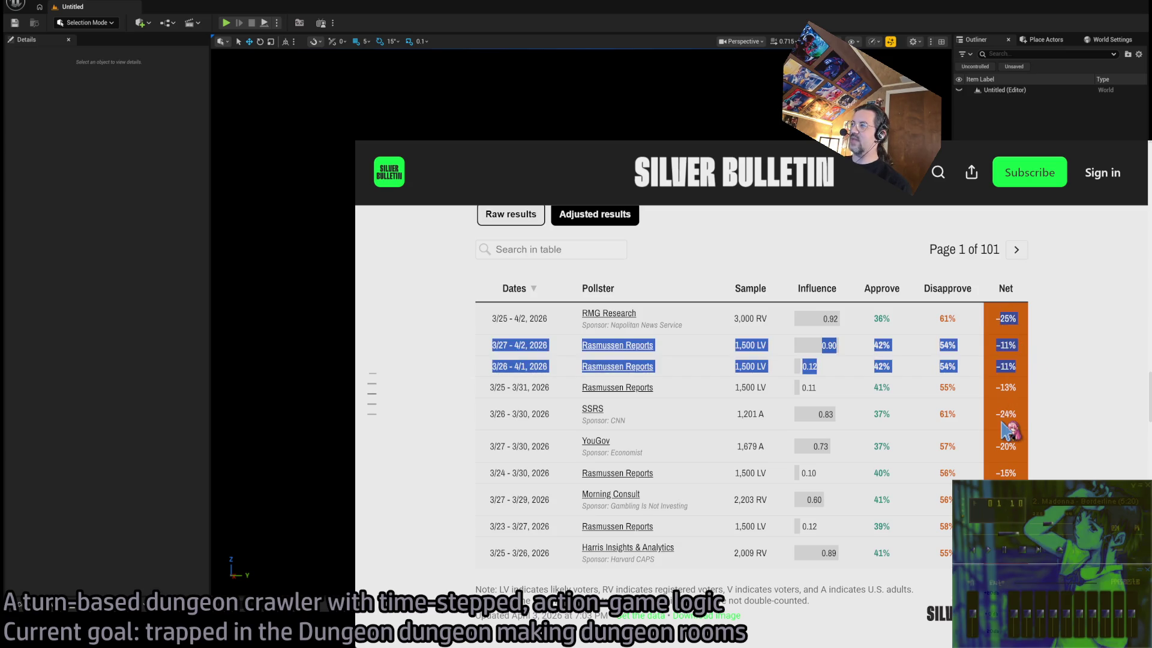
drag(1001, 415, 969, 423)
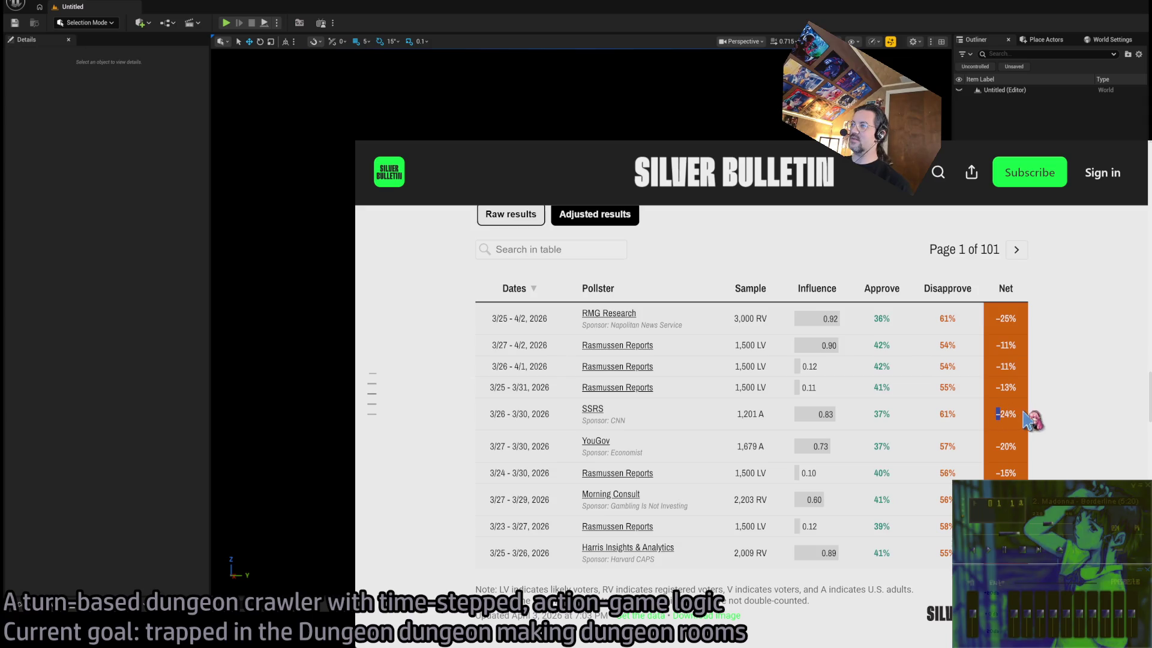
drag(996, 318, 1016, 318)
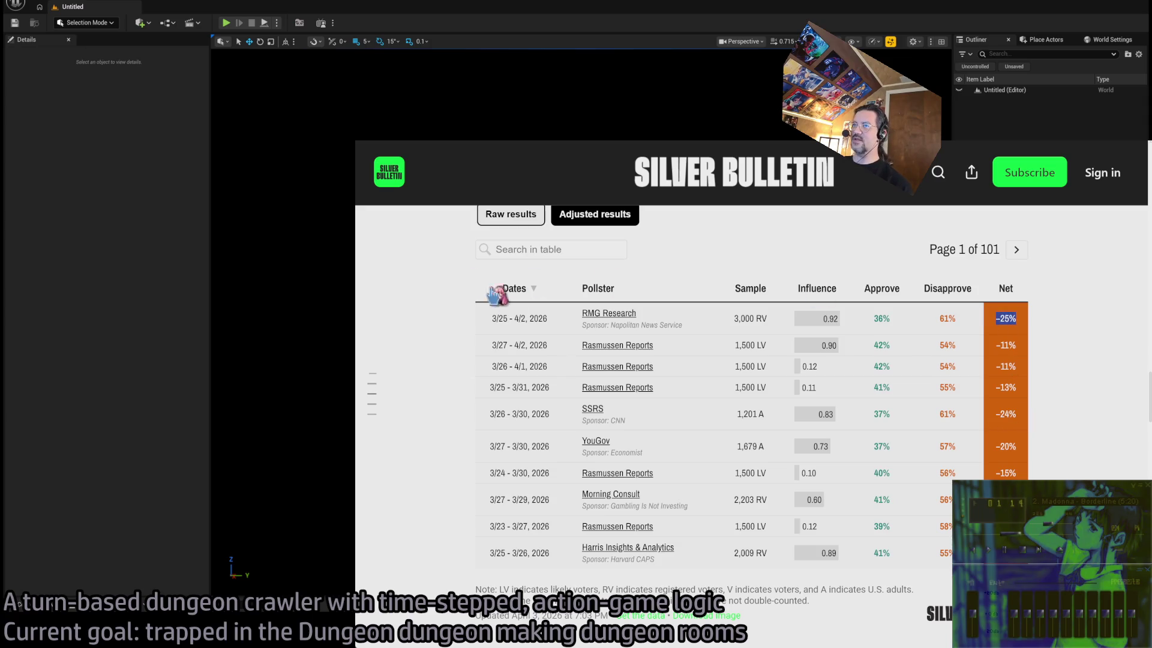
Filter the poll table for 'rmg' and select the 3,000 RV sample values down the rows
click(533, 246)
text(rmg)
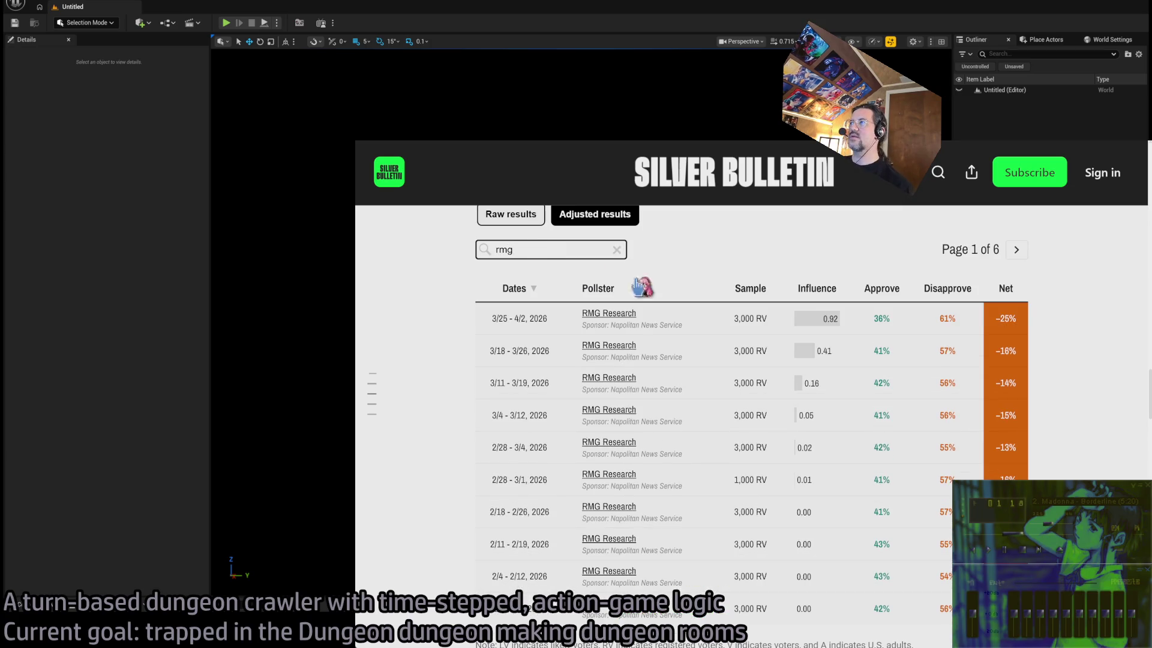
triple_click(747, 318)
triple_click(750, 350)
triple_click(749, 381)
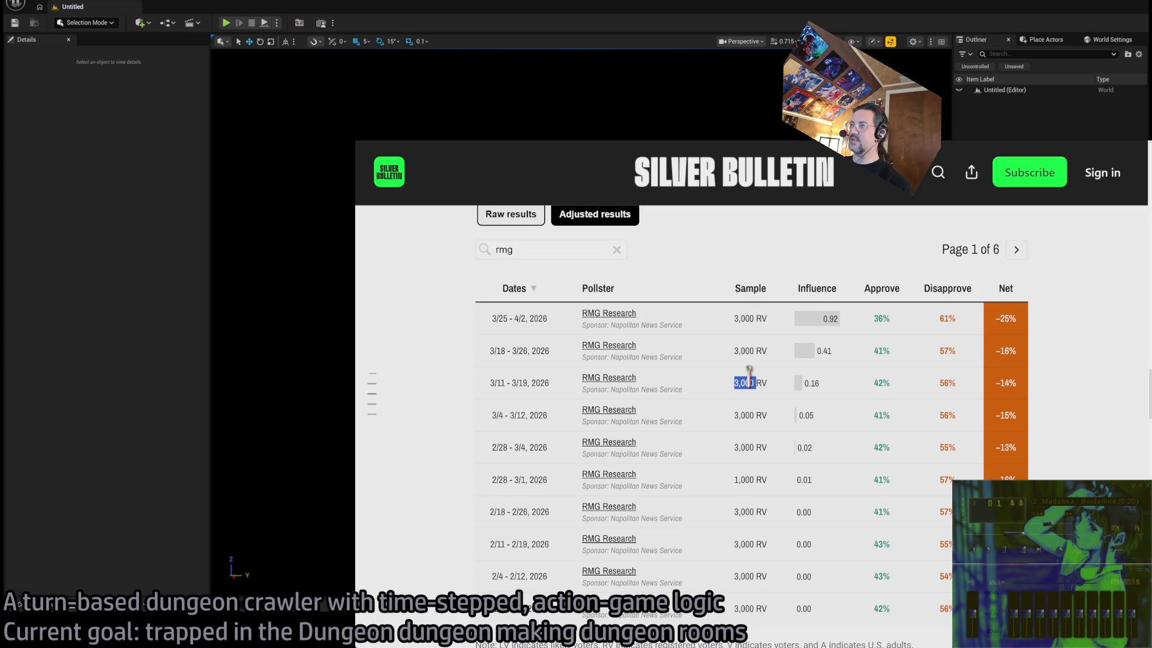
triple_click(749, 414)
Highlight row 1's RV voter label and its -25% net approval figure
click(750, 376)
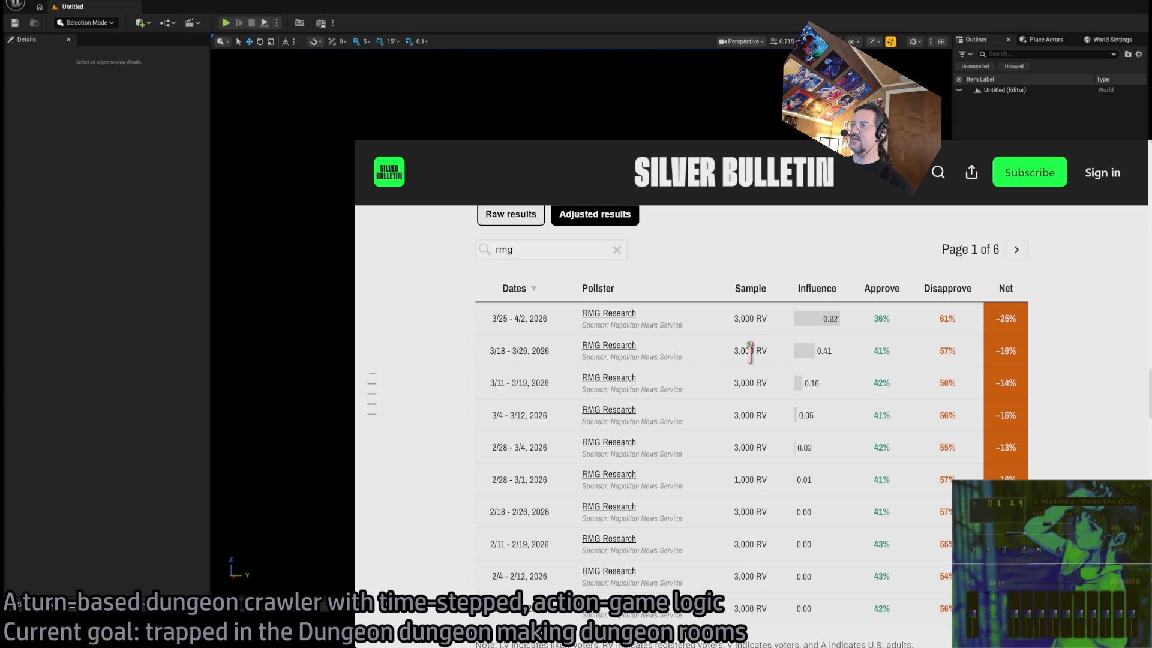
triple_click(749, 350)
triple_click(749, 318)
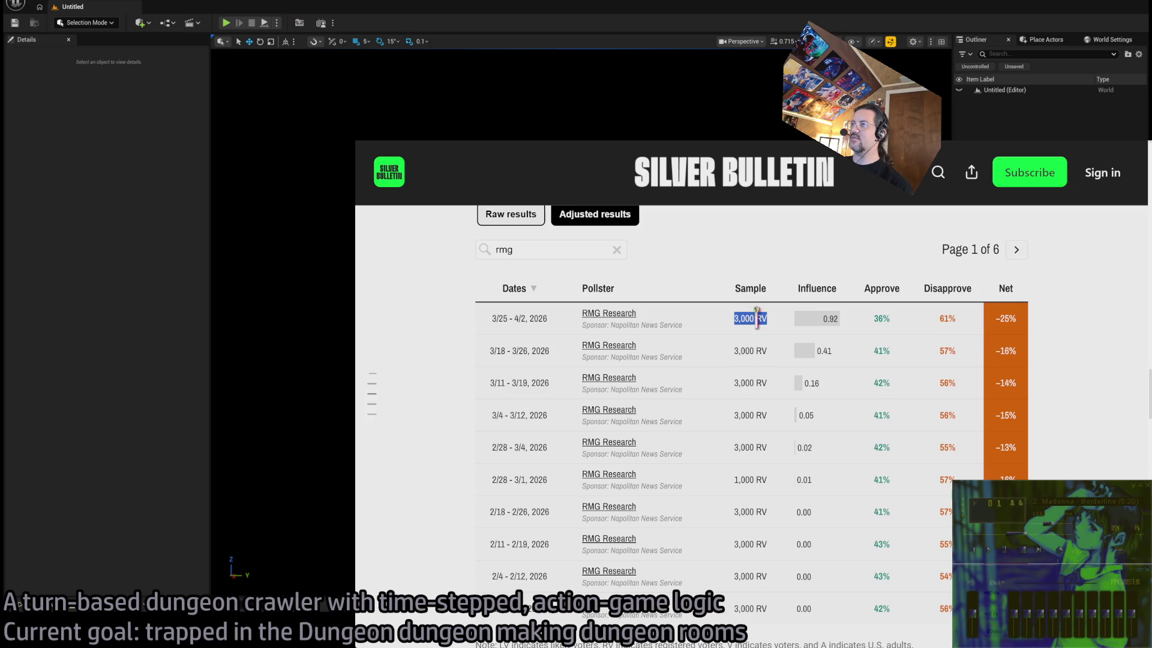
click(763, 318)
double_click(761, 318)
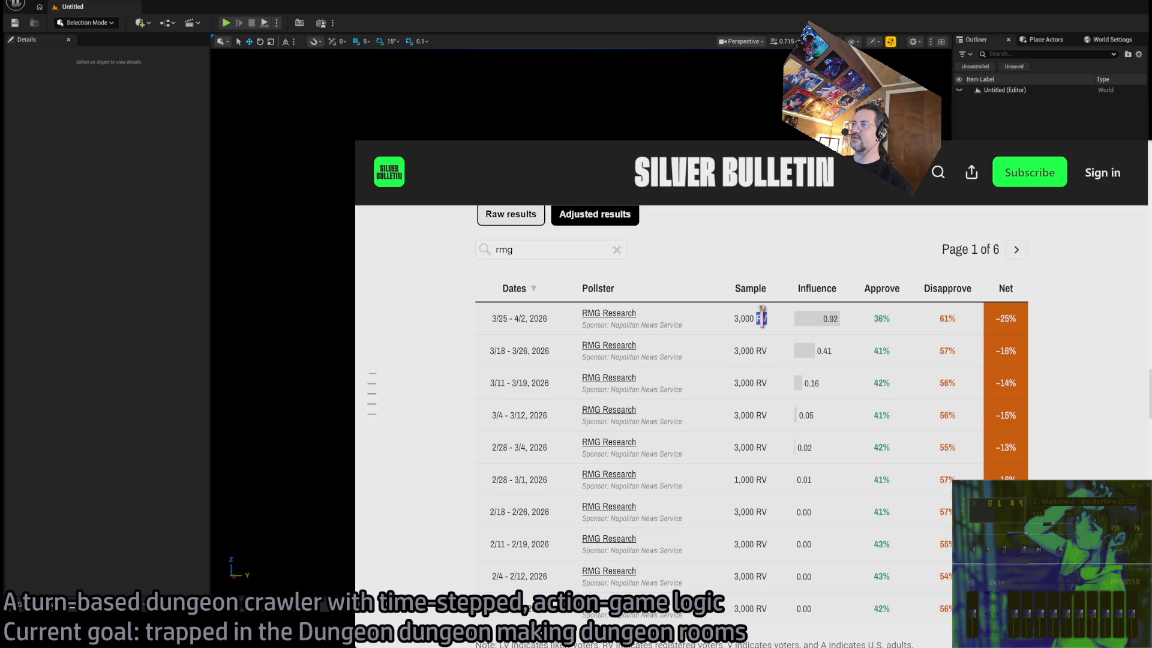
triple_click(1006, 318)
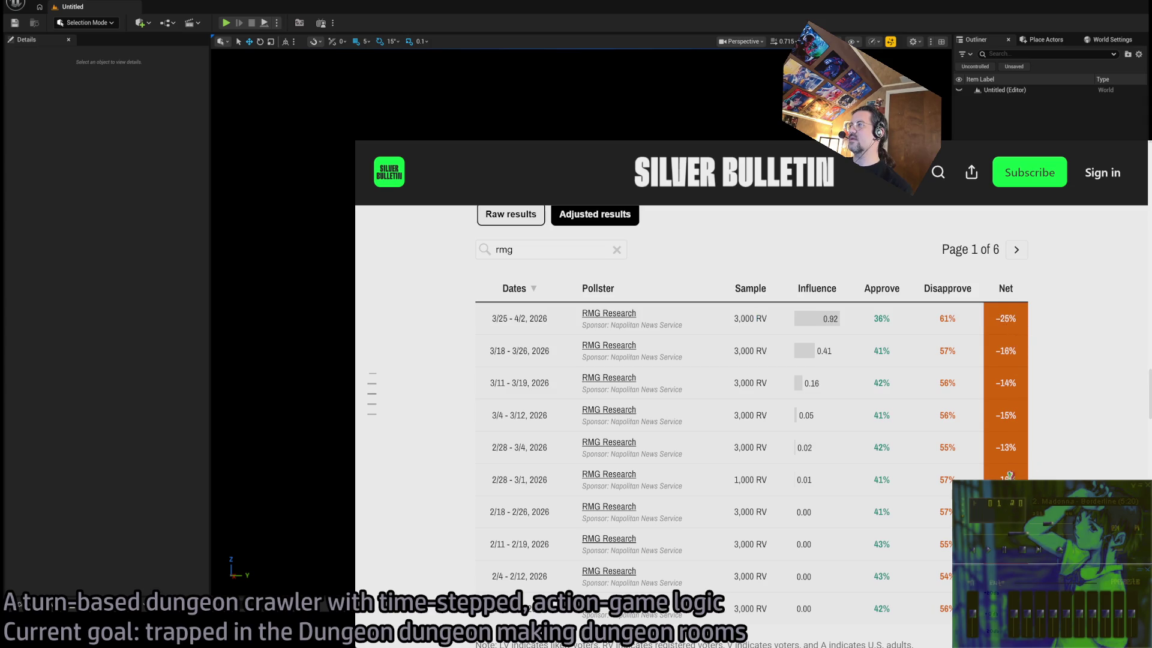
click(1026, 450)
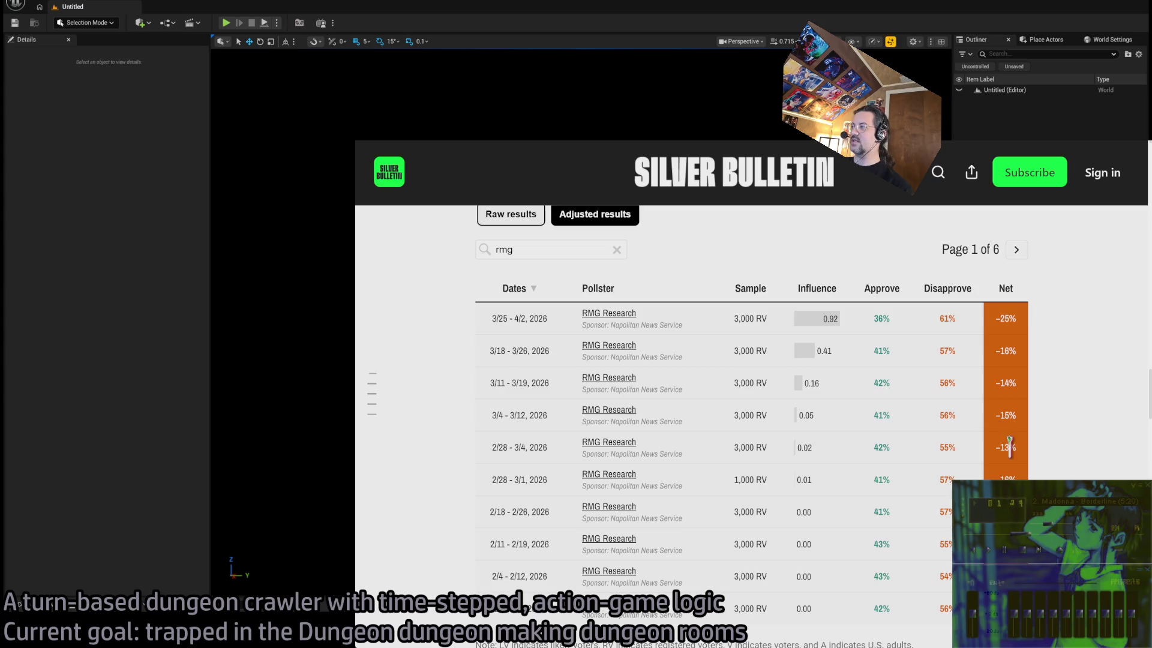
double_click(1007, 318)
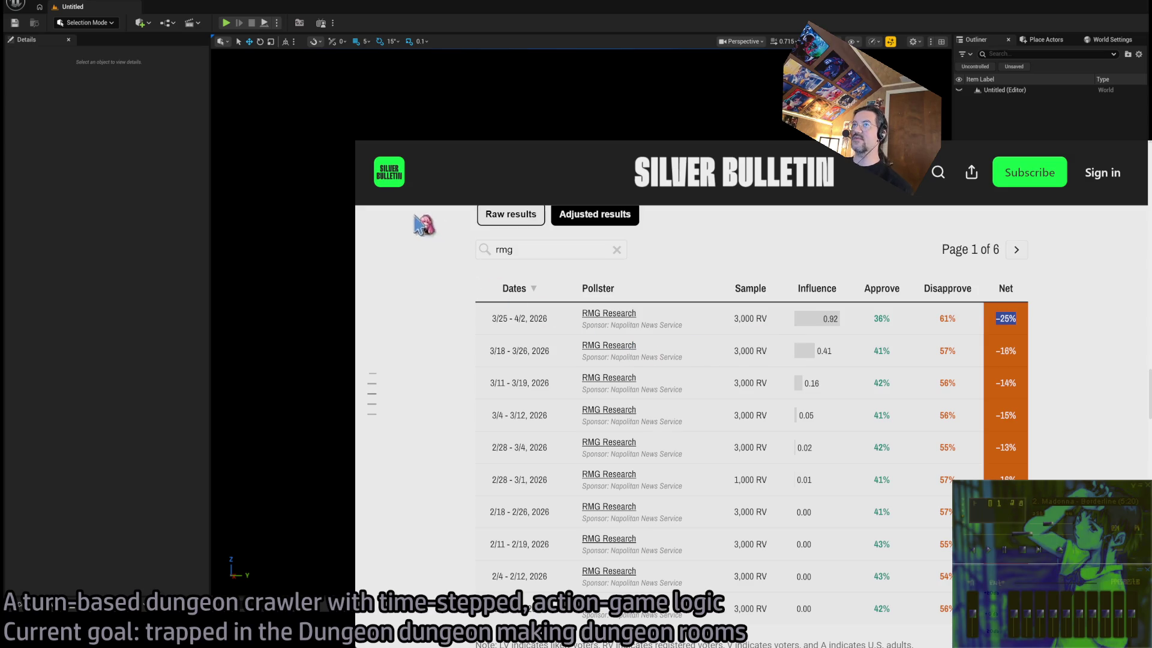
Clear the rmg pollster filter and scroll back up to the net-approval chart
scroll(466, 303, up, 1)
click(616, 333)
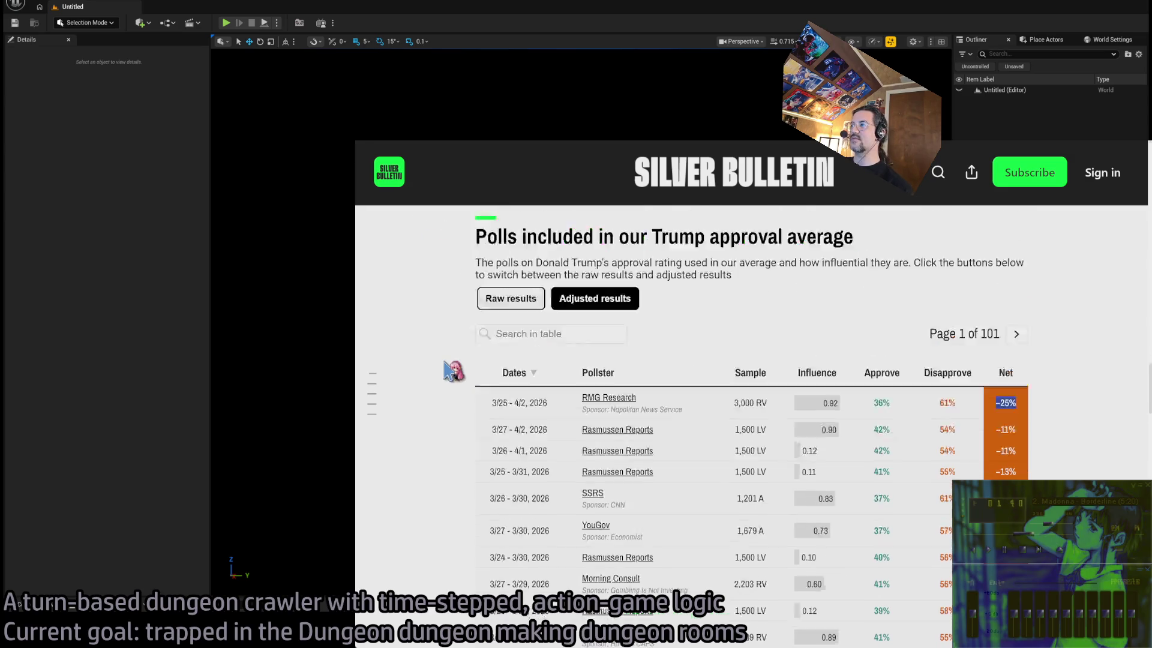
scroll(445, 360, up, 10)
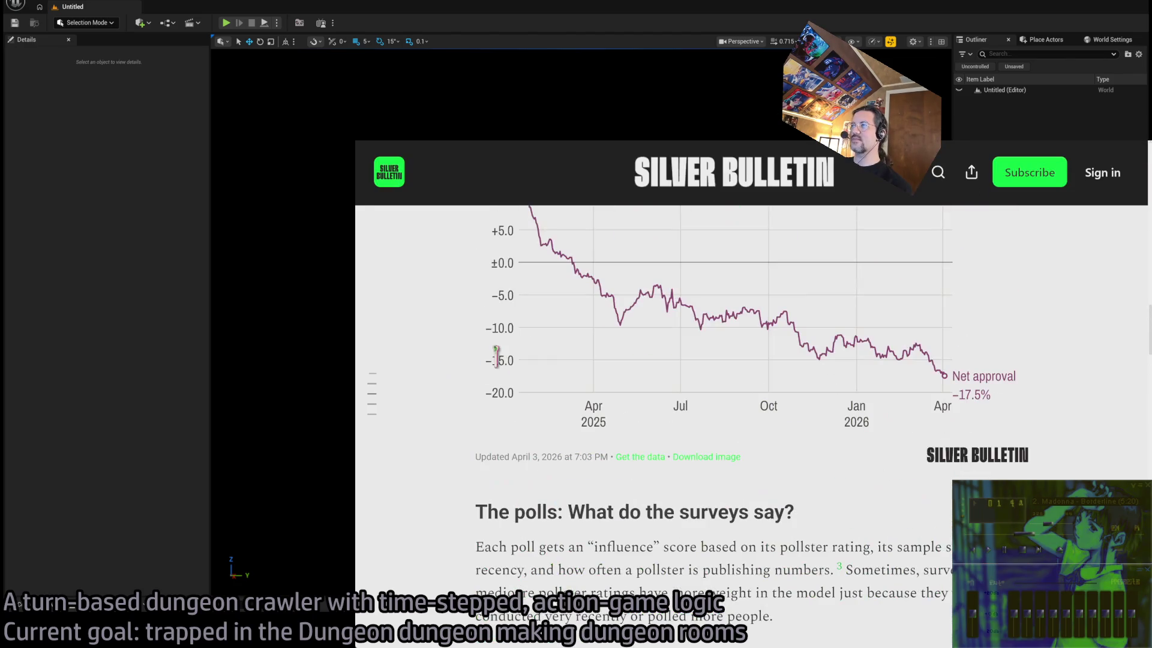
scroll(495, 353, up, 2)
Back in the editor, delete the 1-07 level asset from the Mansion folder and reopen the folder
key(alt+Tab)
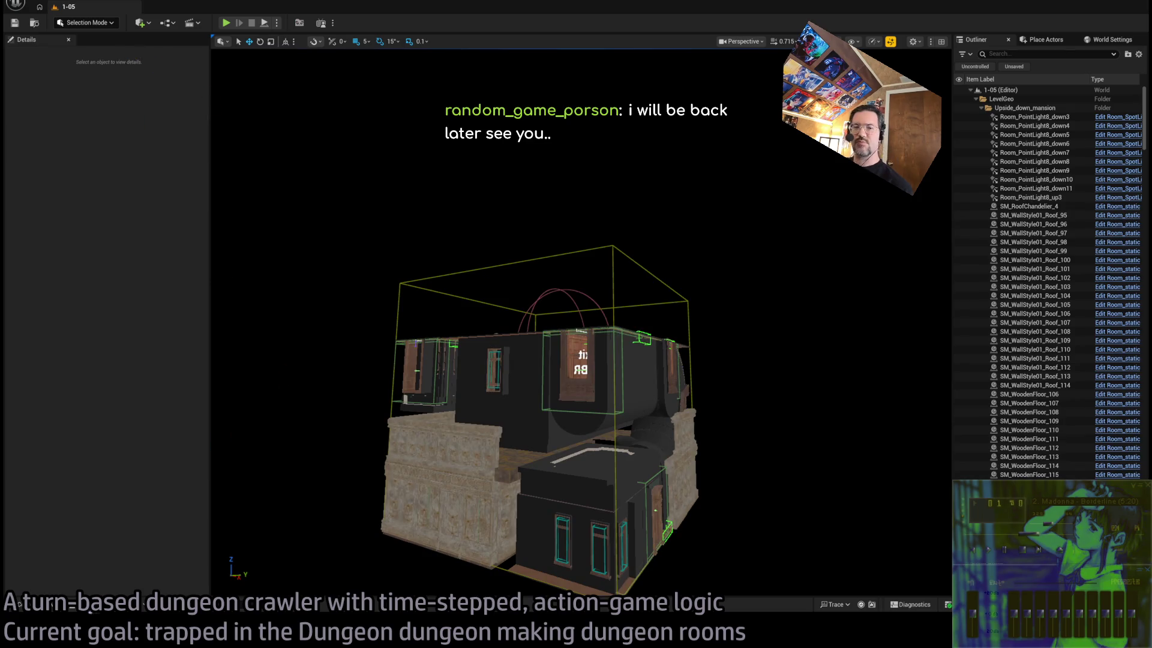
click(48, 605)
click(513, 415)
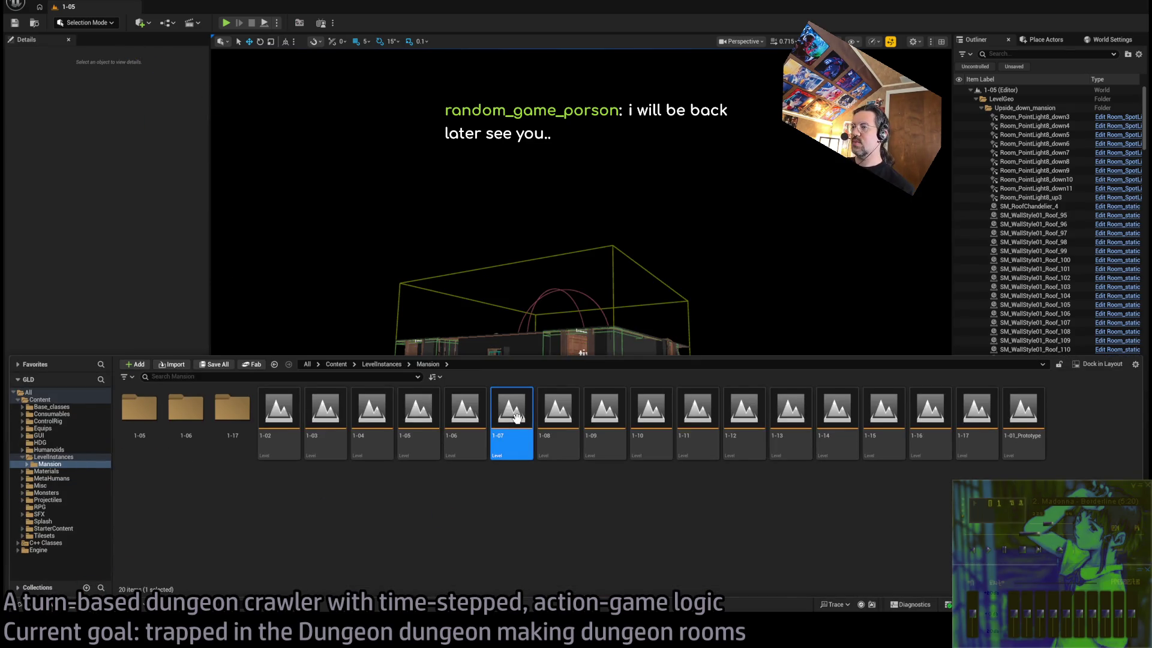
mouse_move(528, 414)
mouse_down()
mouse_move(514, 455)
mouse_move(493, 445)
mouse_up()
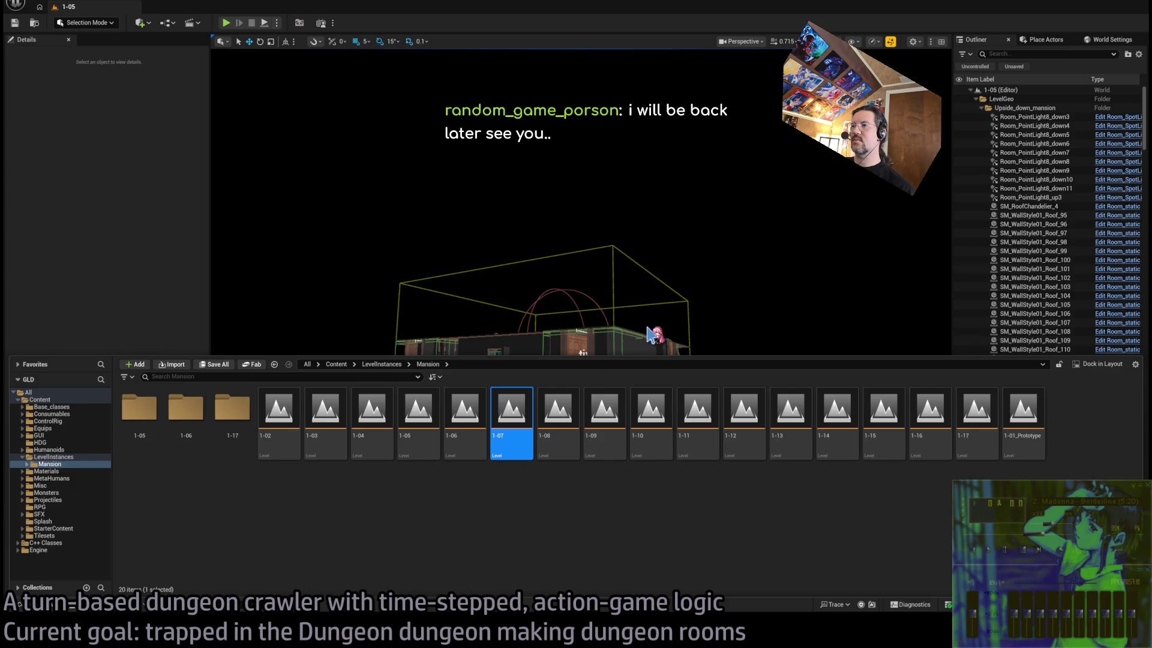
key(Delete)
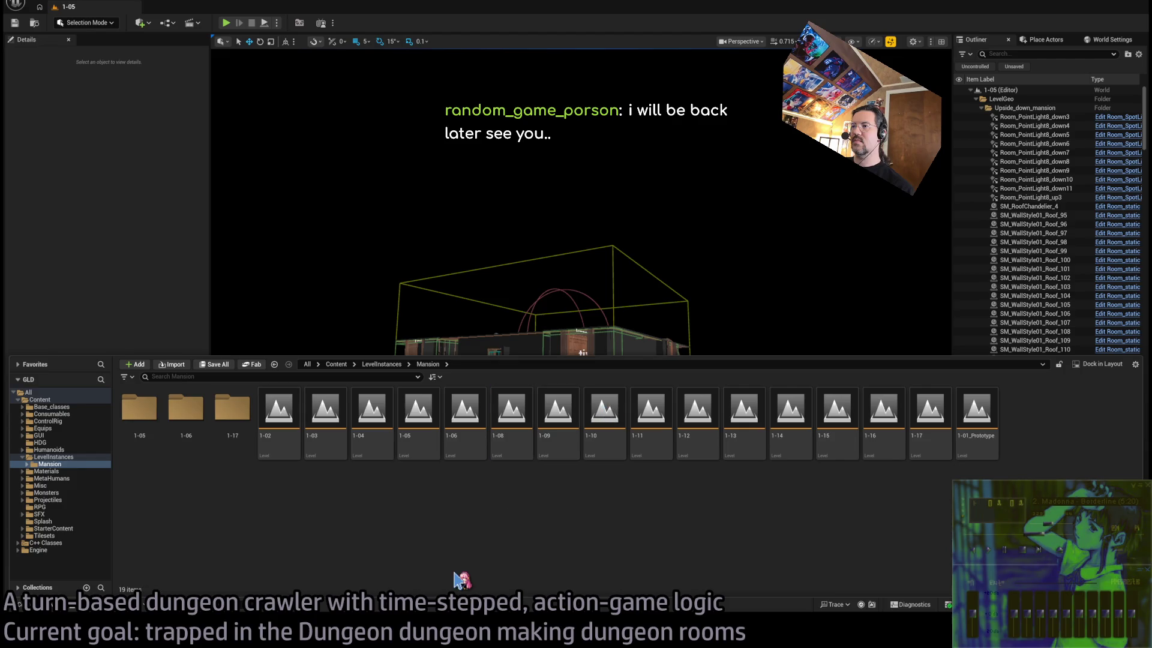
click(546, 285)
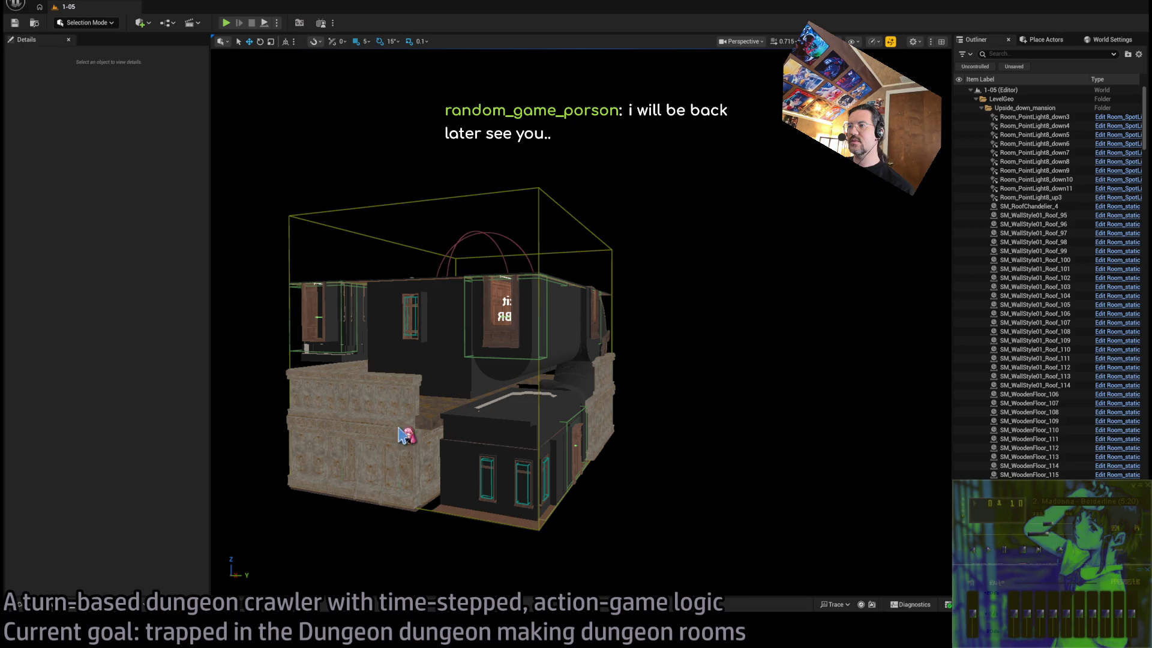
click(45, 607)
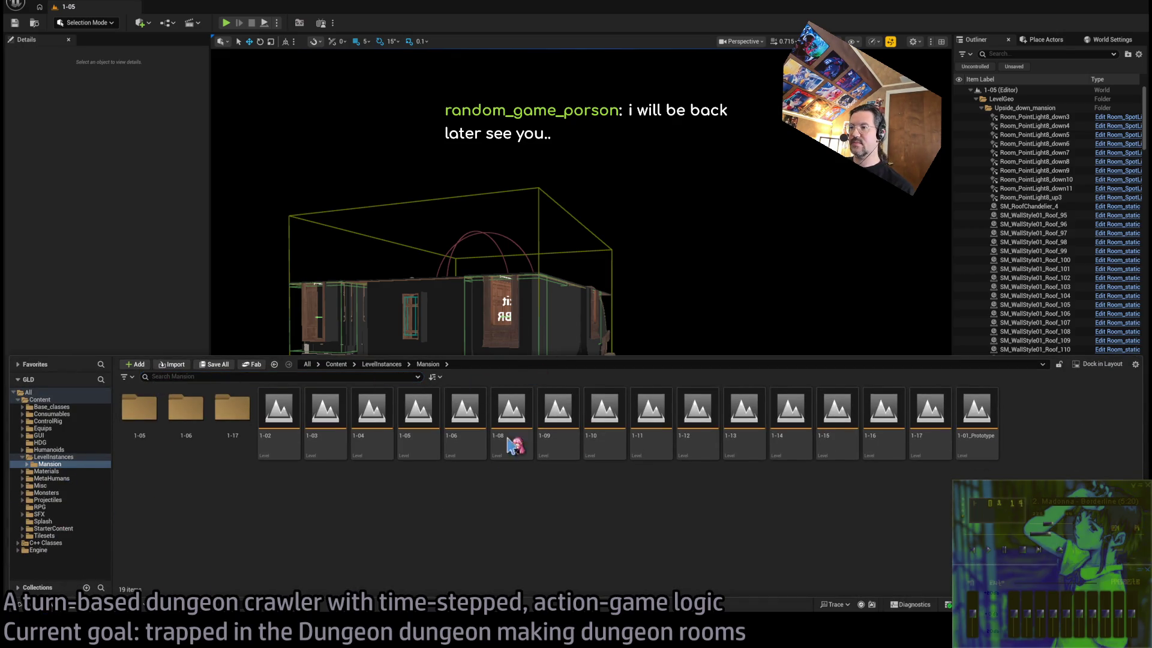
click(507, 483)
Close the Content Drawer and select the Room_structure73 wall piece in level 1-07
click(195, 62)
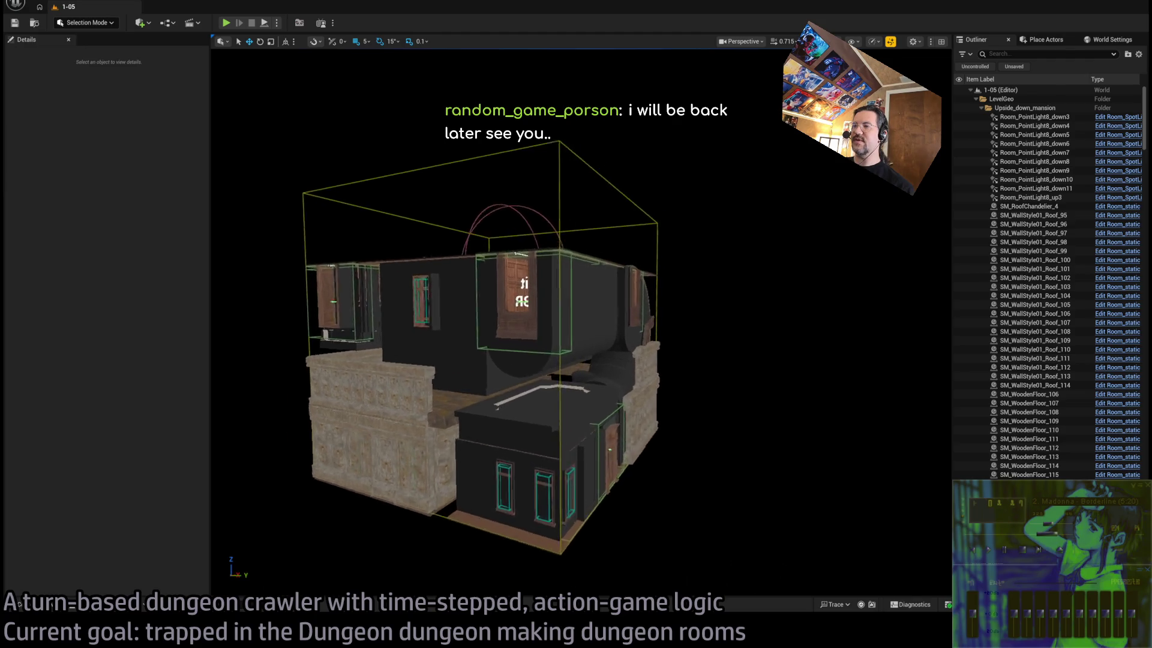
scroll(392, 193, down, 3)
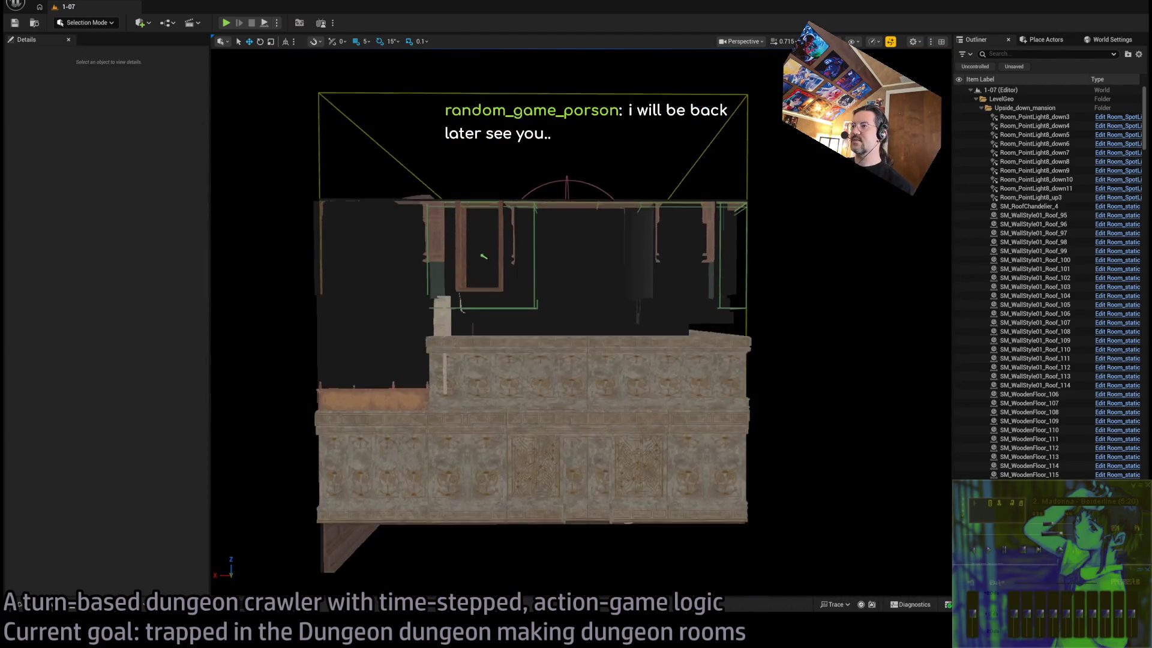
click(656, 352)
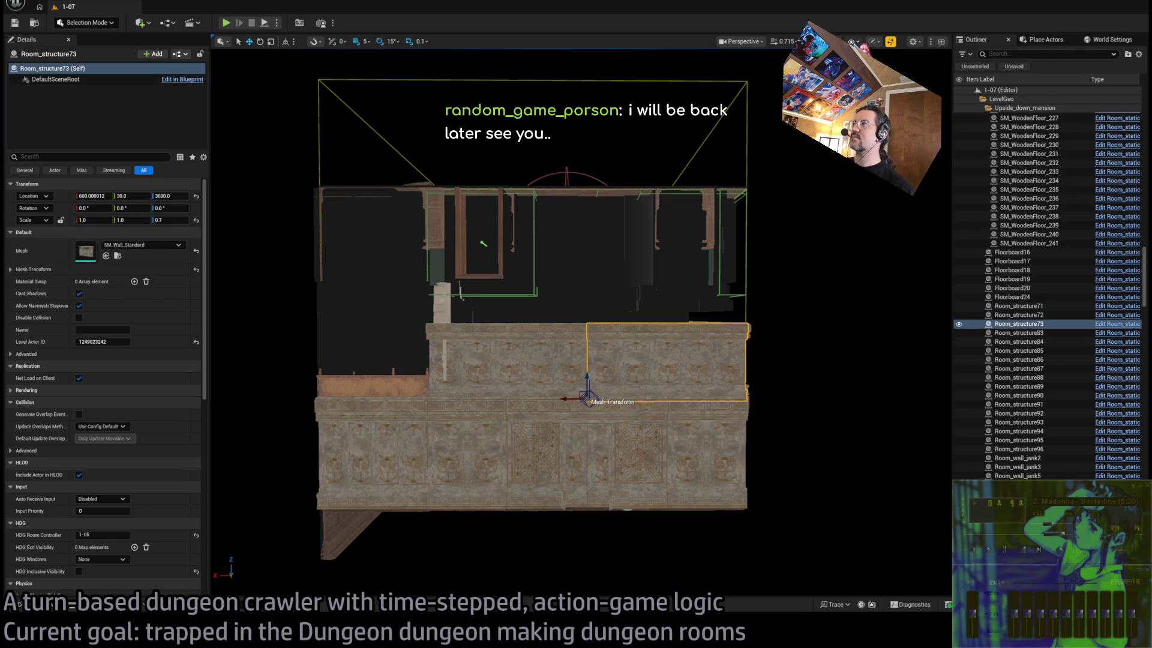
scroll(534, 318, down, 3)
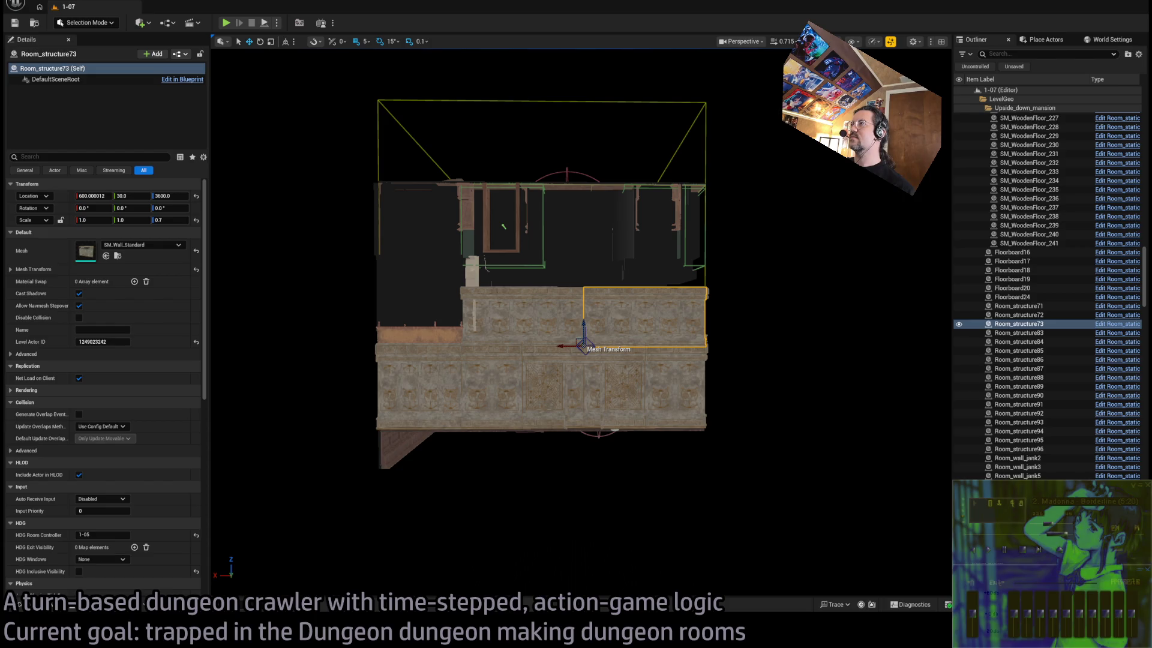
Switch to a wireframe side orthographic view and box-select the 228 lower mansion actors
key(alt+2)
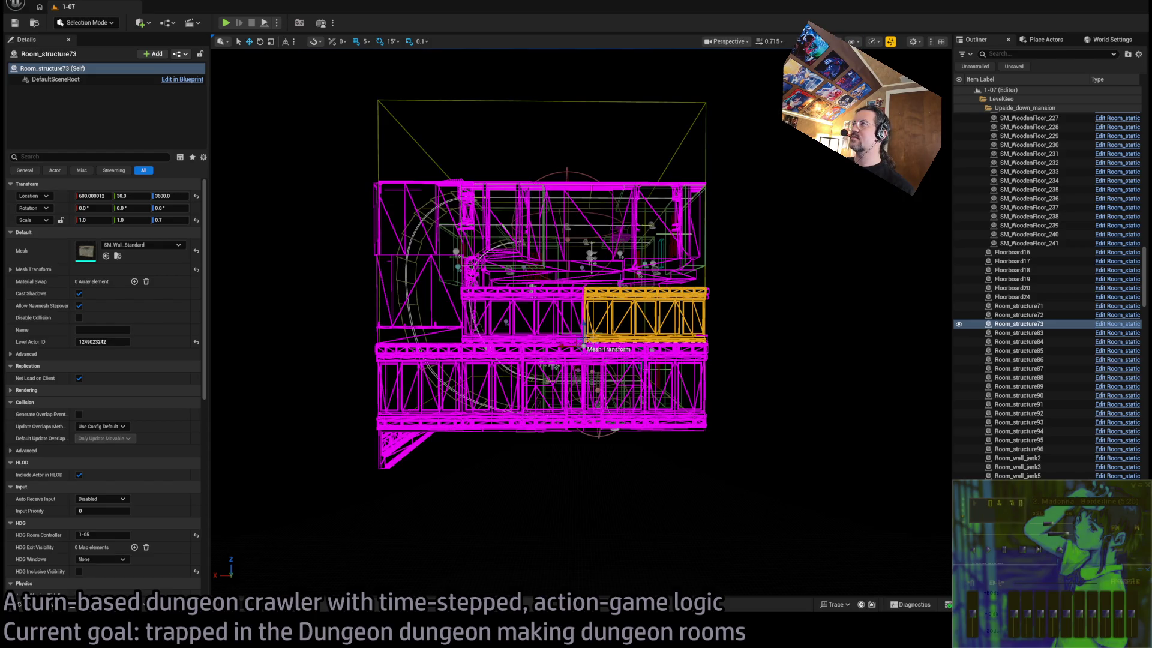
key(alt+4)
key(alt+2)
mouse_move(540, 299)
mouse_down()
mouse_move(641, 288)
mouse_move(621, 279)
mouse_up()
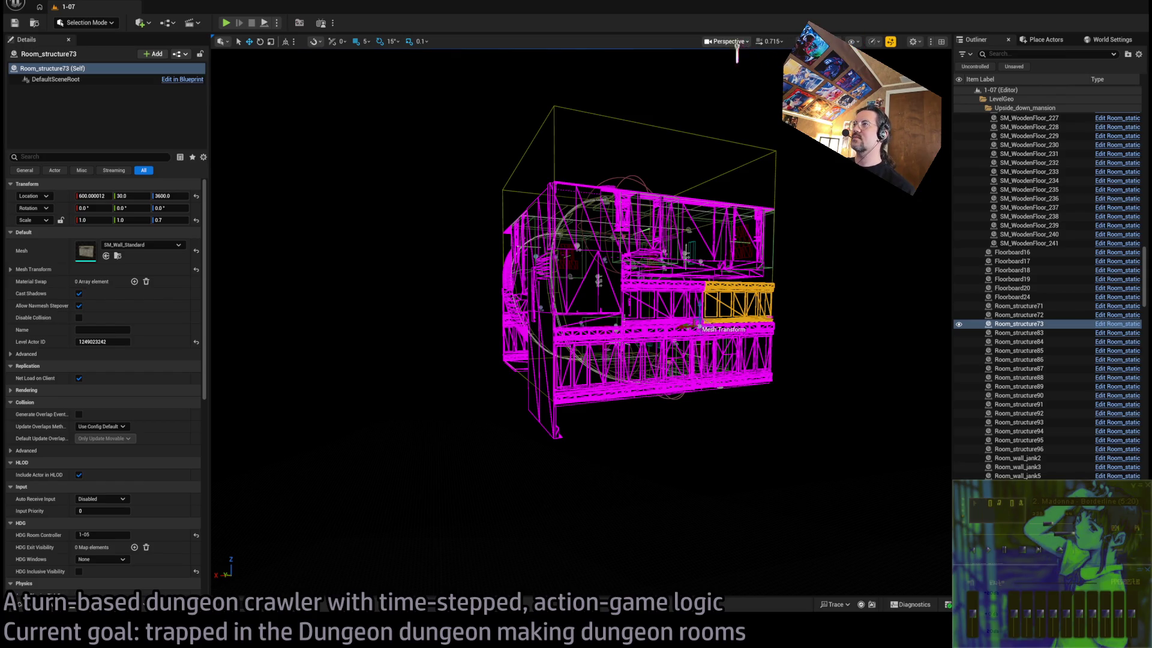
key(alt+j)
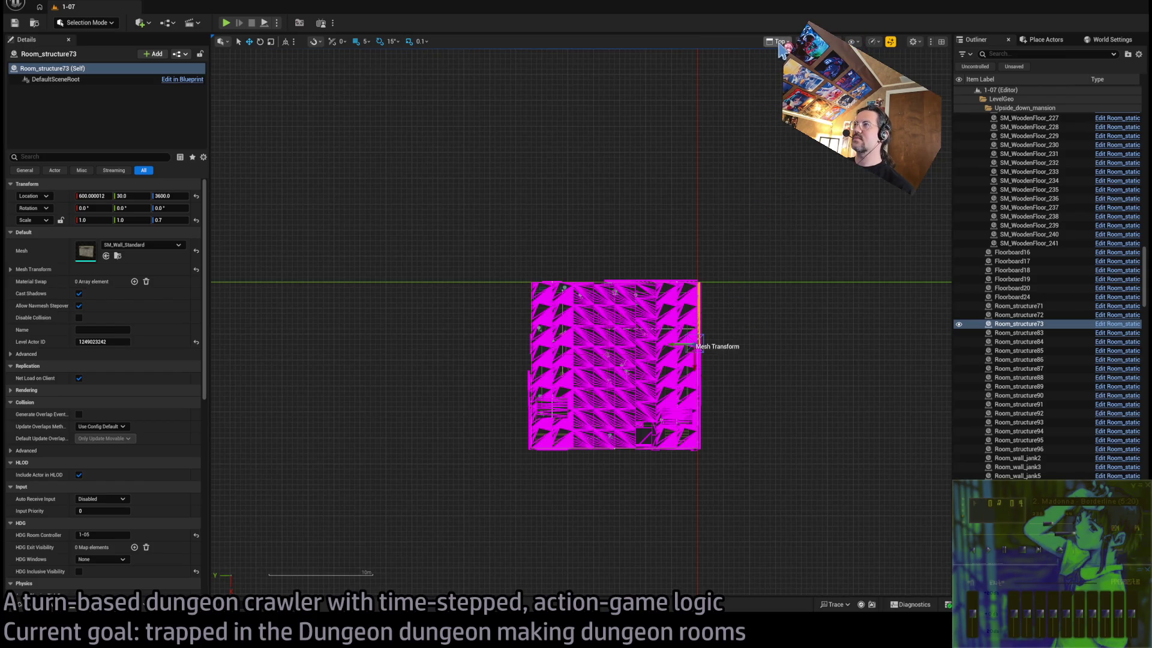
key(alt+k)
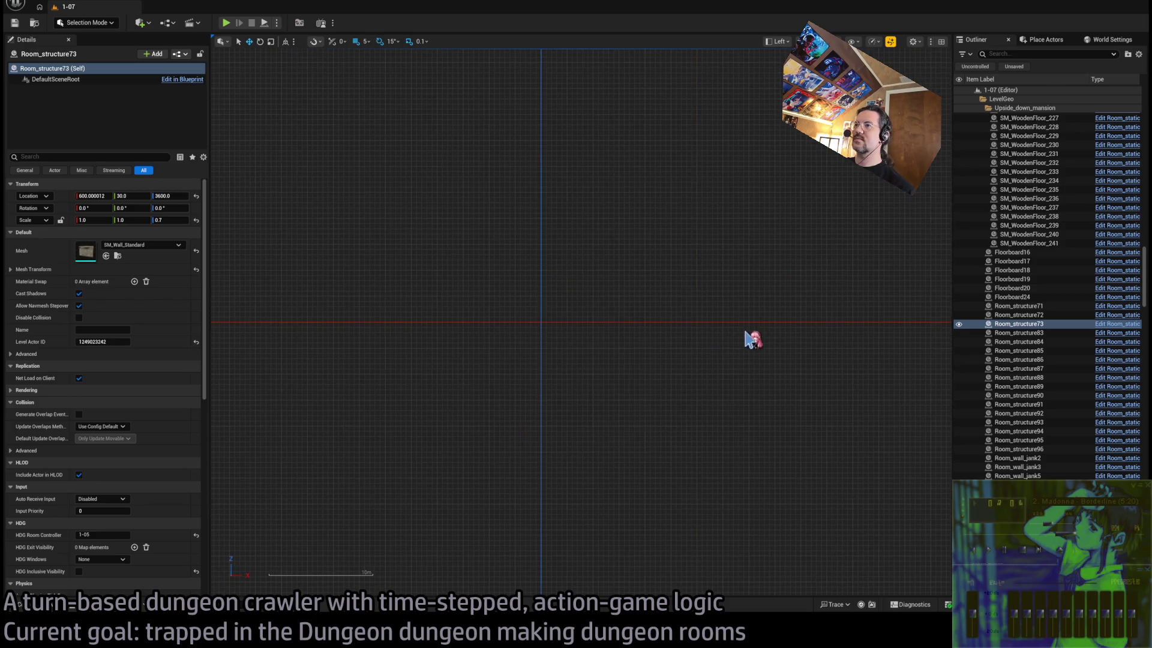
scroll(586, 230, up, 3)
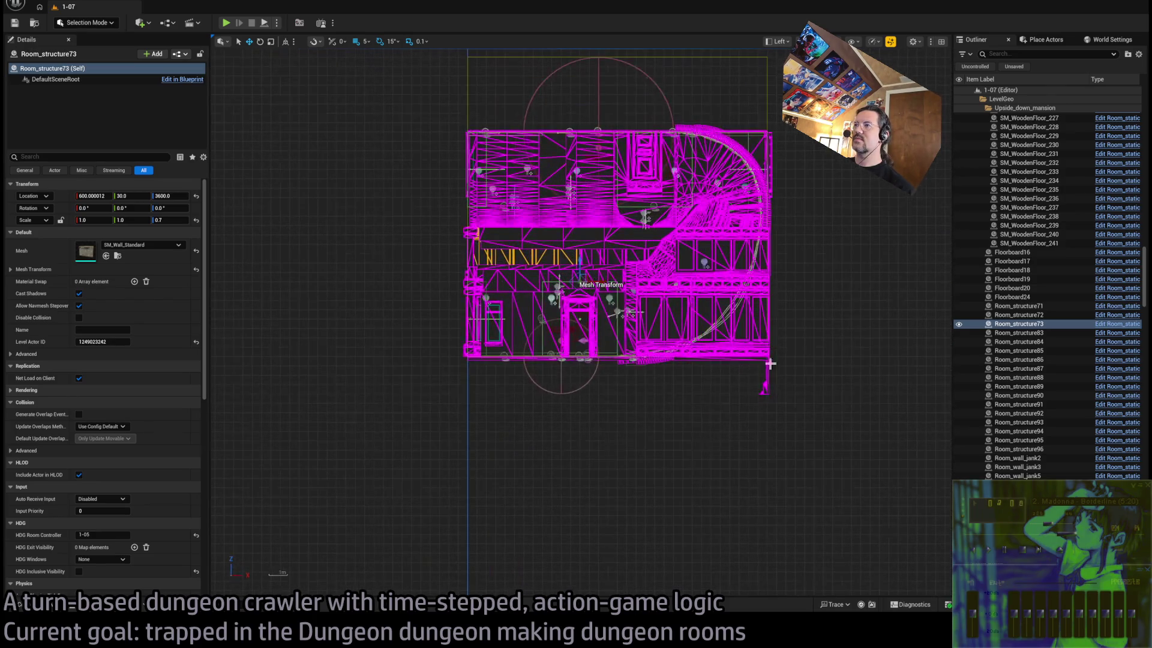
mouse_move(847, 438)
mouse_down()
mouse_move(861, 450)
mouse_move(398, 225)
mouse_up()
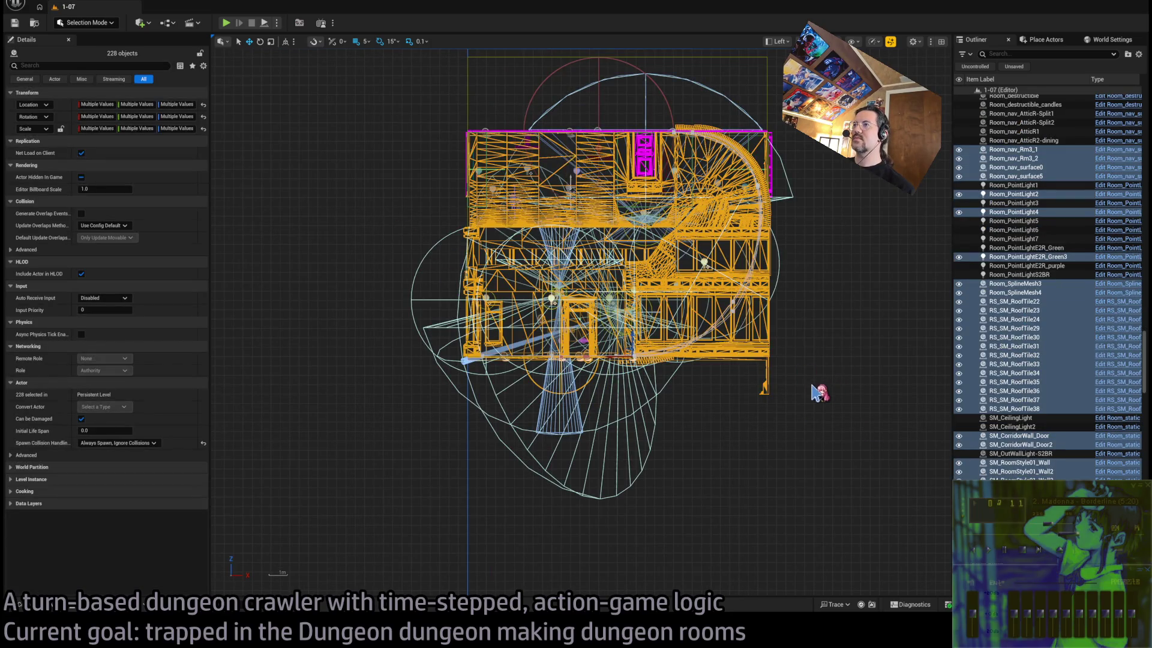
Box-select the lower mansion objects in the Left view and delete them
mouse_move(862, 433)
mouse_down()
mouse_move(452, 277)
mouse_move(432, 241)
mouse_up()
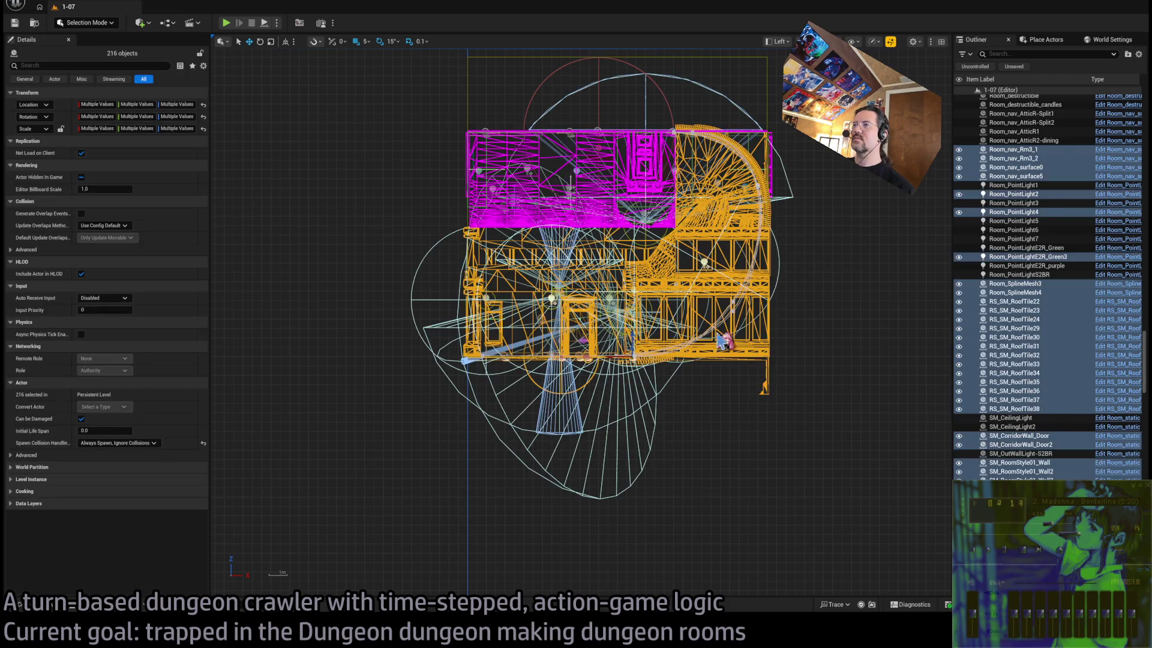
key(Delete)
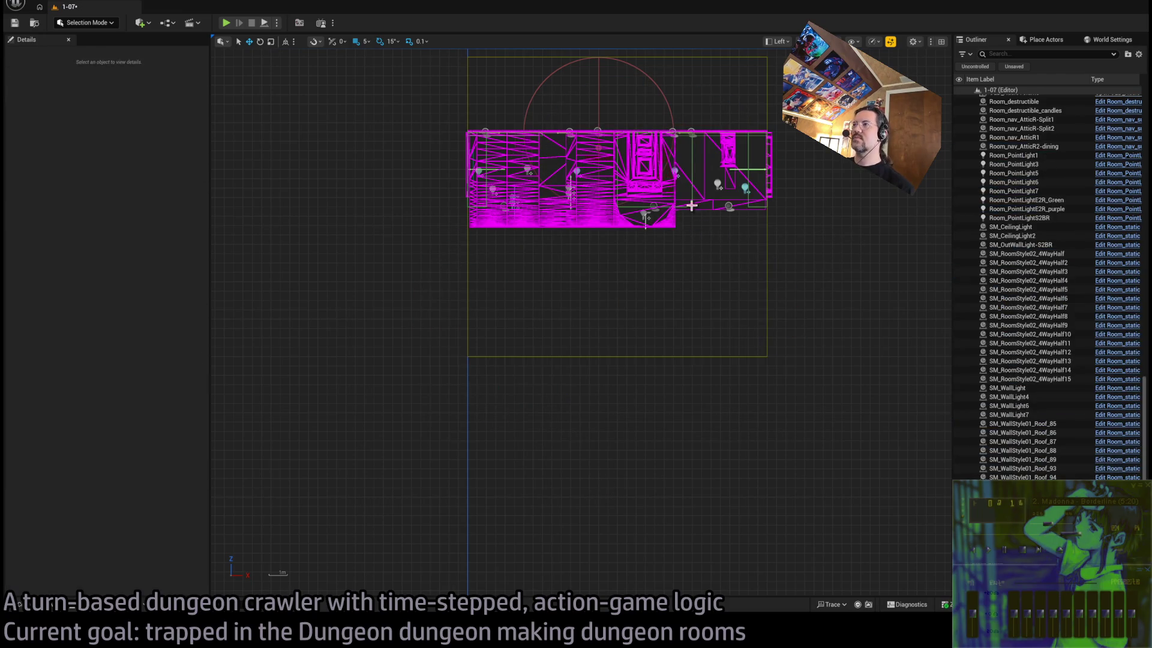
scroll(798, 162, up, 1)
Box-select the top wooden floor pieces, exclude five exit markers, then clear the selection
drag(797, 161, 423, 136)
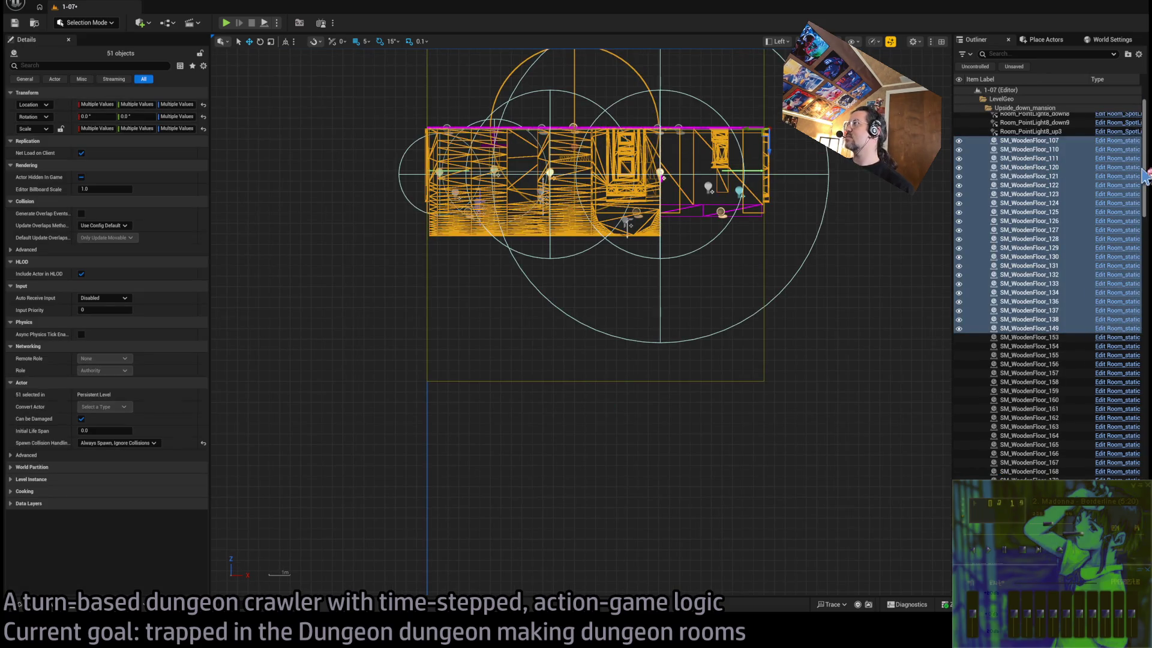
drag(1144, 176, 1146, 408)
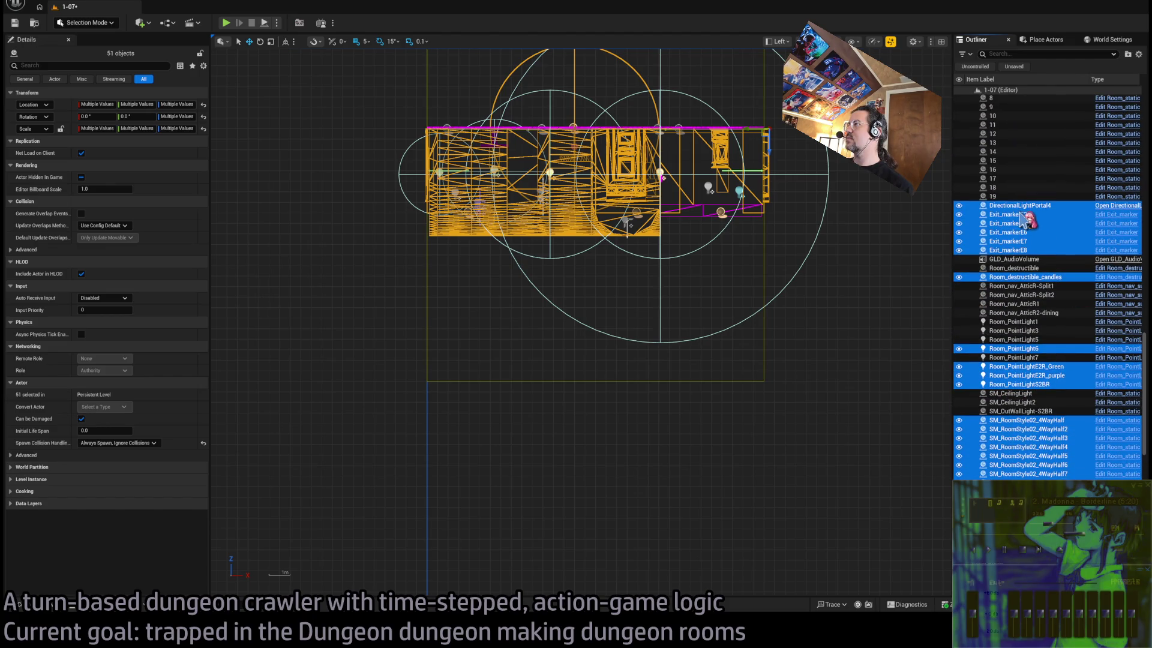
ctrl+click(1020, 232)
ctrl+click(1020, 223)
ctrl+click(1019, 214)
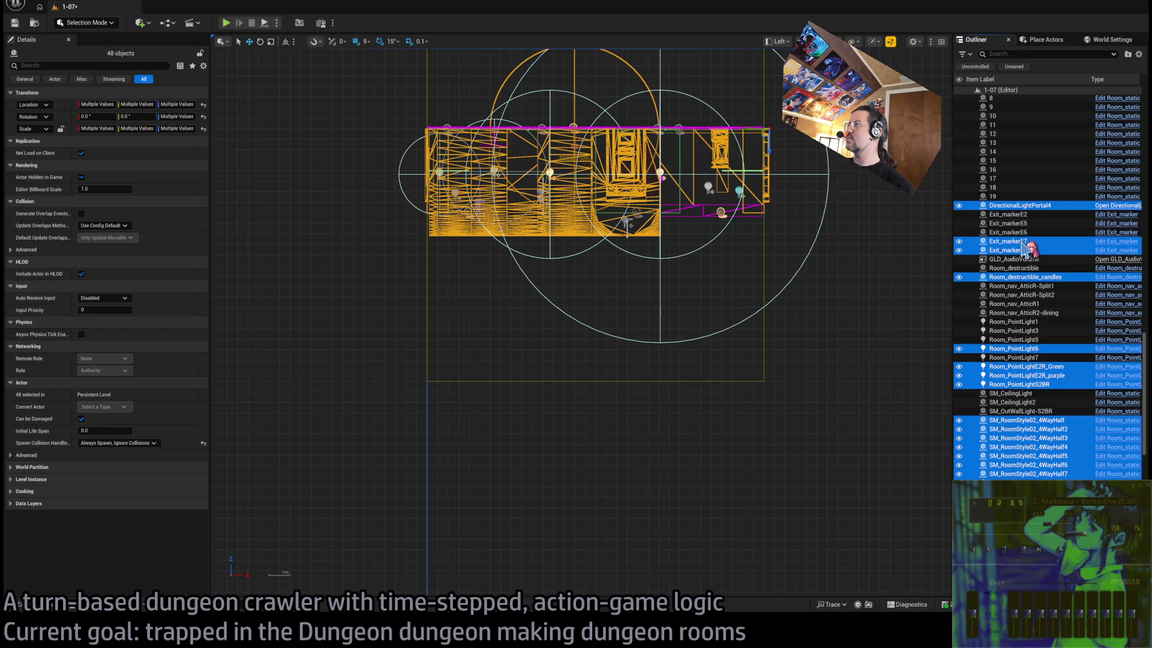
ctrl+click(1020, 241)
ctrl+click(1019, 250)
drag(1146, 348, 1147, 403)
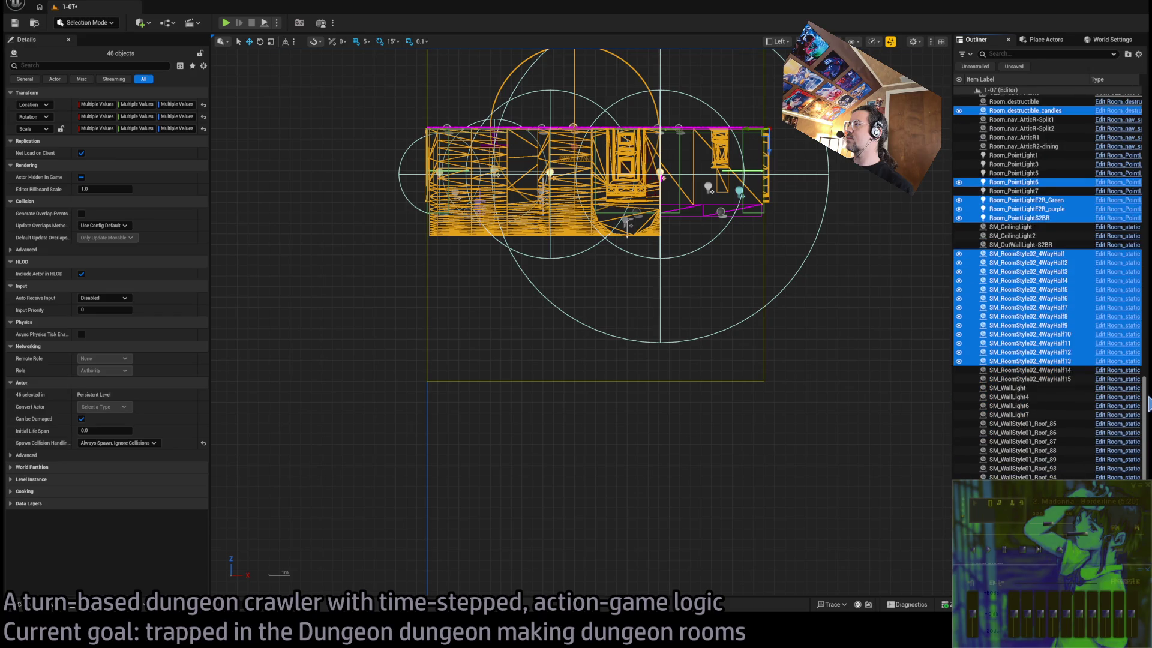
click(761, 323)
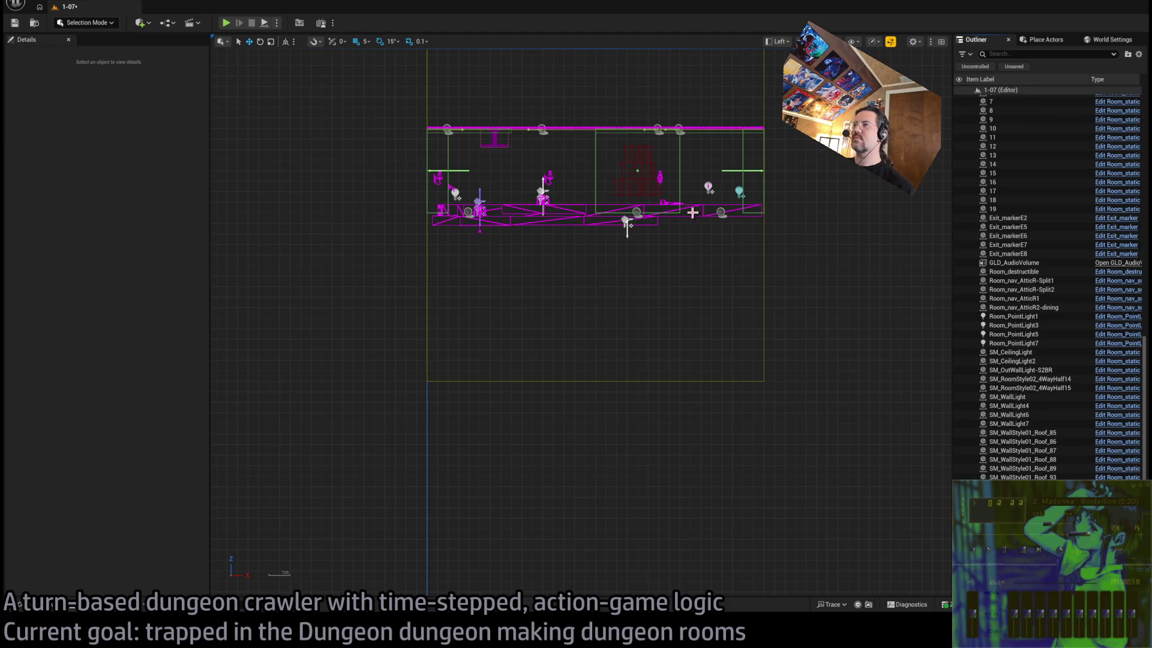
Delete the 28 upside-down mansion pieces, keeping exit markers E5, E2, E6, E7 and E8
drag(748, 231, 432, 215)
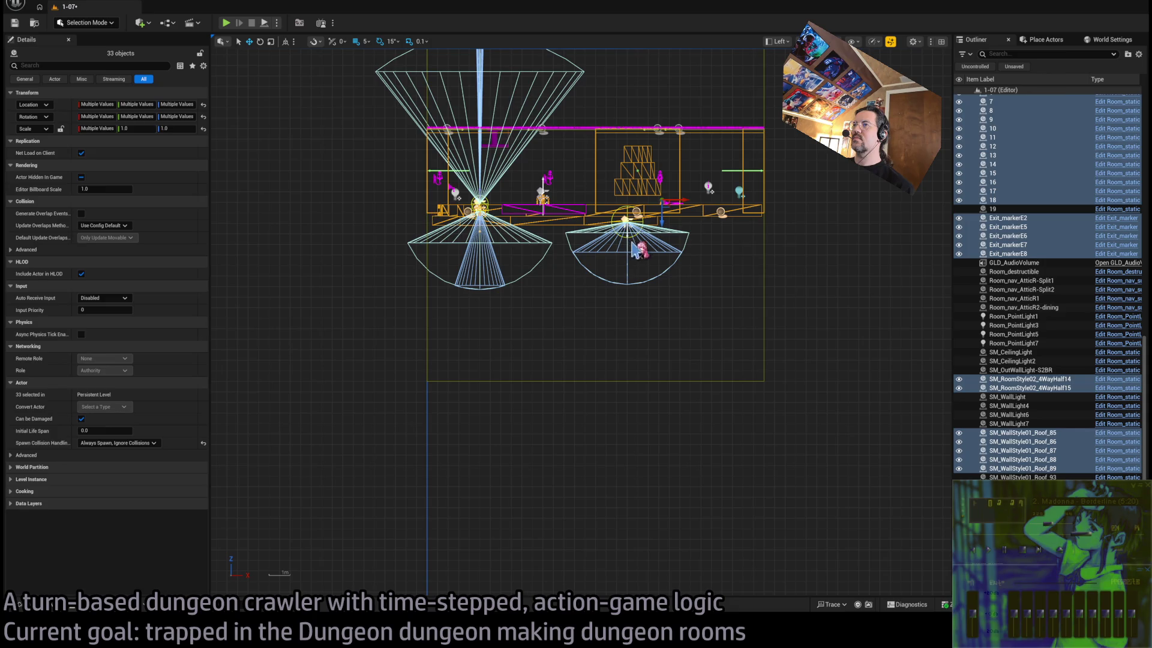
ctrl+click(689, 159)
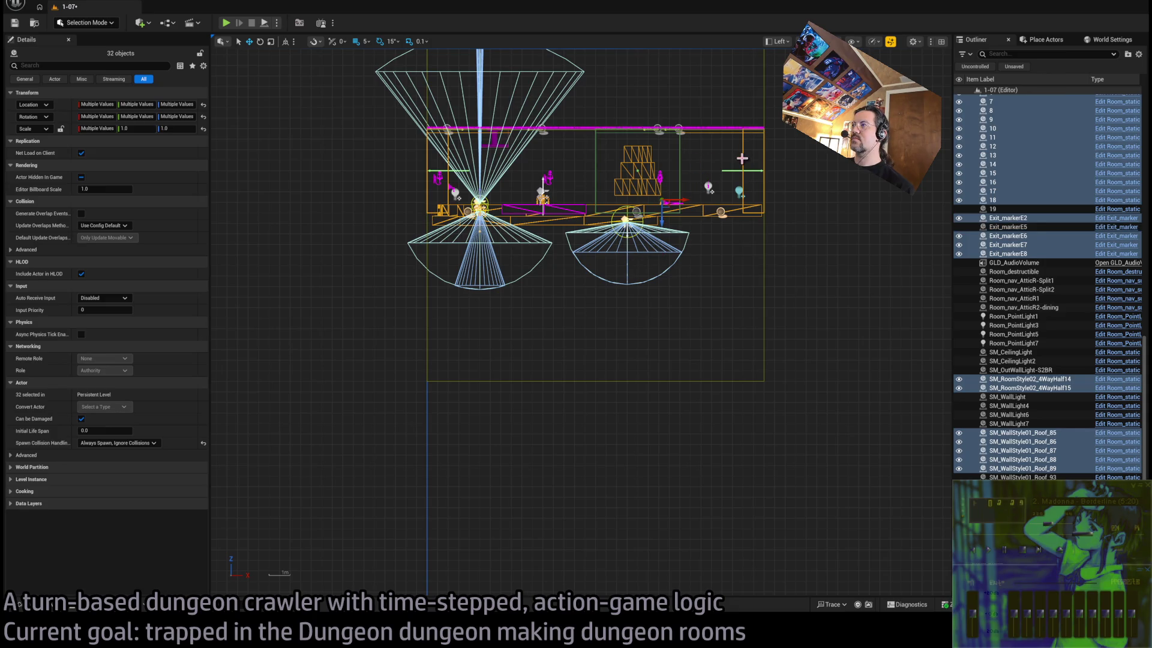
ctrl+click(741, 158)
ctrl+click(1014, 245)
ctrl+click(1013, 236)
ctrl+click(1014, 217)
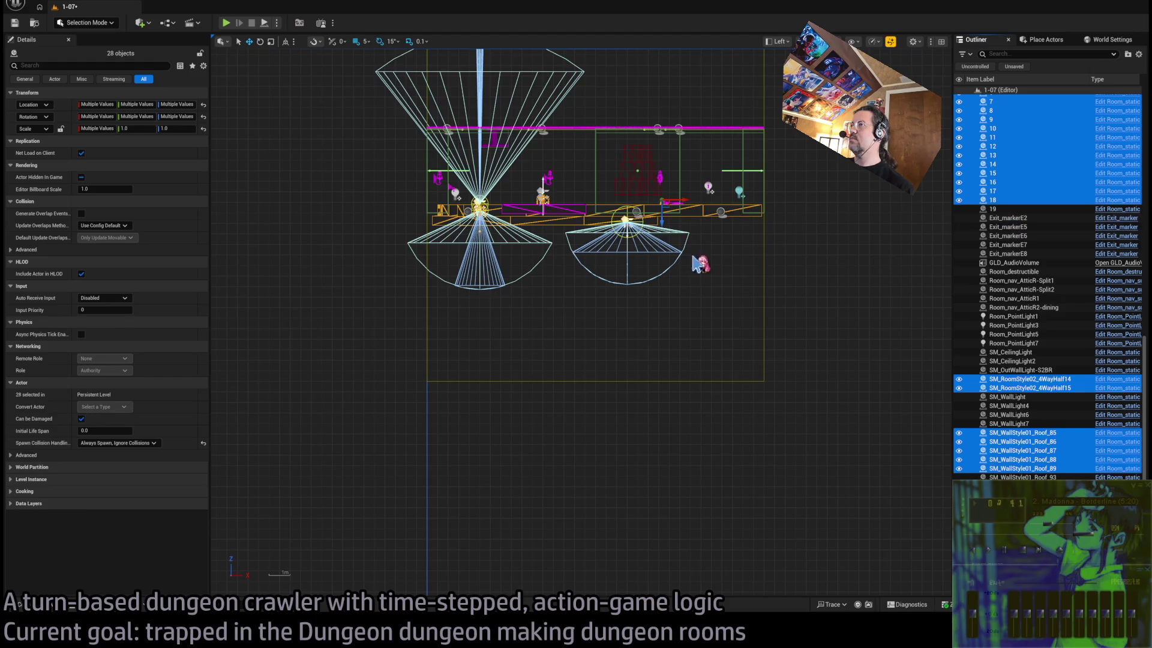
scroll(1051, 292, up, 8)
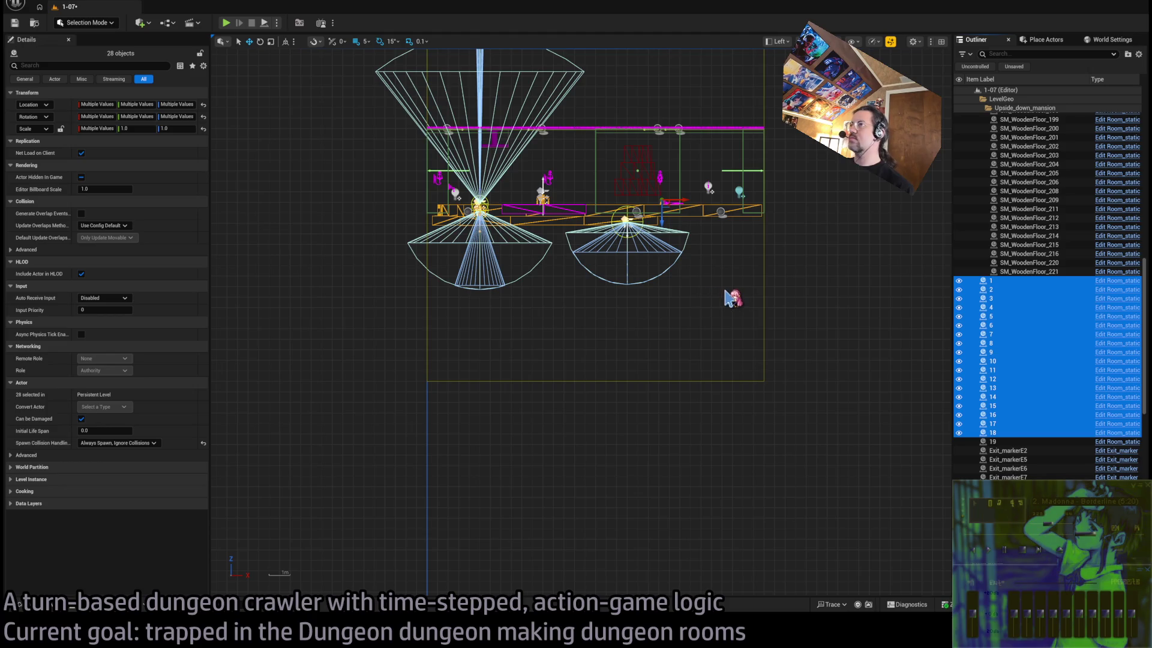
key(Delete)
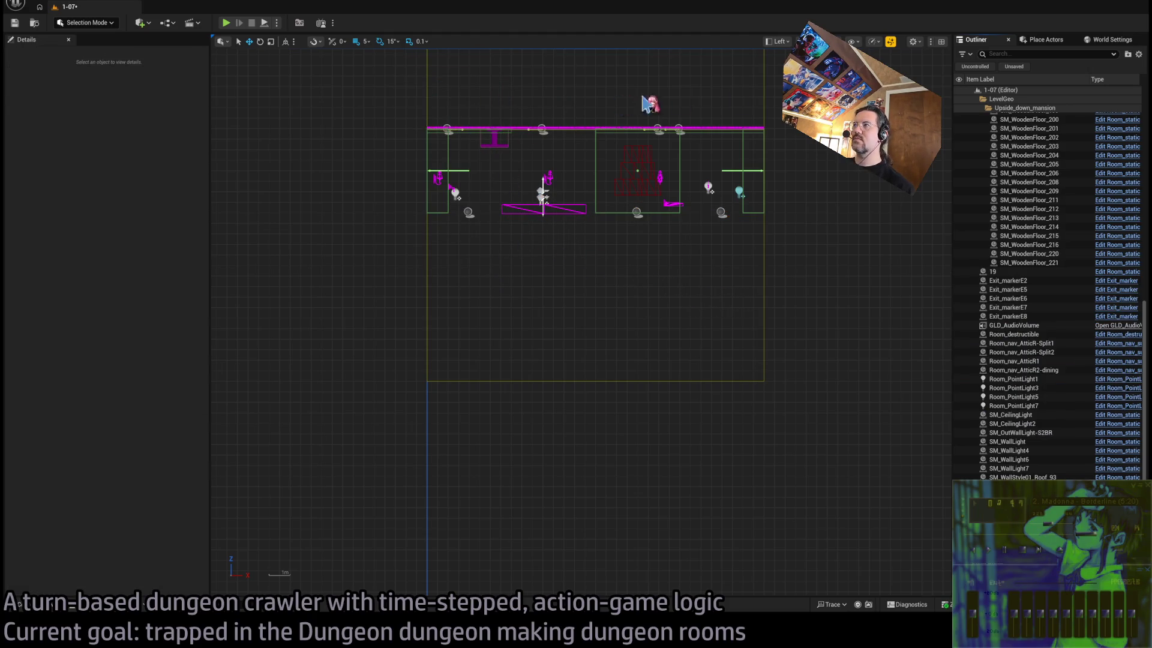
Check the side view in lit rendering, then switch to a perspective view
drag(739, 200, 701, 228)
key(alt+4)
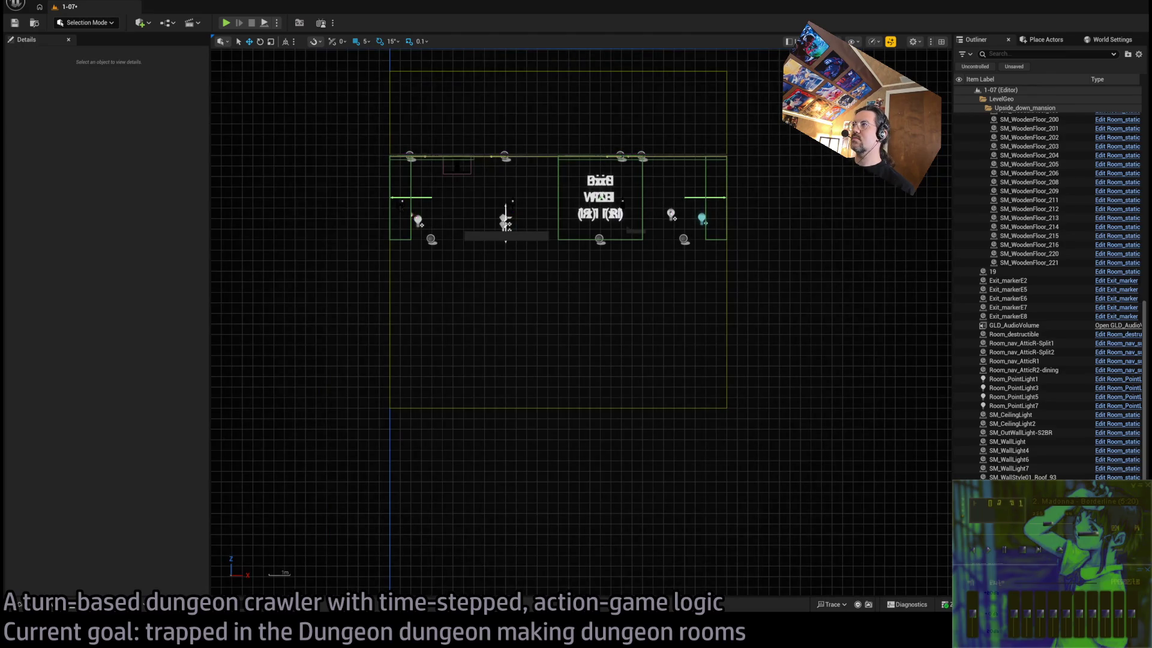
key(alt+2)
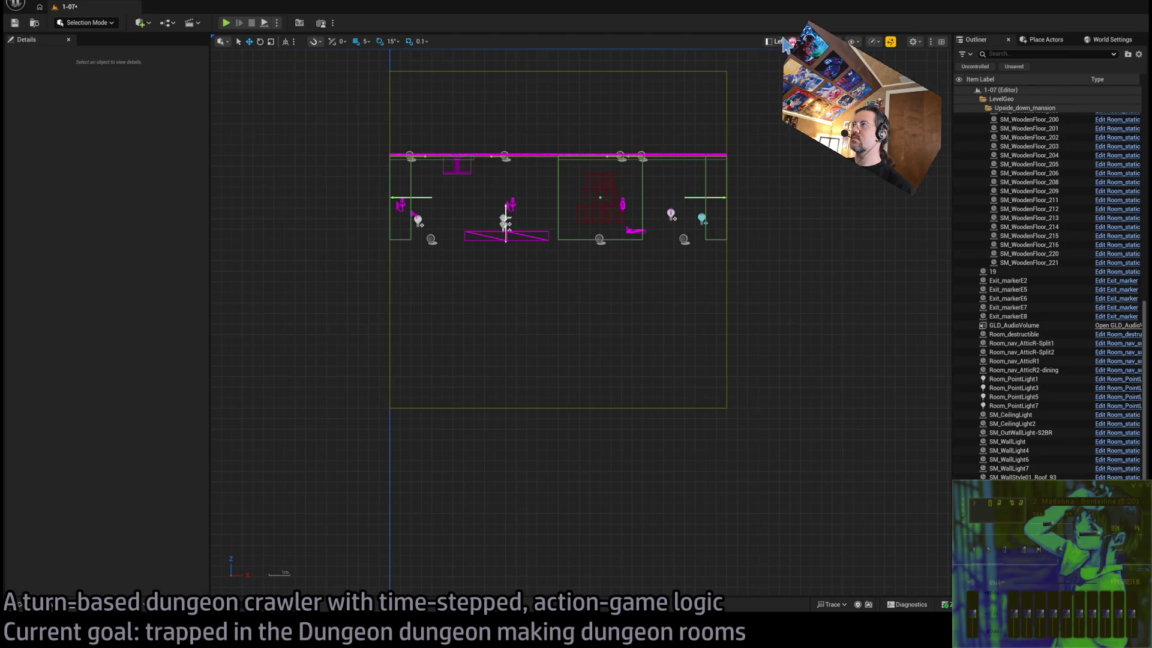
key(alt+g)
In the lit perspective view, select the floor tile SM_WoodenFloor_169 and move it
key(alt+4)
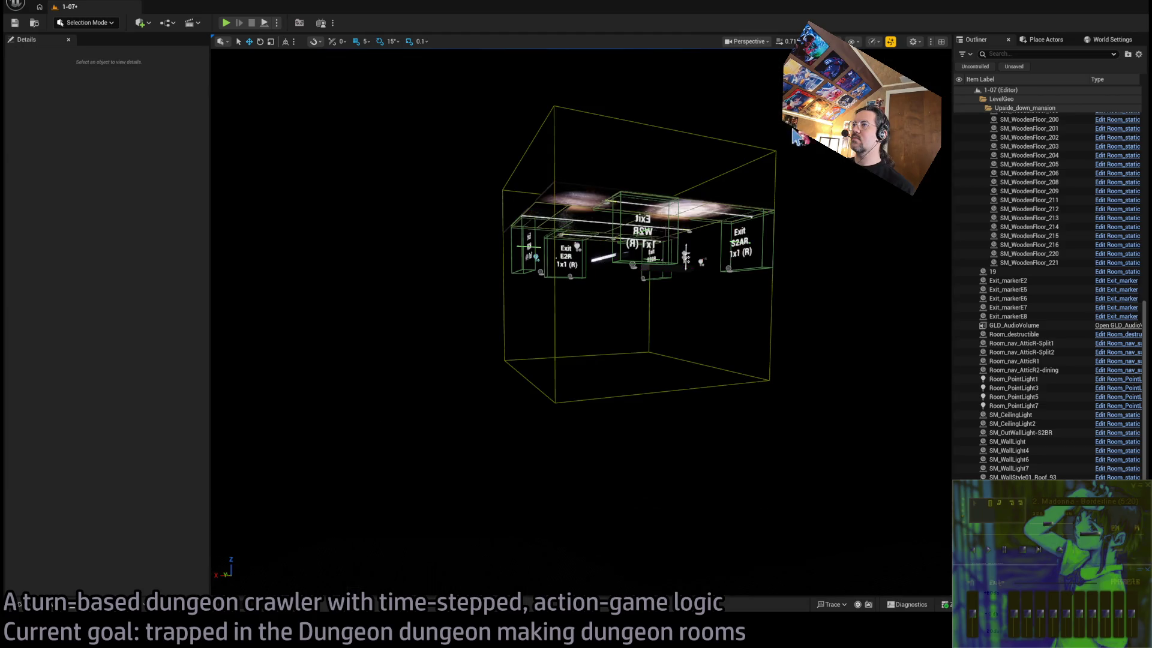
scroll(612, 322, up, 10)
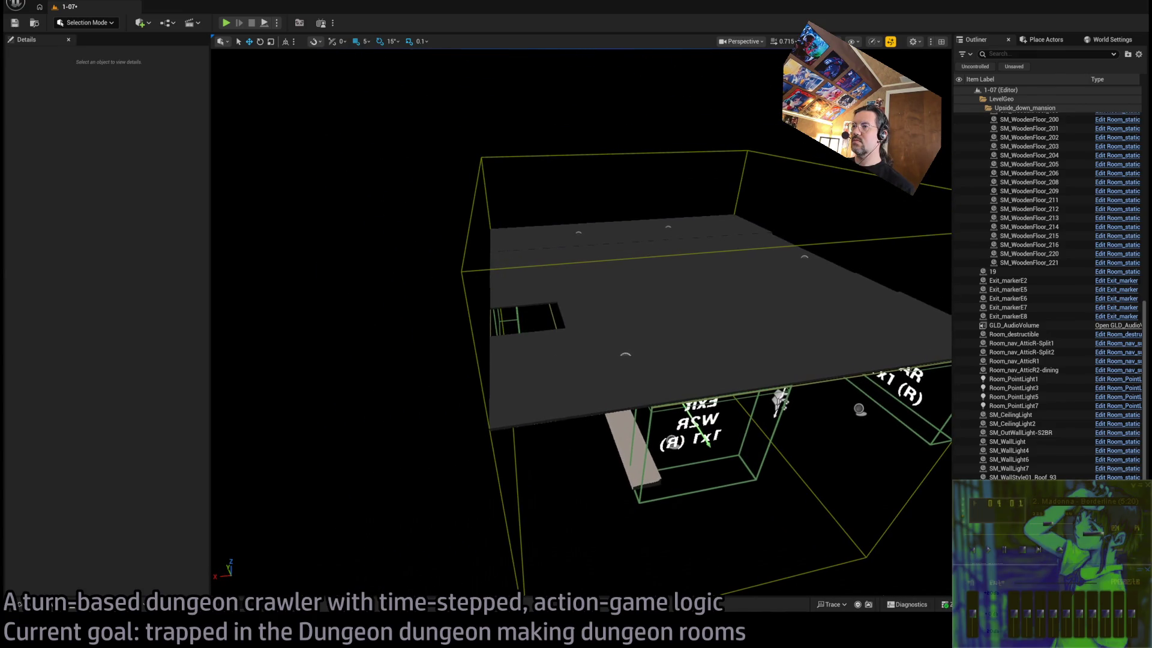
click(570, 397)
click(555, 349)
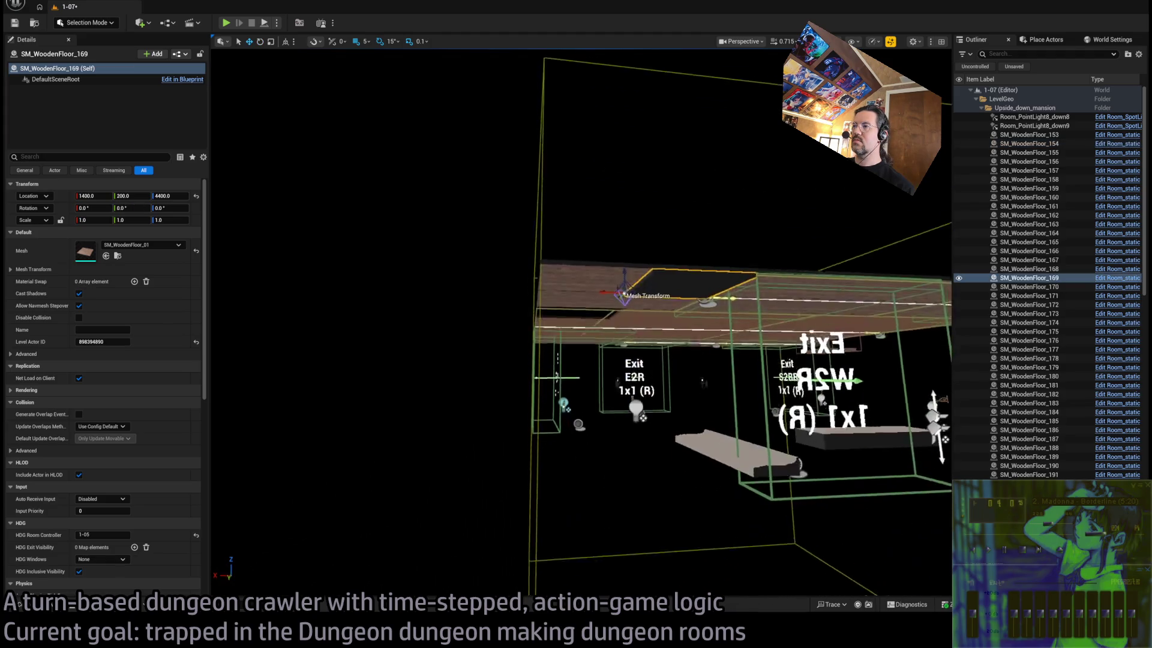
drag(554, 282, 474, 378)
Place SM_WoodenFloor_169 at location 0, 0, 4200, rotated 180 degrees
click(171, 196)
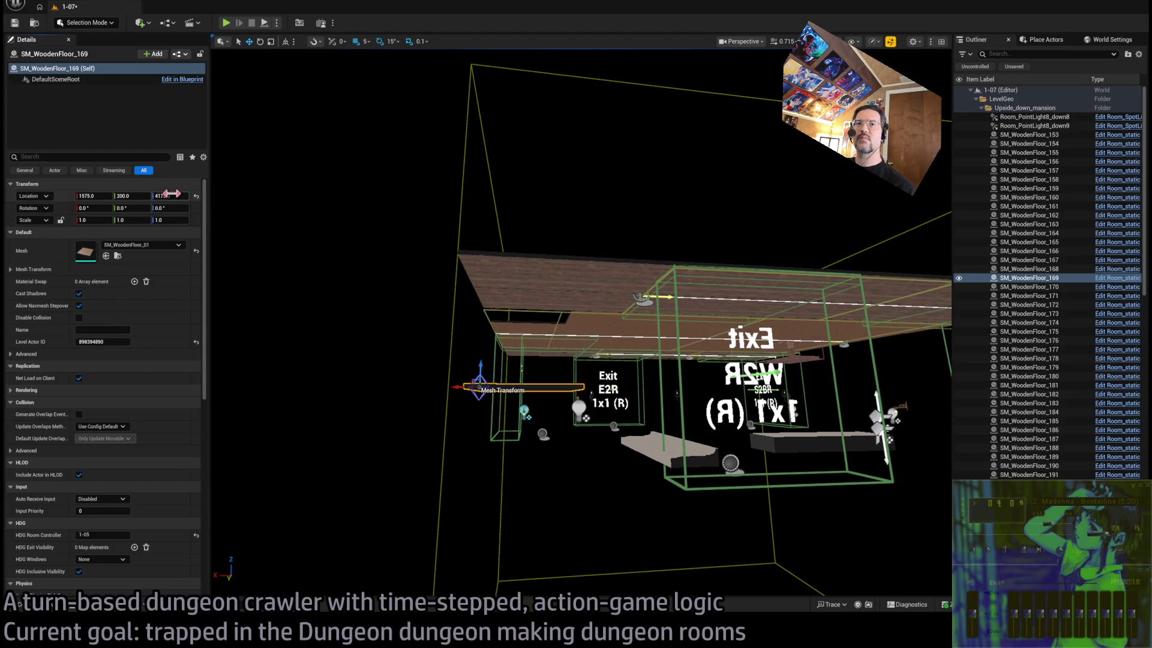
key(Tab)
text(0)
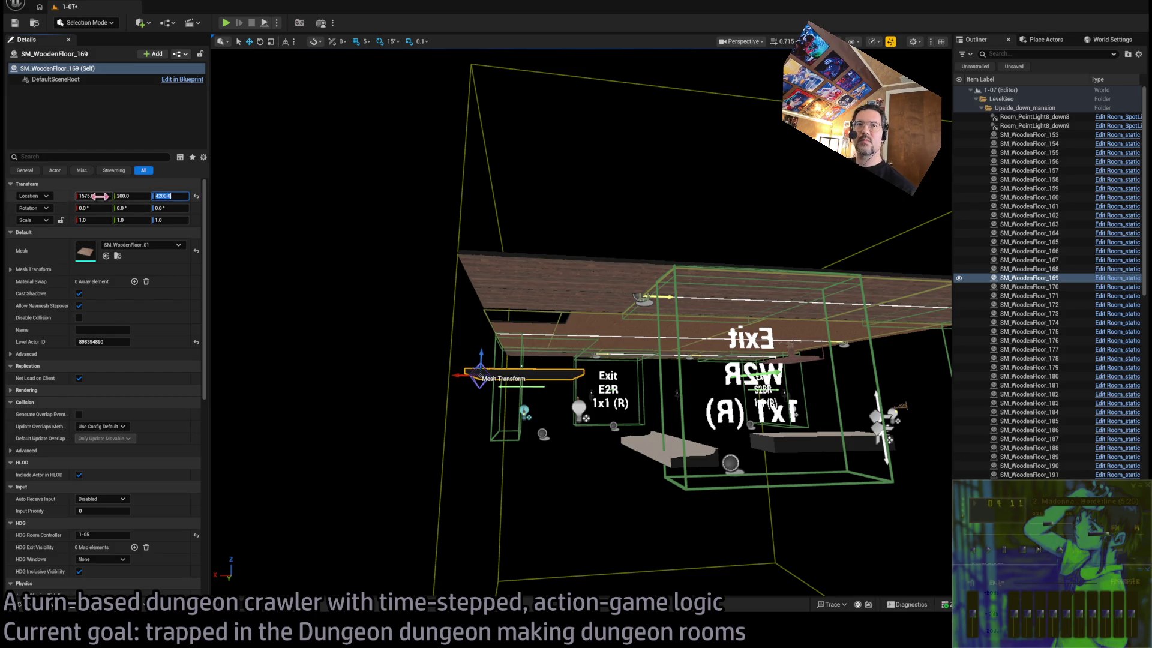
key(Tab)
mouse_move(620, 318)
mouse_down()
mouse_move(564, 312)
mouse_move(576, 288)
mouse_move(542, 286)
mouse_up()
key(e)
click(84, 207)
text(180)
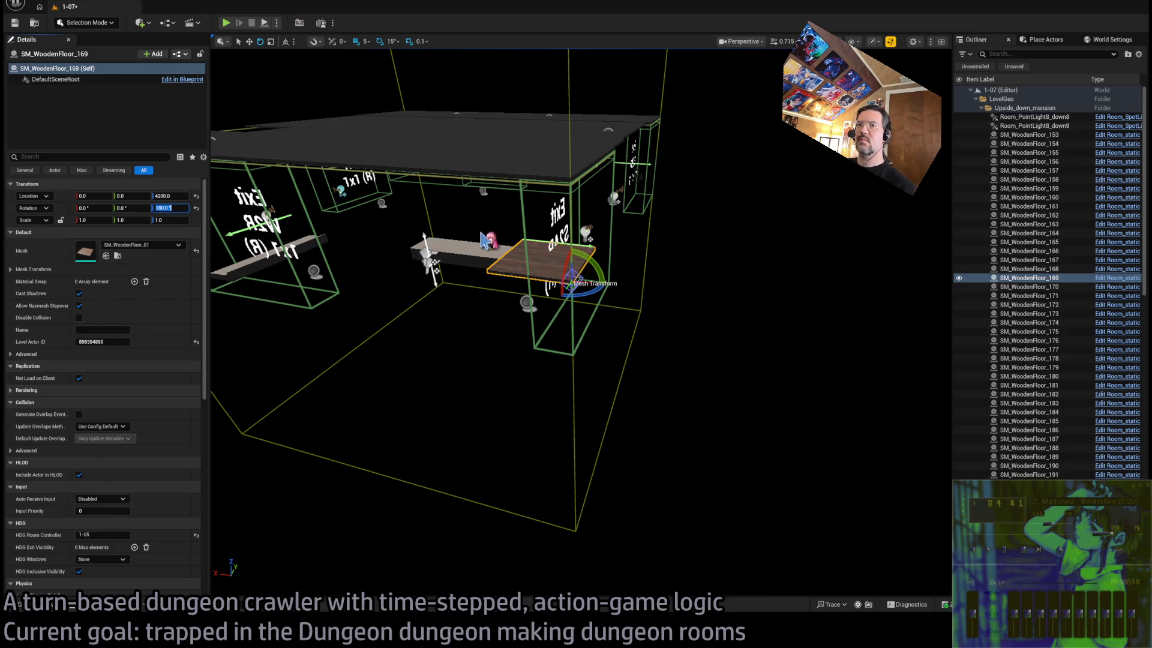
mouse_move(489, 240)
mouse_down()
mouse_move(492, 288)
mouse_move(537, 291)
mouse_up()
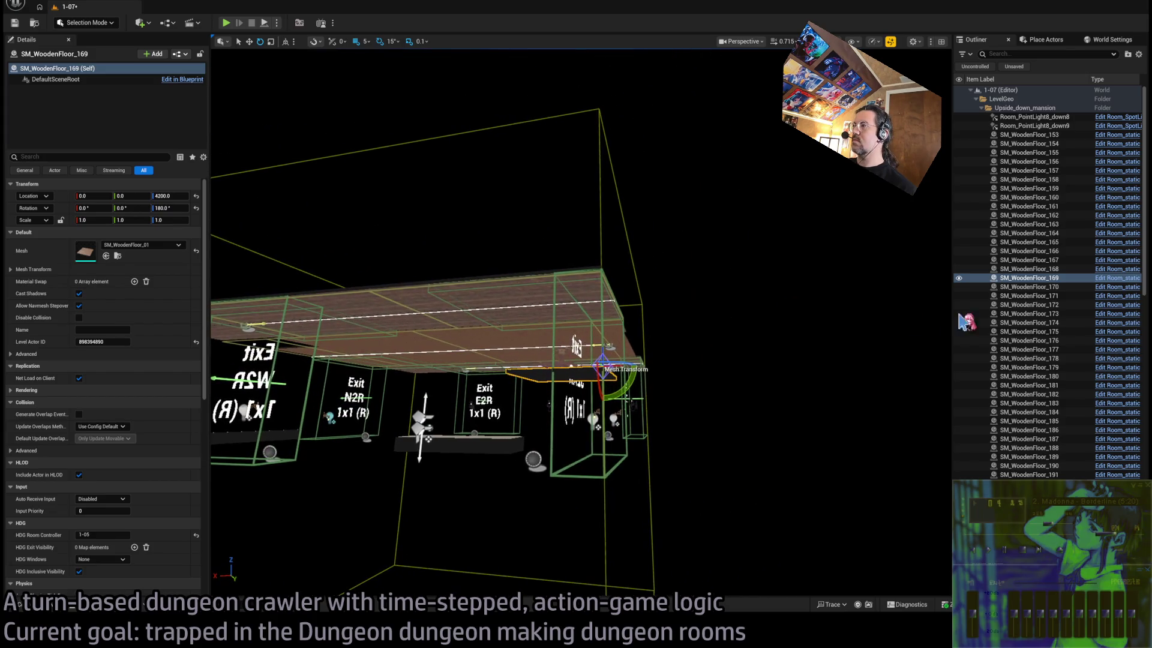
Delete 39 other wooden floor tiles through SM_WoodenFloor_191, keeping SM_WoodenFloor_169
click(1029, 134)
shift+click(1028, 474)
ctrl+click(1029, 278)
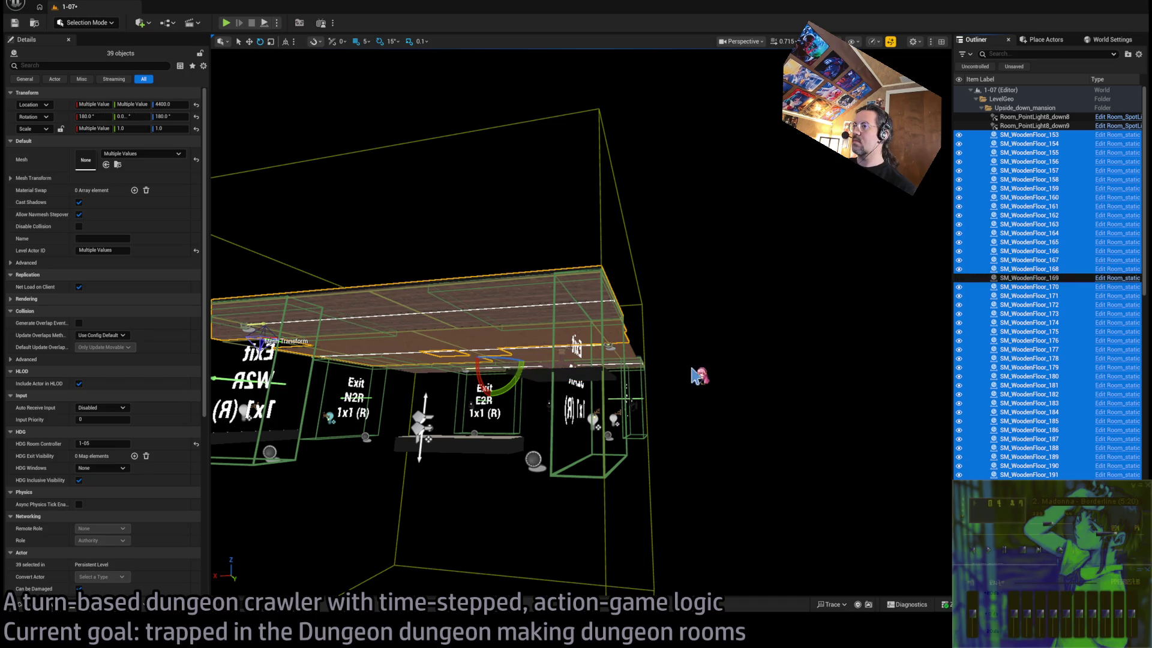
key(Delete)
Select the remaining floor tiles from SM_WoodenFloor_221, excluding SM_WoodenFloor_169
click(1029, 349)
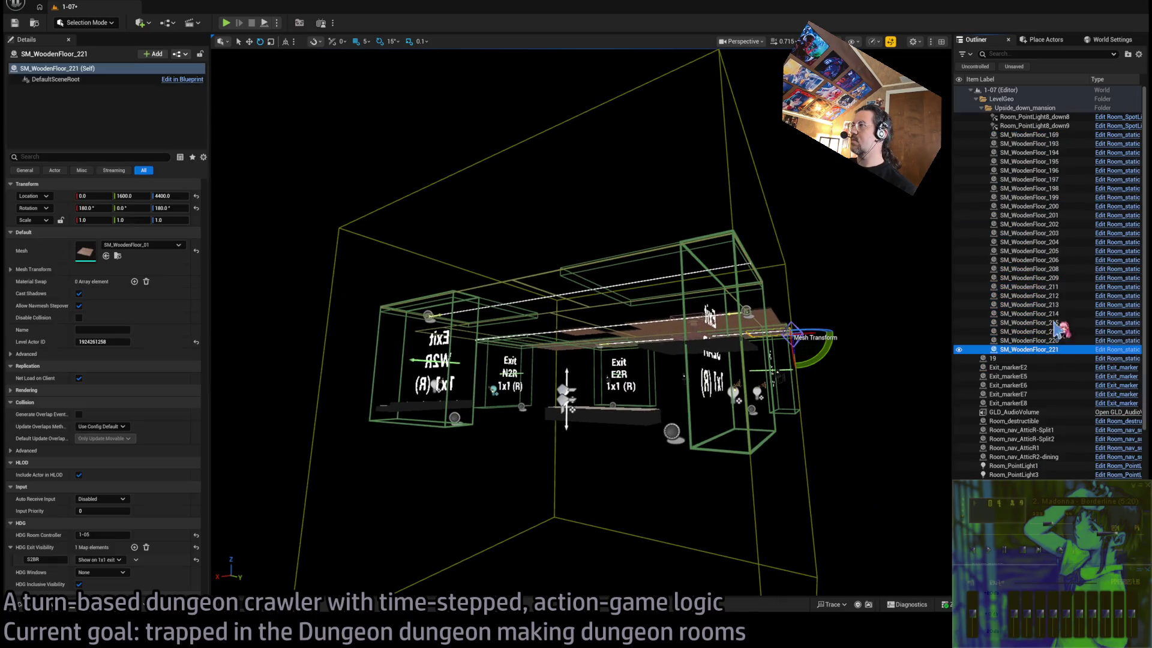
shift+click(1054, 136)
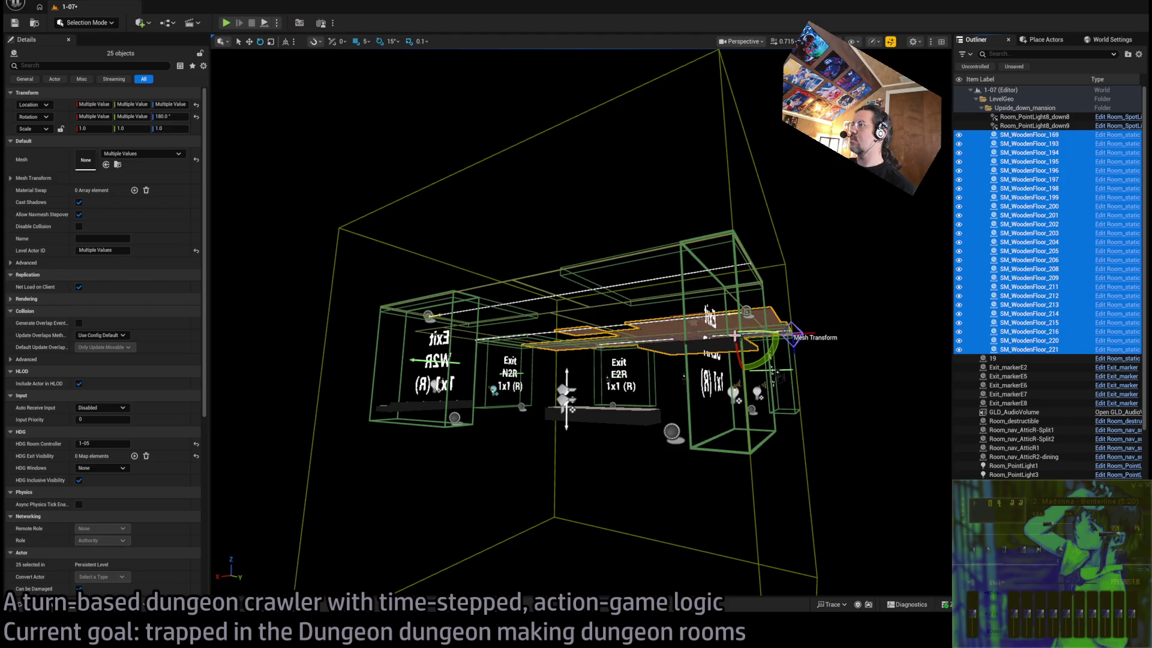
ctrl+click(725, 348)
Delete the remaining 24 wooden floor tiles
key(Delete)
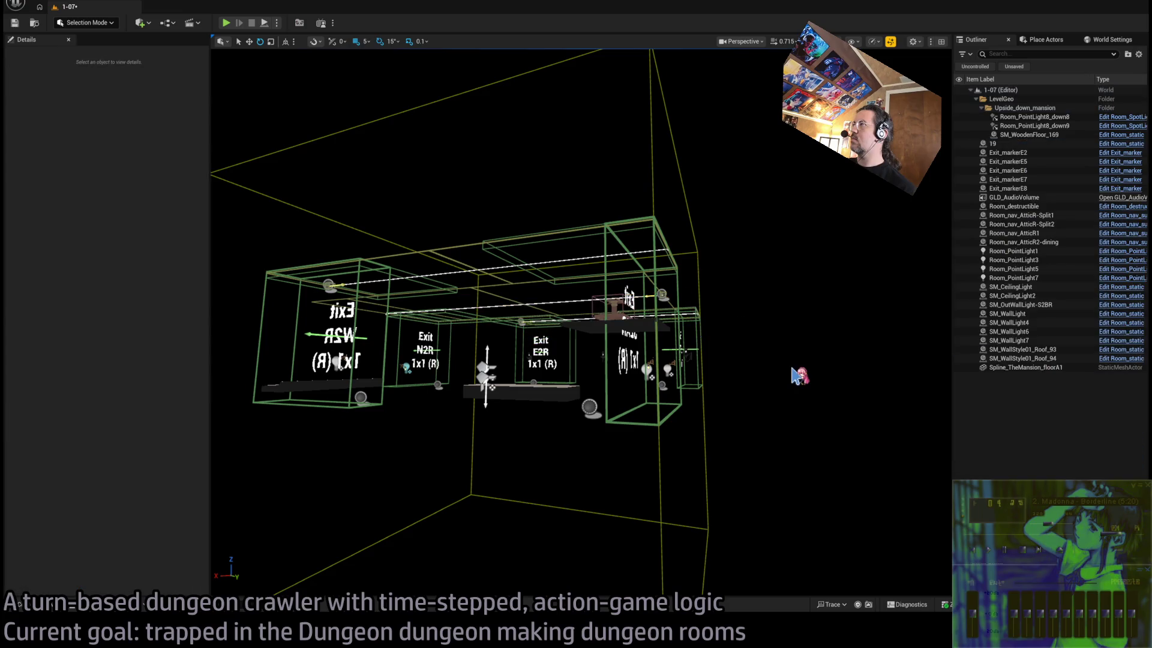
scroll(804, 375, up, 5)
scroll(581, 322, up, 10)
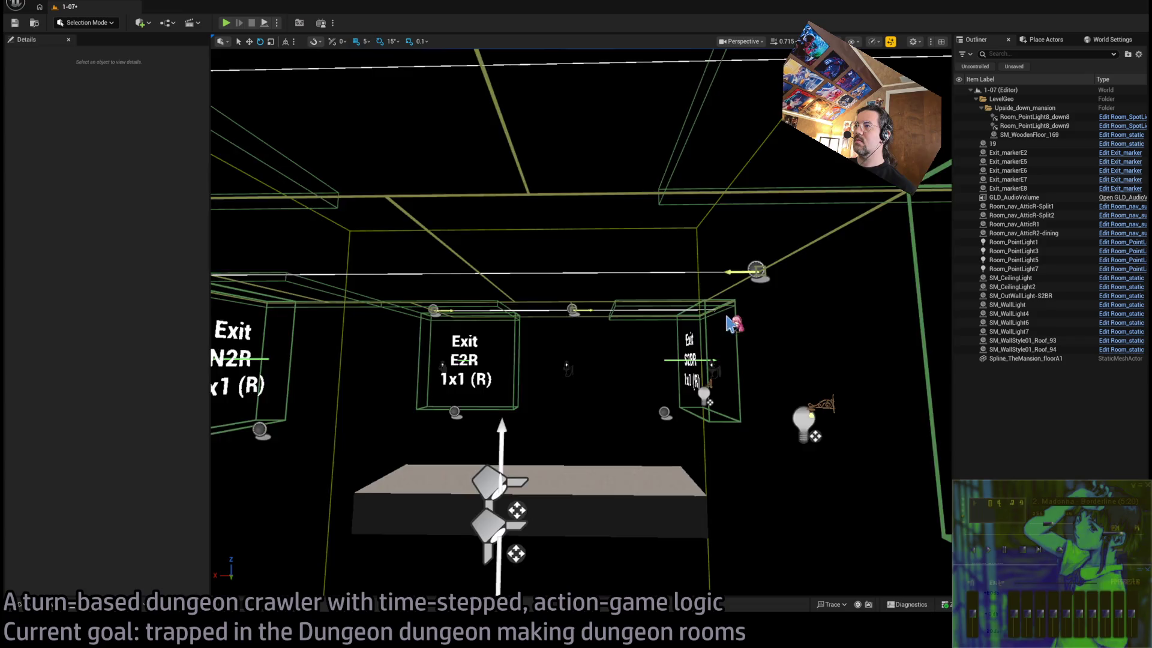
mouse_move(581, 322)
mouse_down()
mouse_move(580, 251)
mouse_move(581, 324)
mouse_up()
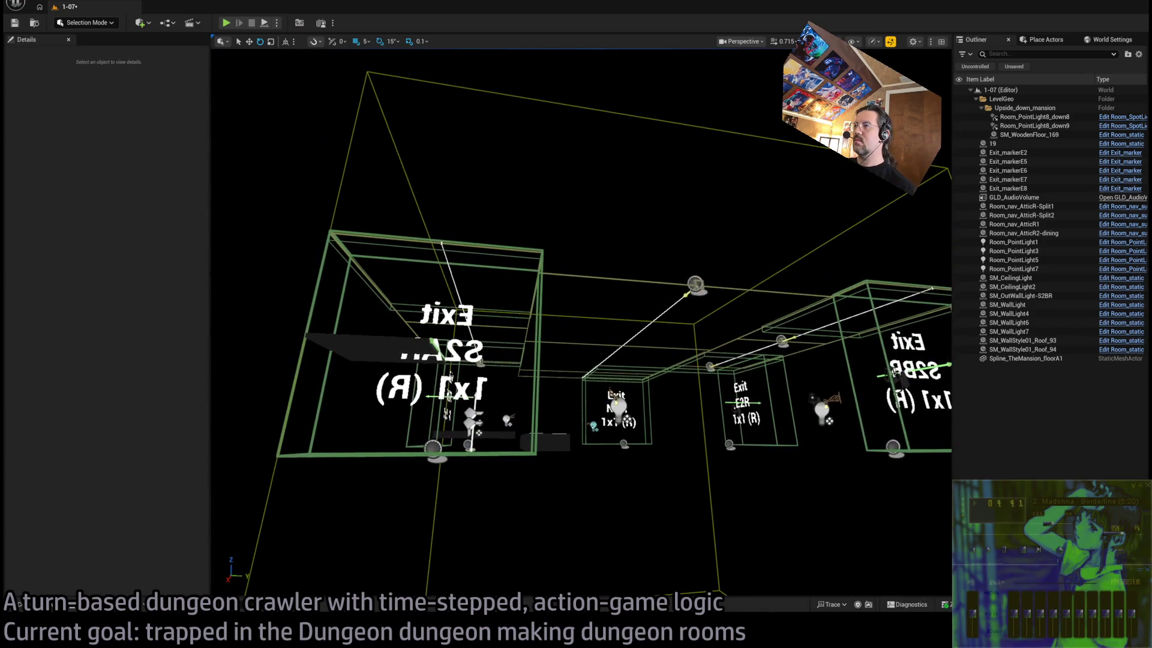
Delete the dining attic, AtticR1, AtticR-Split2 and AtticR-Split1 navigation volumes
click(681, 218)
key(Delete)
mouse_move(713, 335)
mouse_down()
mouse_move(714, 382)
mouse_move(714, 348)
mouse_move(714, 377)
mouse_move(642, 366)
mouse_move(745, 280)
mouse_up()
click(714, 382)
key(Delete)
click(749, 321)
key(Delete)
click(750, 321)
key(Delete)
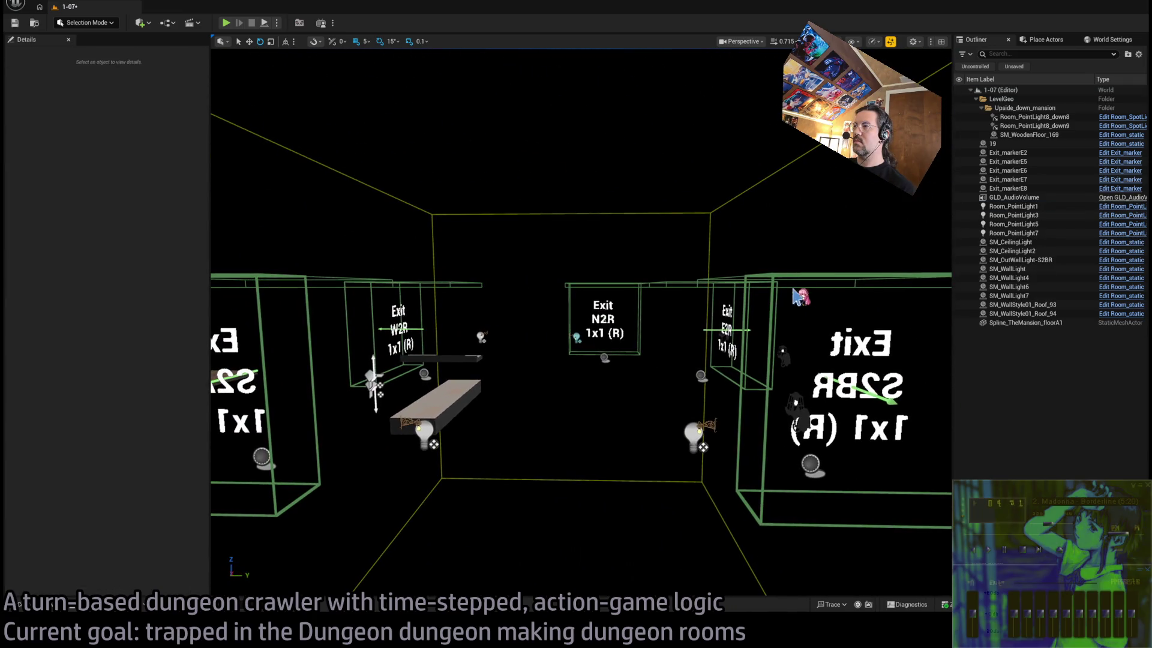
Delete the S2BR and E2R exit markers, then select the N2R exit box
click(746, 281)
key(Delete)
click(745, 282)
key(Delete)
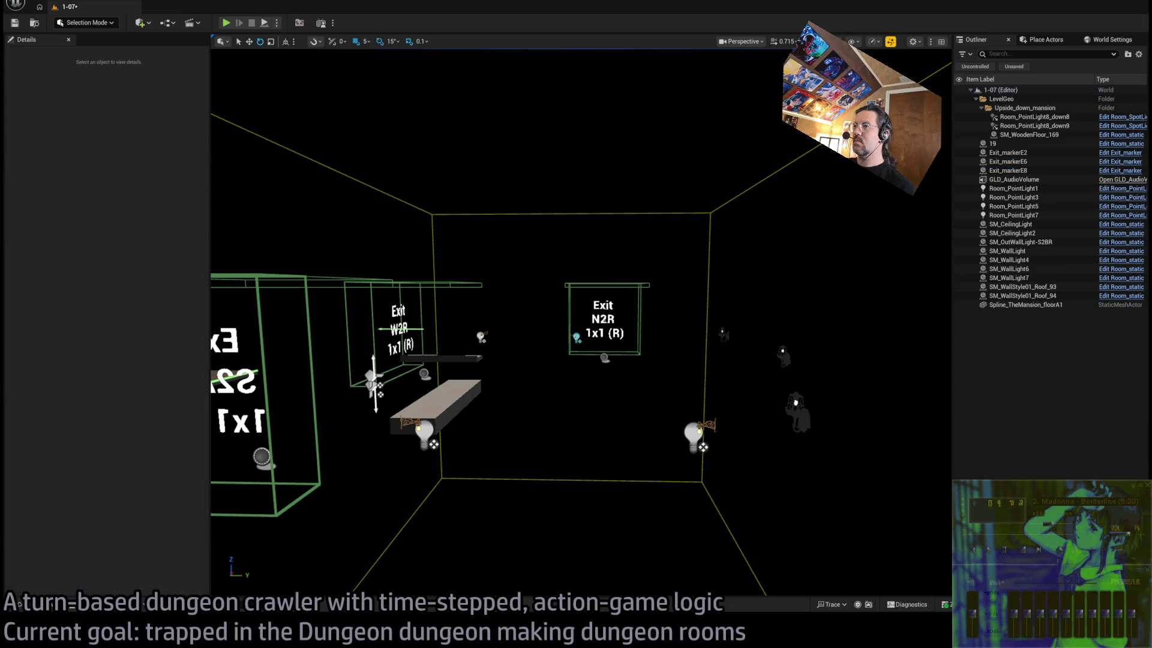
click(628, 334)
mouse_move(572, 335)
mouse_down()
mouse_move(584, 395)
mouse_move(626, 323)
mouse_up()
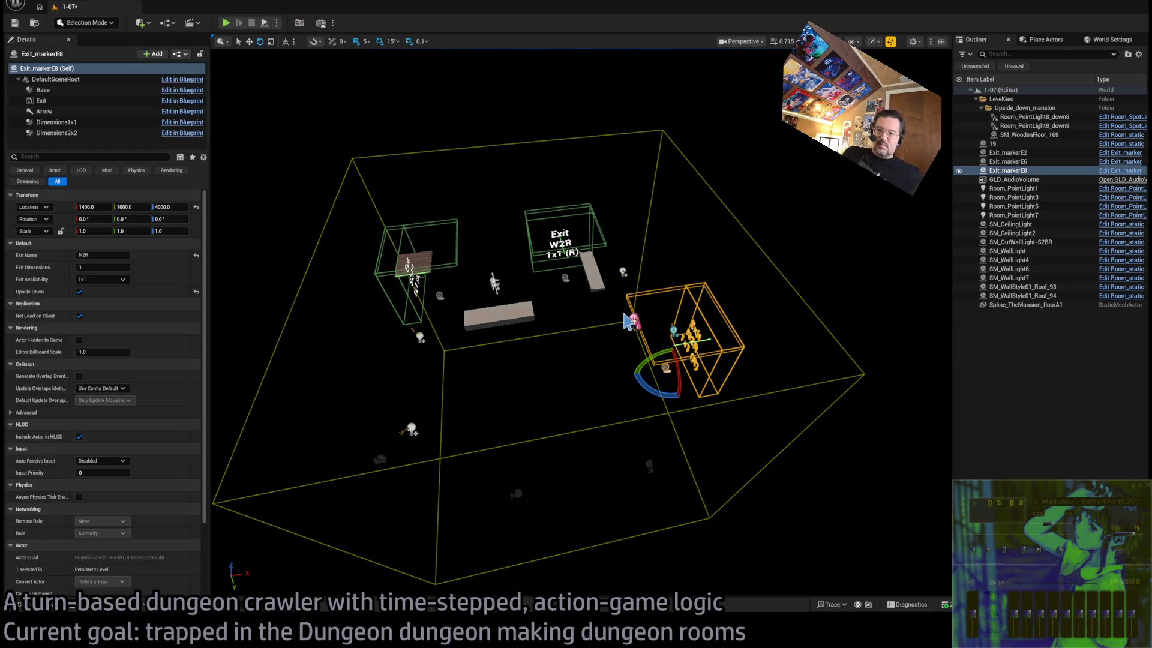
Rename Exit_markerE8's exit to N2 and turn off Upside Down, so its label reads Exit N2 1x1
drag(630, 316, 599, 357)
scroll(635, 308, up, 3)
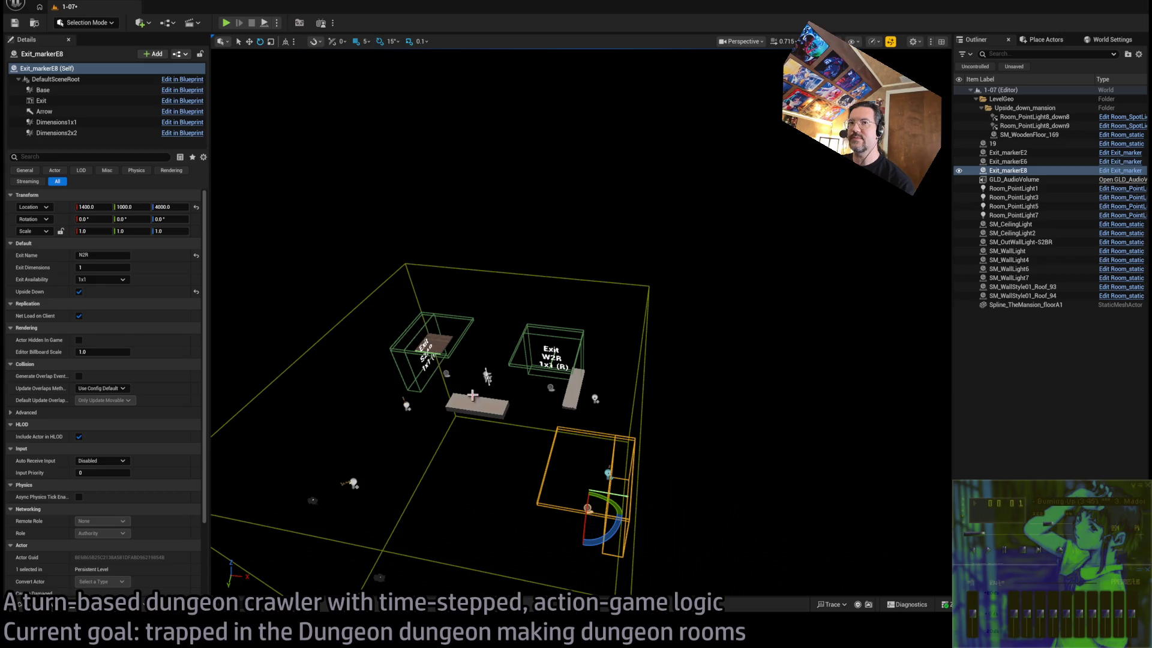
click(117, 255)
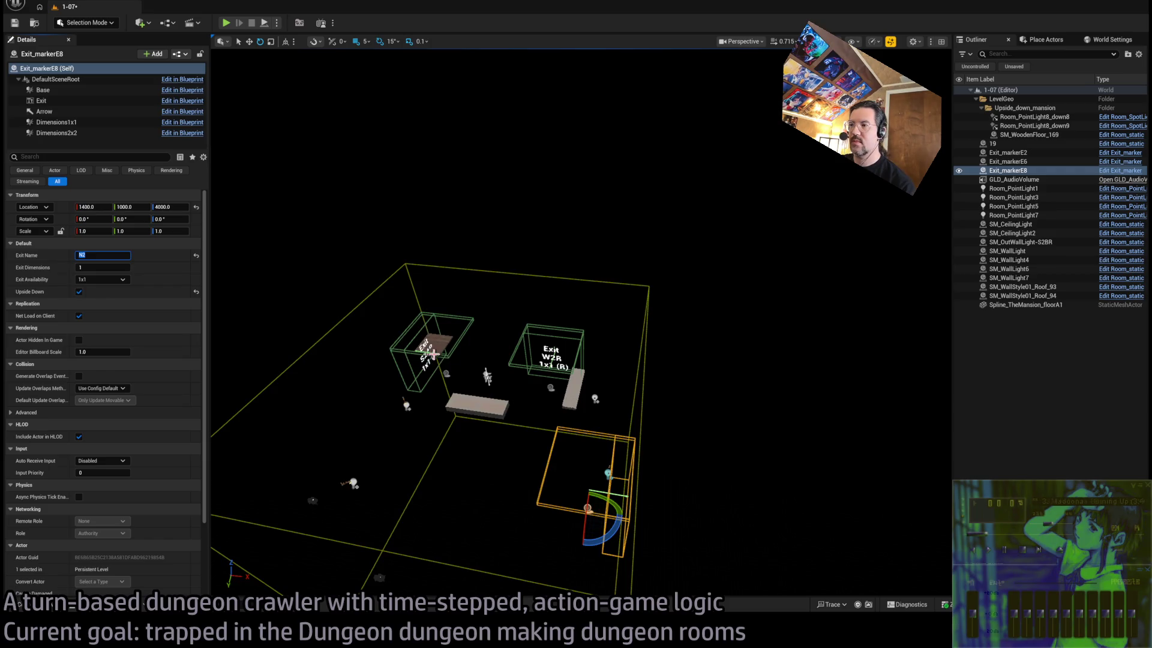
key(f)
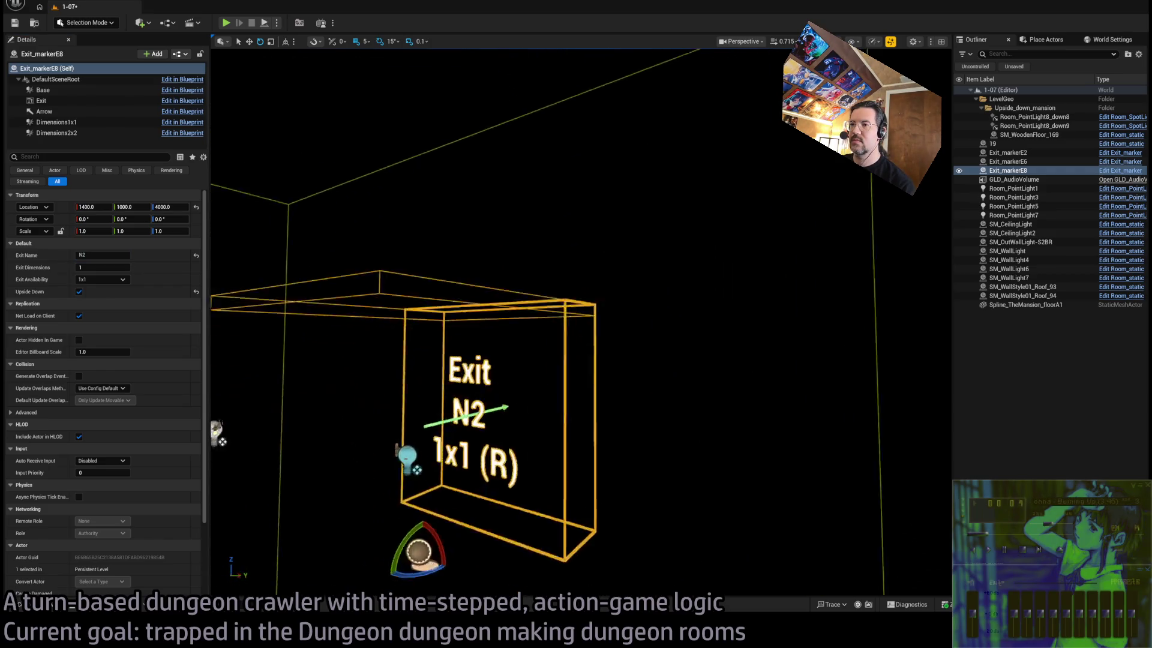
click(79, 291)
scroll(582, 324, down, 6)
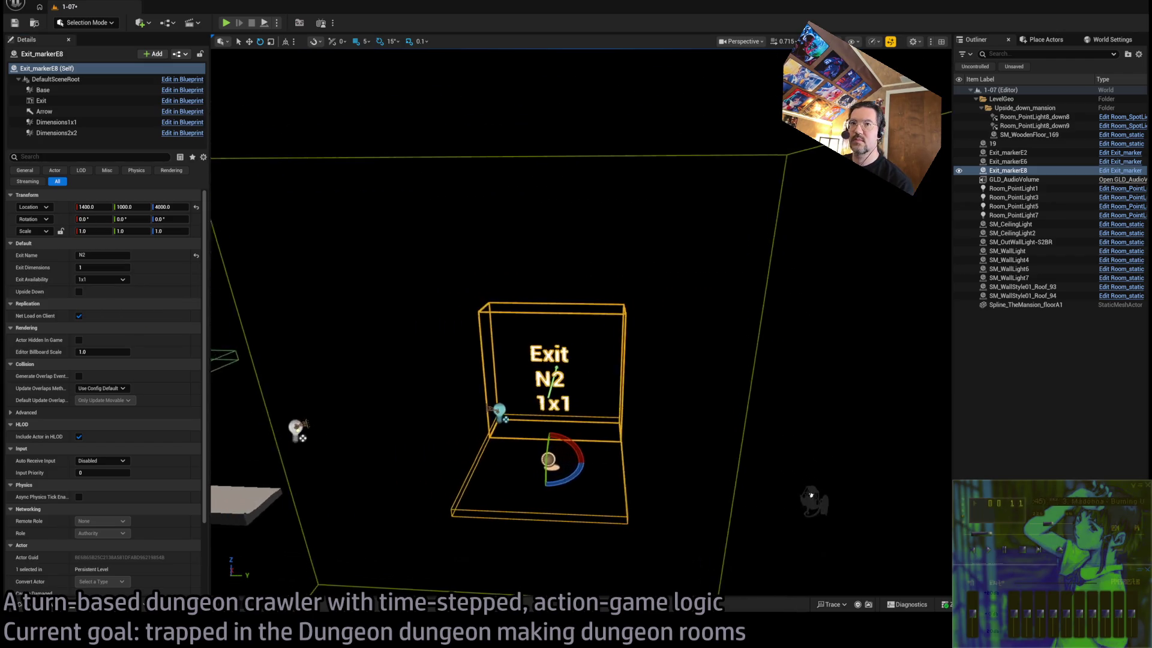
mouse_move(396, 509)
mouse_down()
mouse_move(296, 548)
mouse_move(350, 491)
mouse_move(378, 491)
mouse_move(534, 366)
mouse_up()
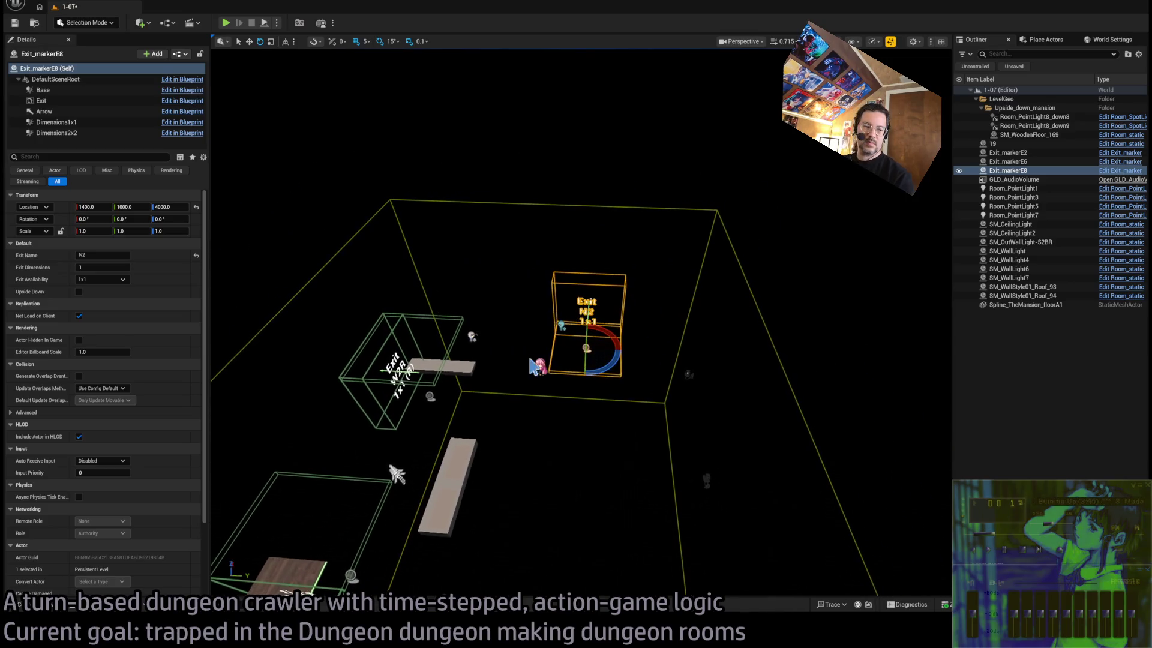
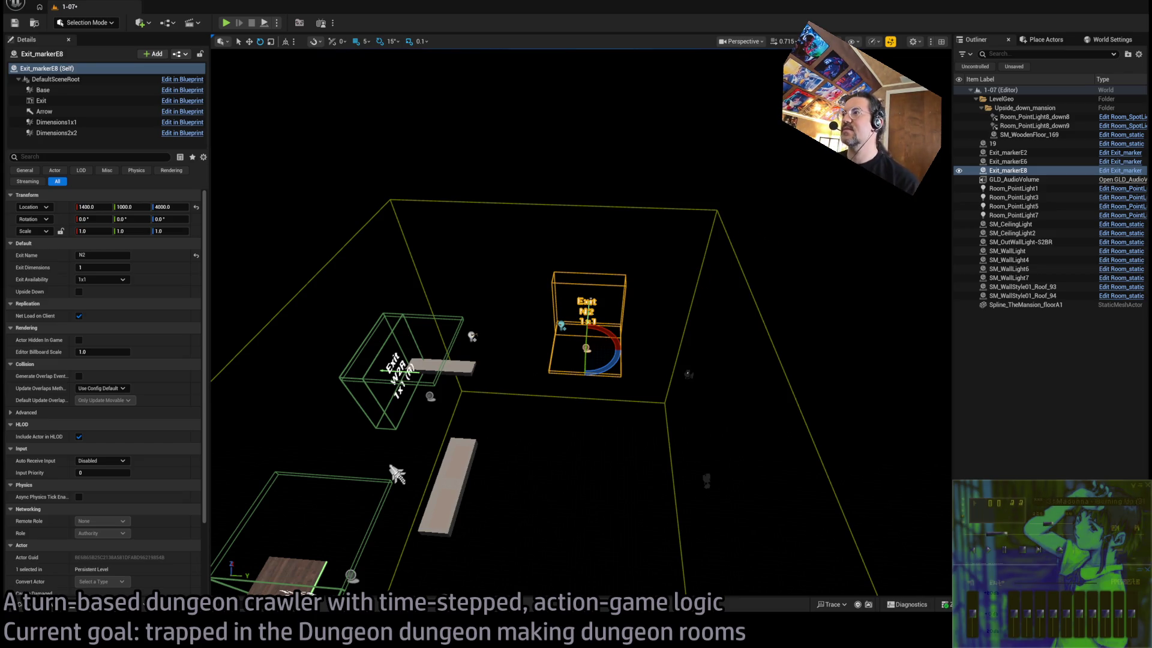
Select the room's audio volume and look around the room above the exit volumes
click(787, 259)
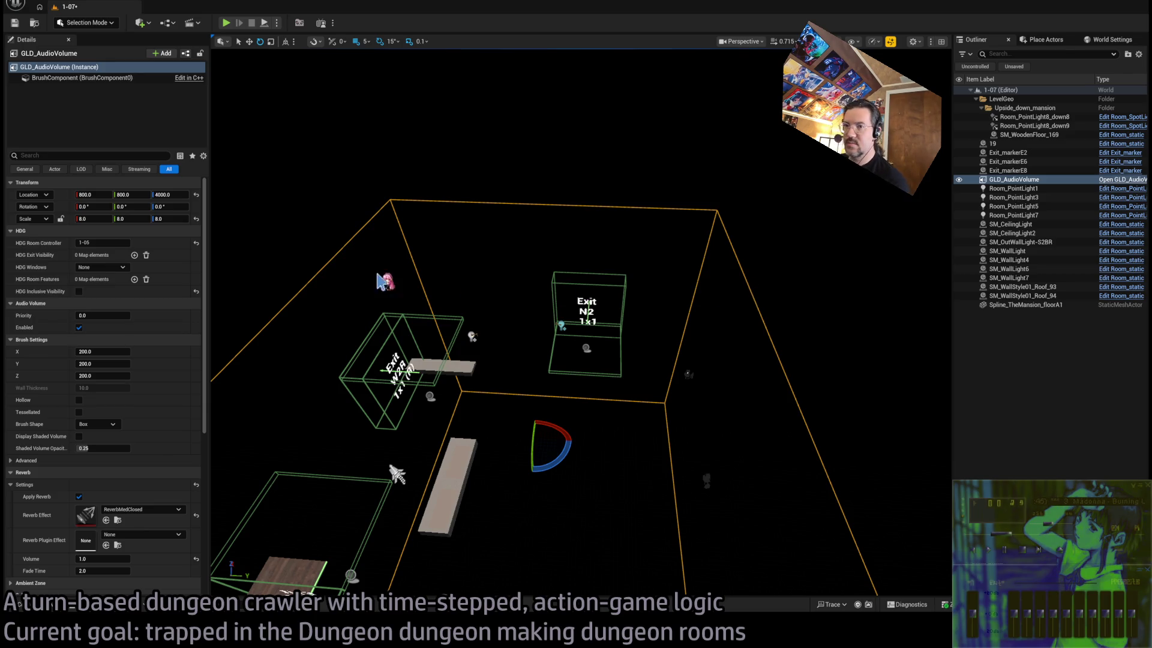
drag(681, 338, 680, 332)
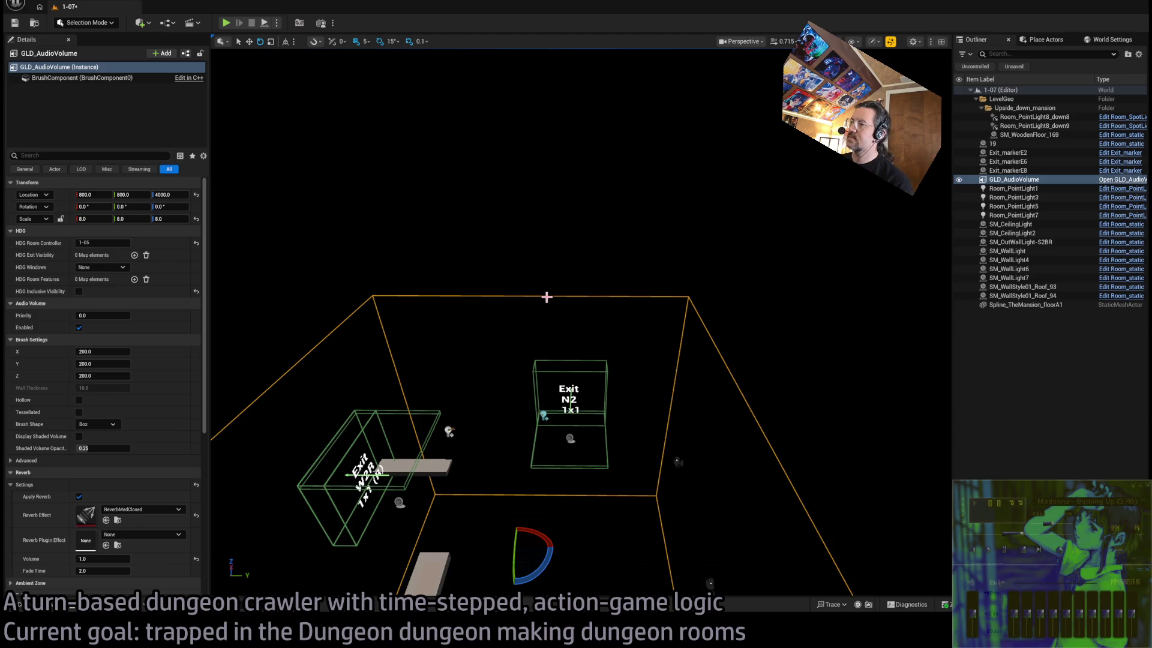
drag(410, 260, 214, 439)
Open Mansion_DT from LevelInstances, inspect the 4x8Blockout row, and save all modified assets
key(ctrl+space)
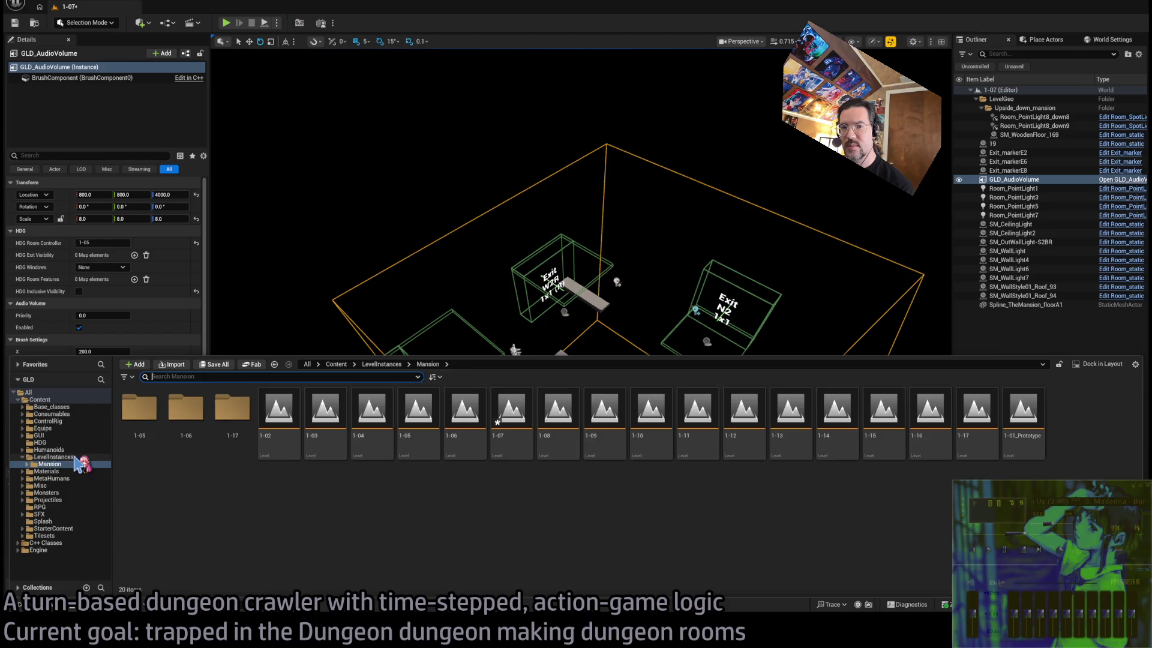
click(73, 457)
click(186, 411)
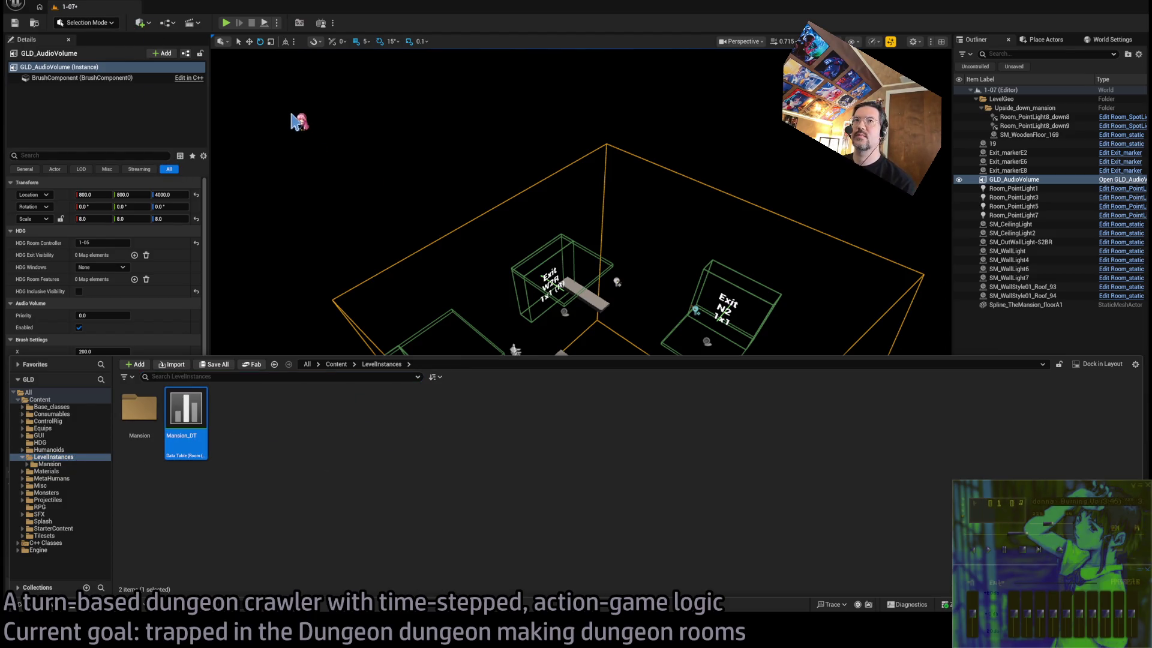
double_click(186, 414)
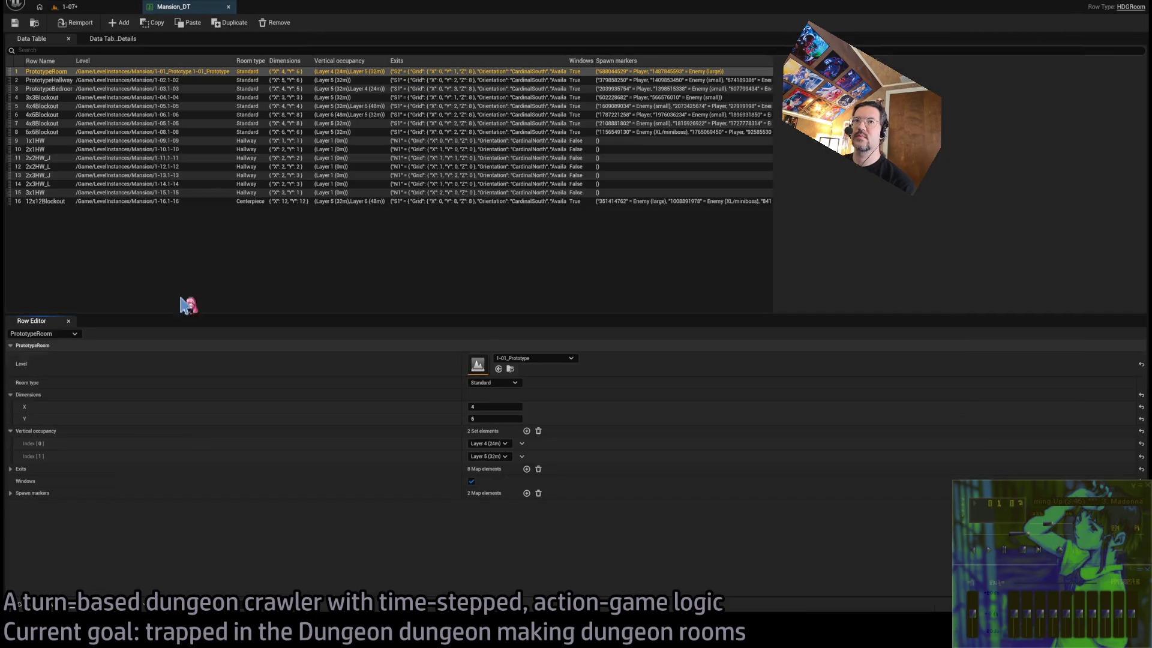
click(105, 124)
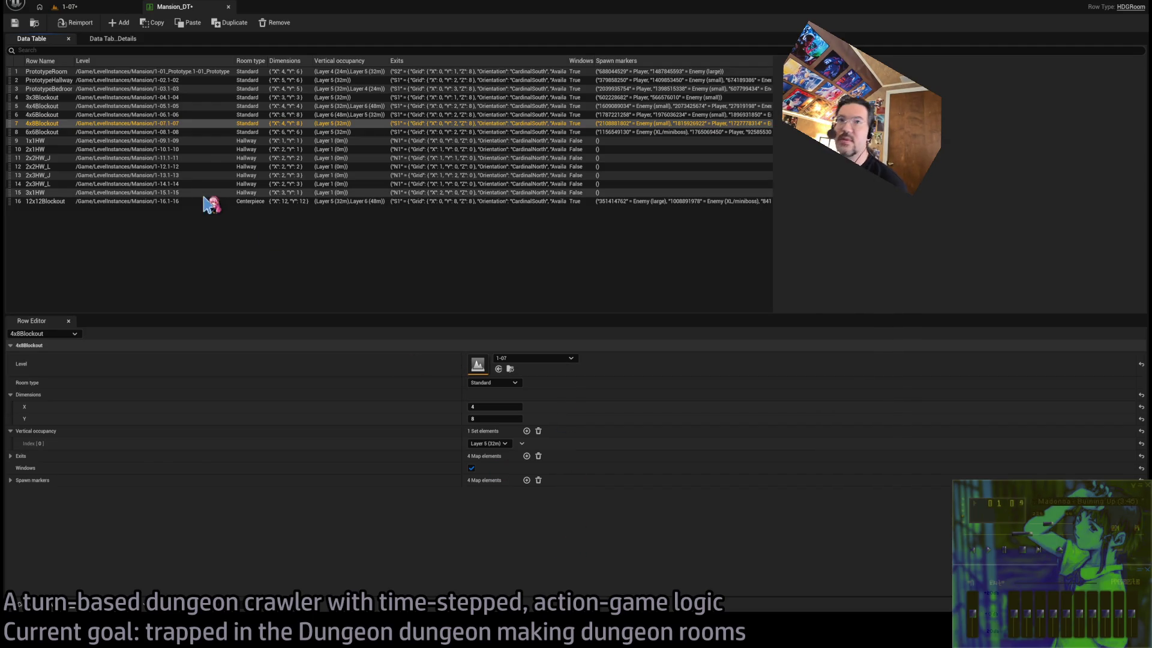
click(109, 8)
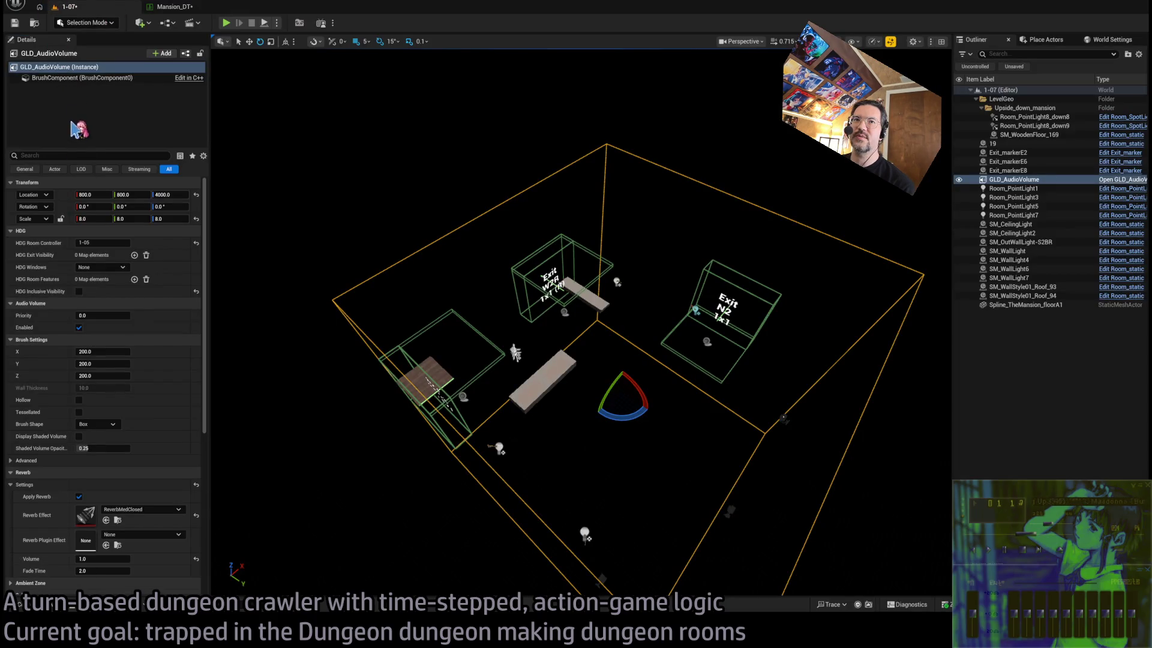
key(ctrl+shift+s)
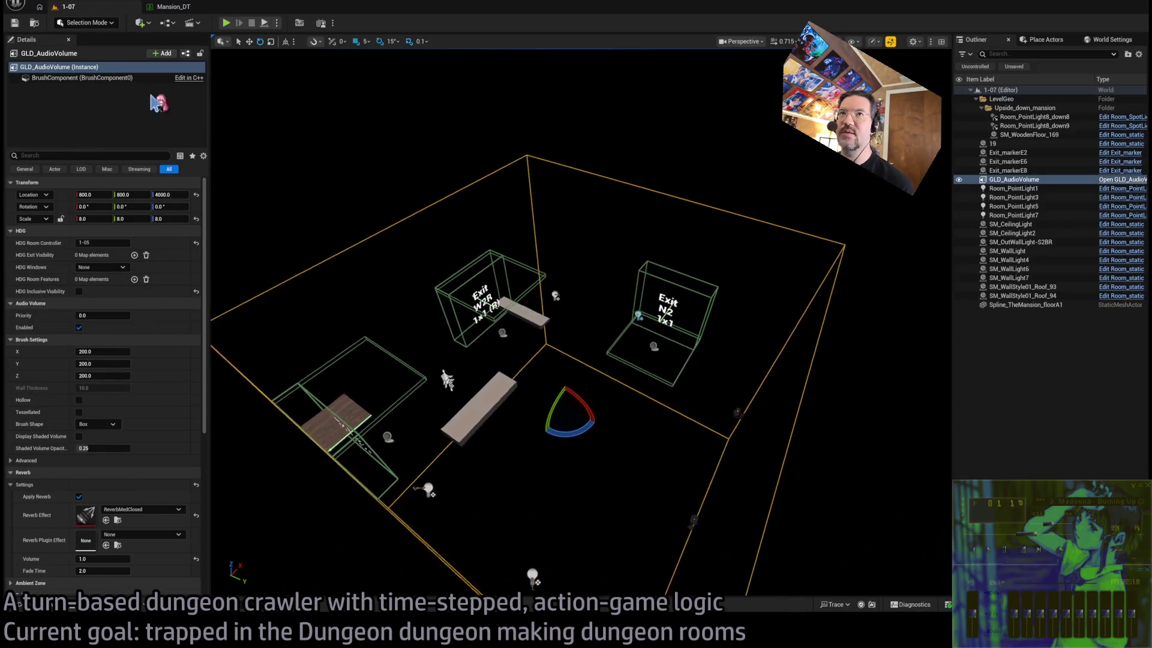
Compare neighbouring room rows, then set 4x8Blockout's vertical occupancy to Layer 6 (48m)
click(173, 7)
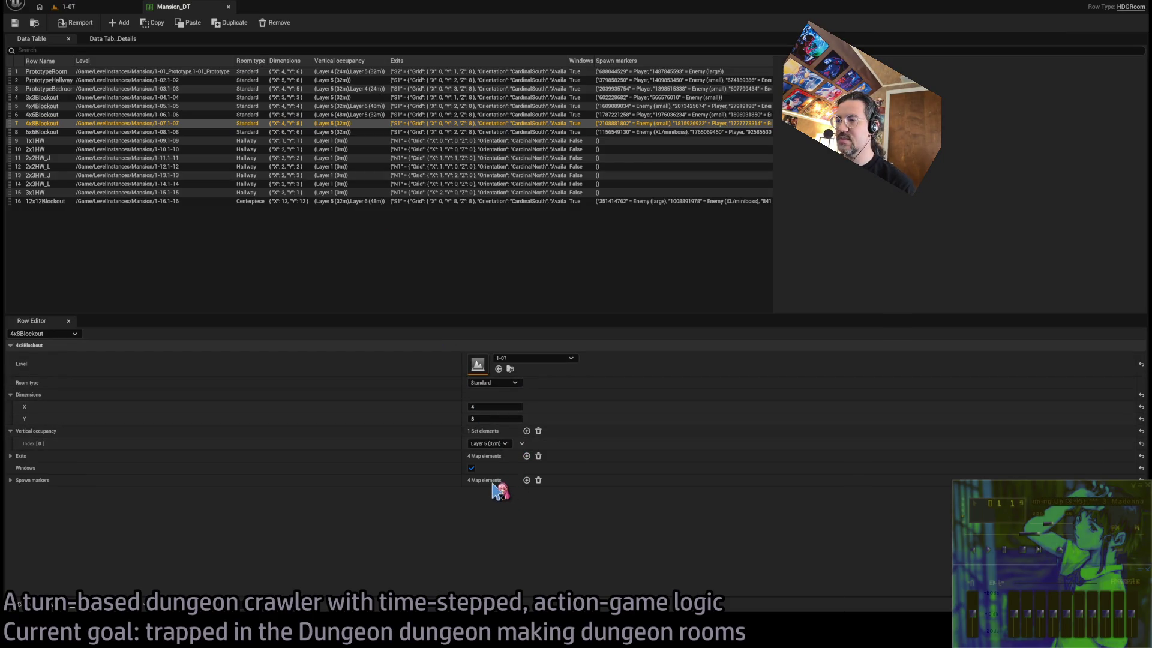
click(290, 115)
click(292, 106)
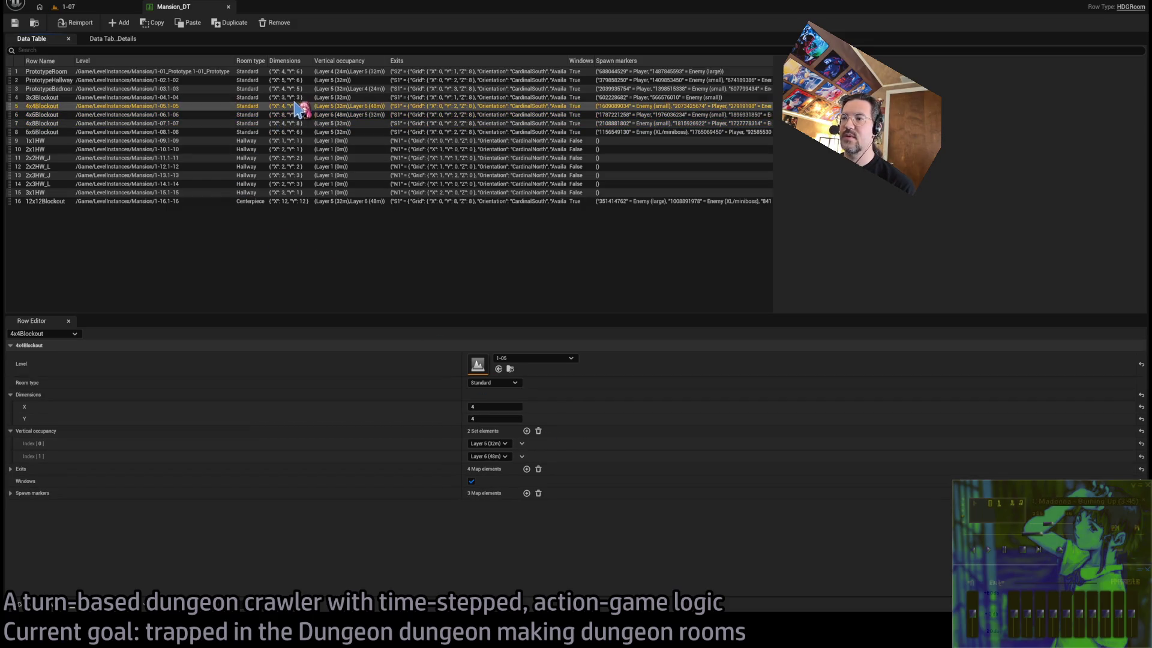
click(296, 99)
click(298, 106)
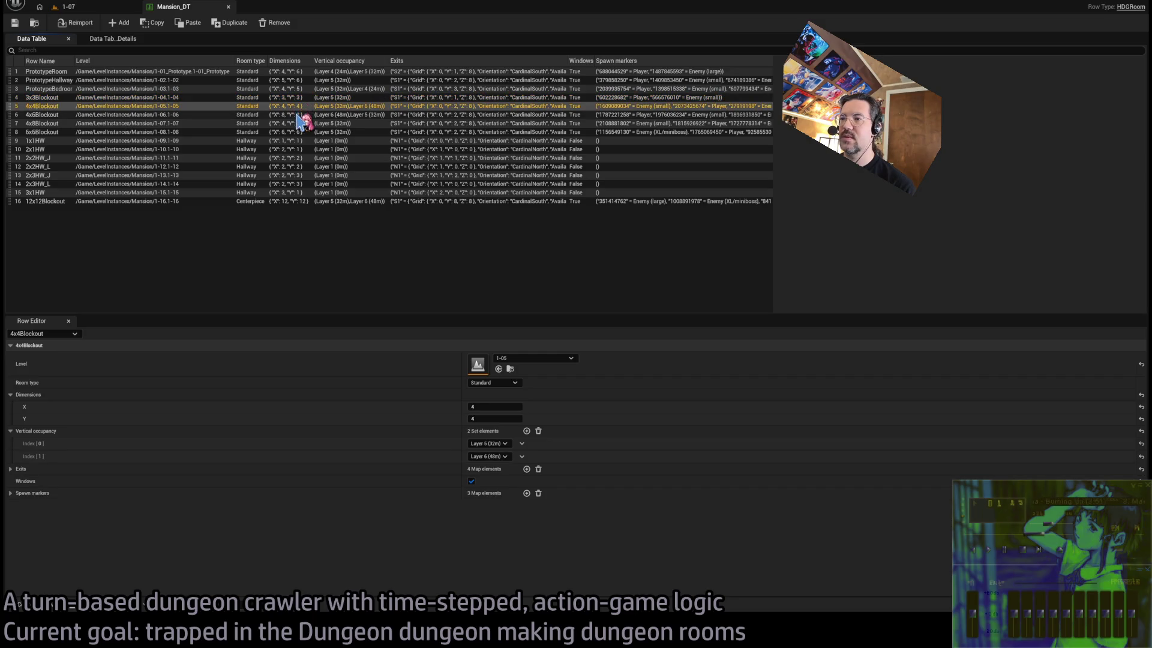
click(301, 115)
click(303, 124)
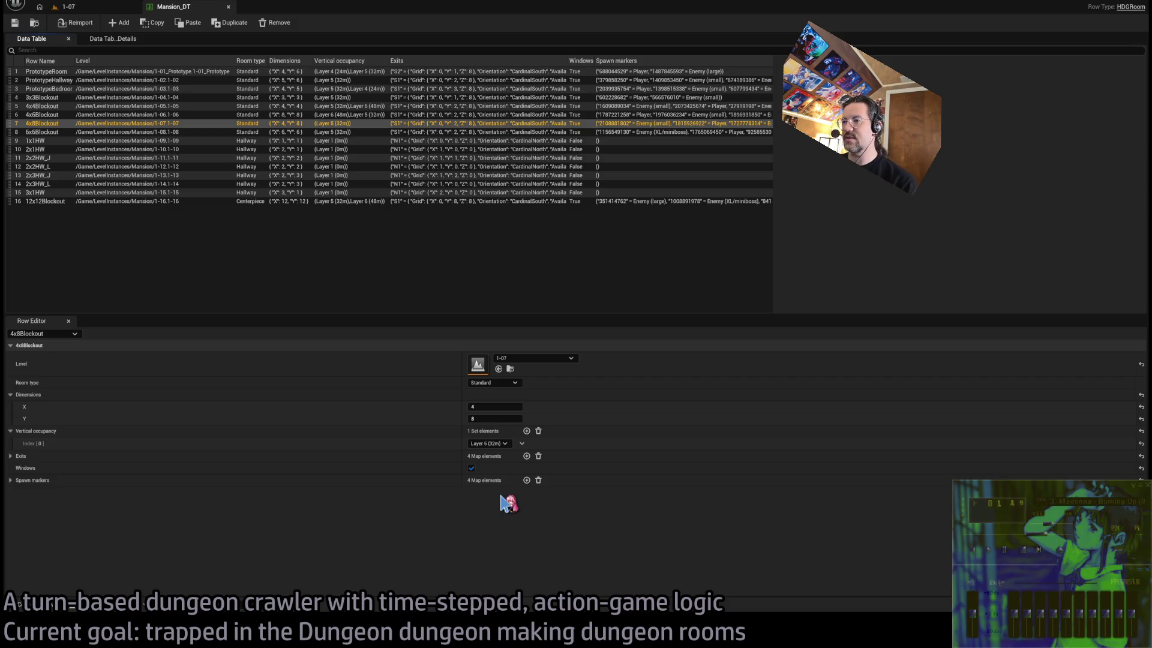
key(Down)
Save Mansion_DT, return to level 1-07 and select the wooden floor plank SM_WoodenFloor_169
click(15, 23)
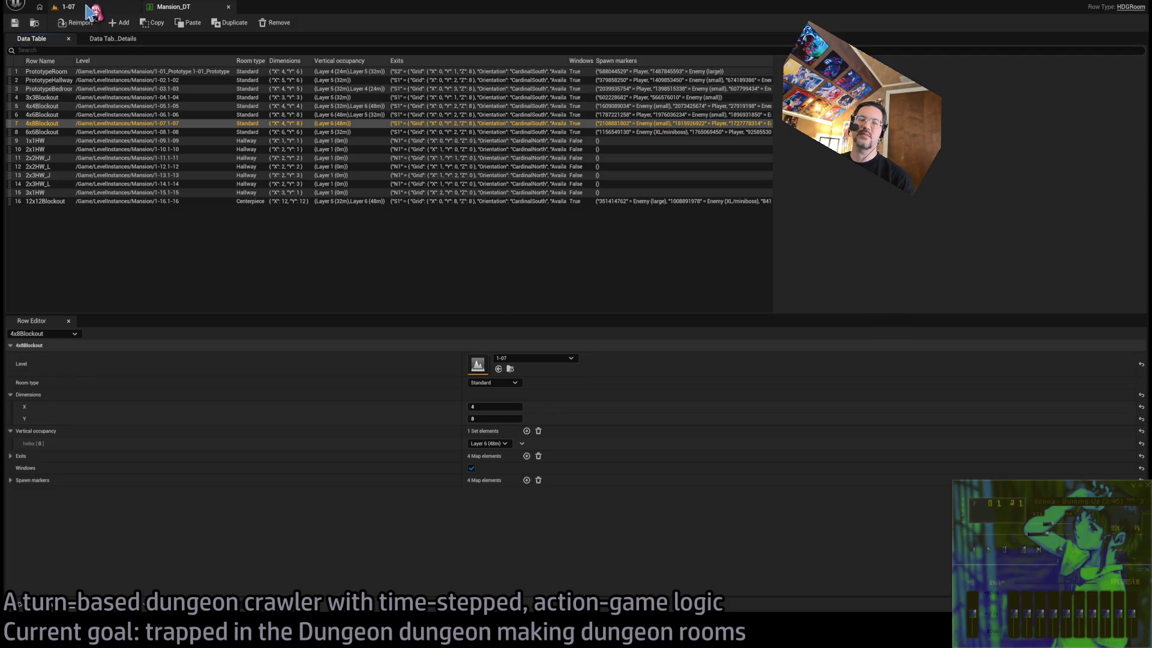
click(93, 12)
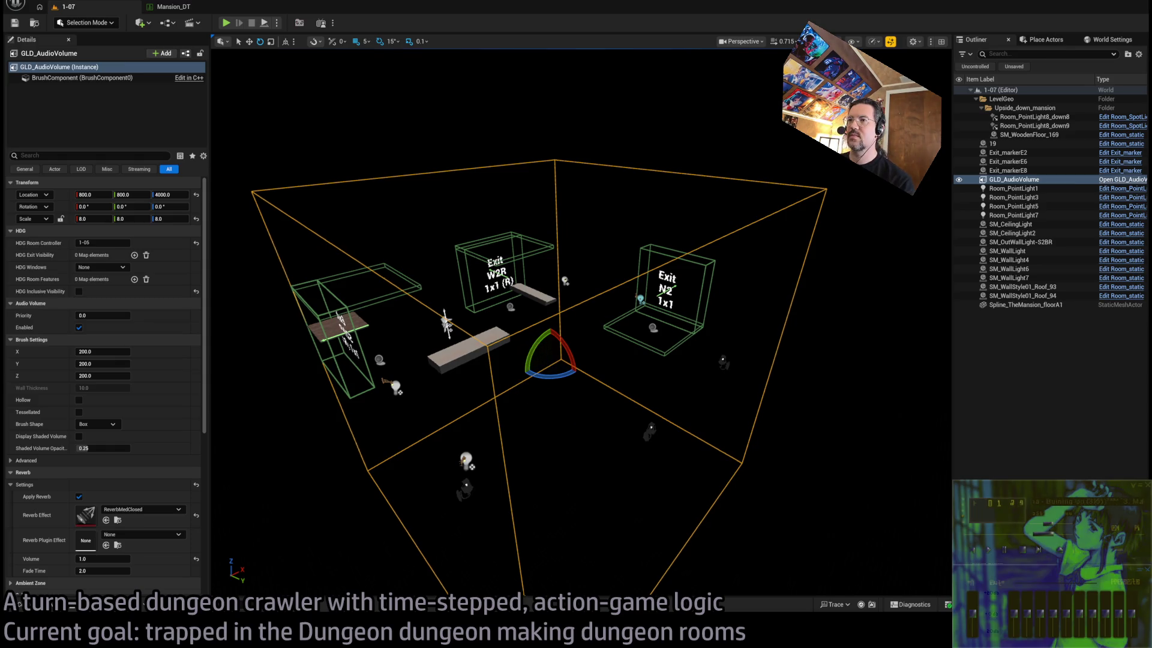
drag(635, 298, 634, 298)
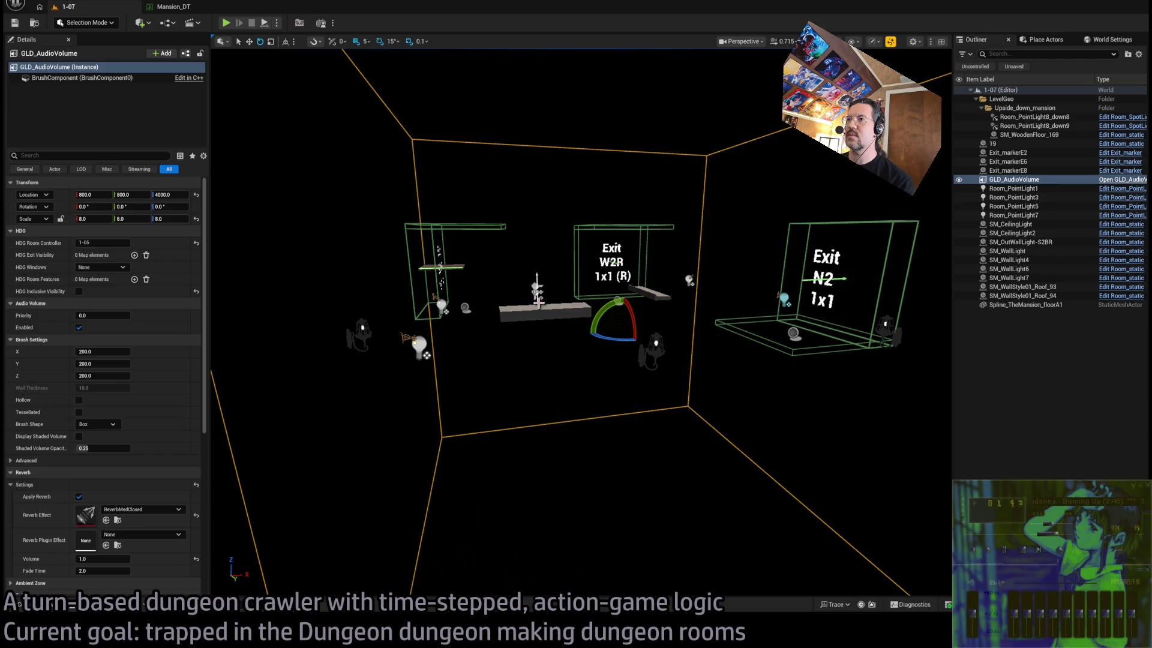
click(1029, 134)
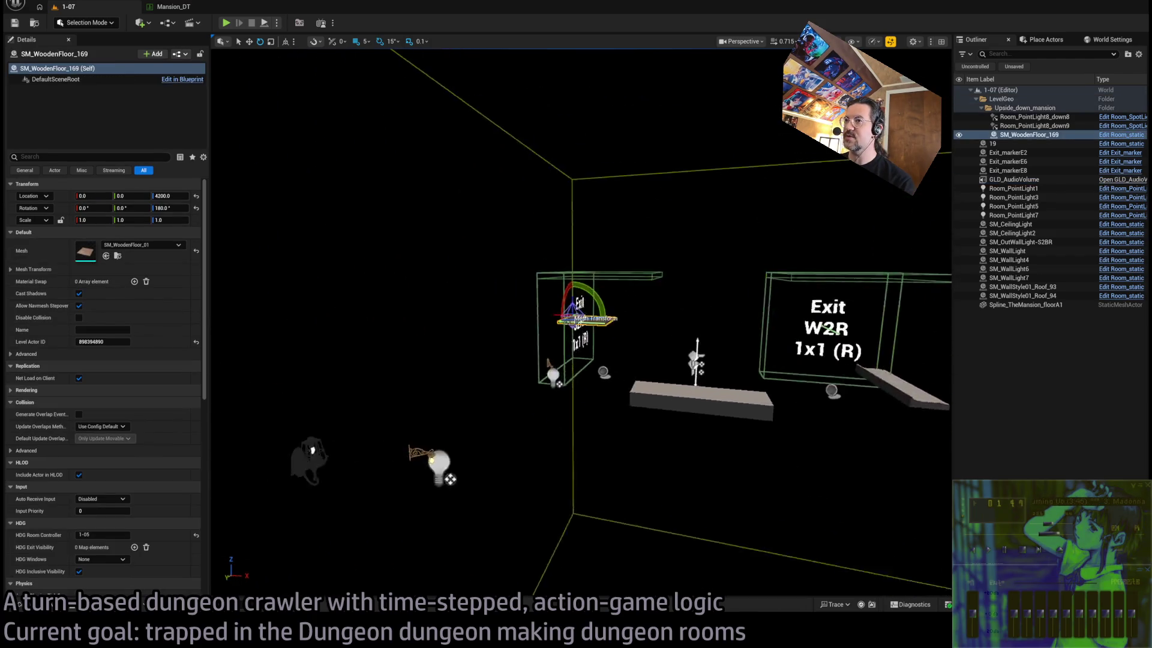
Delete the two roof planks above the exit, the ceiling lights and the N2 exit wall light
click(594, 384)
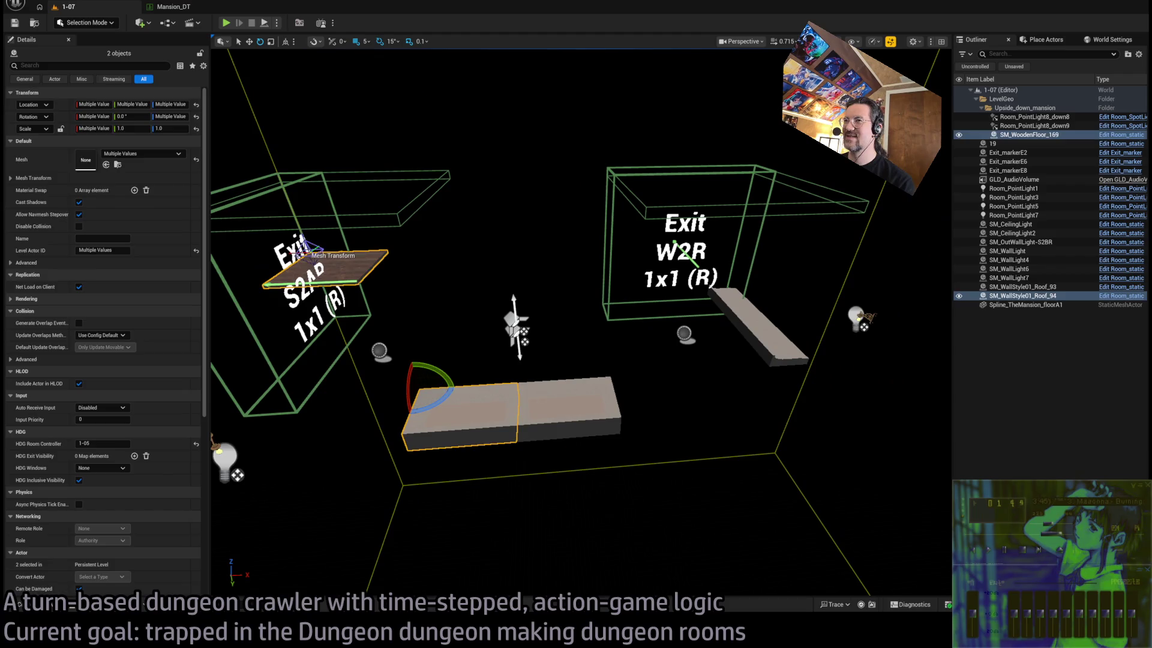
ctrl+click(762, 331)
key(Delete)
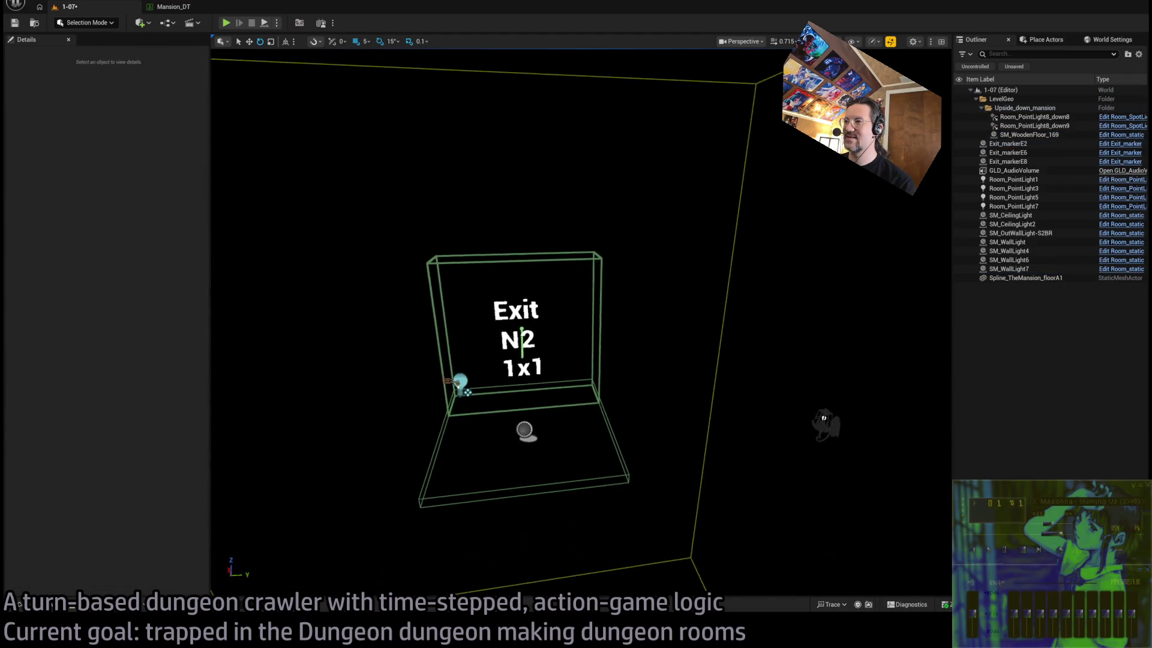
click(689, 477)
key(Delete)
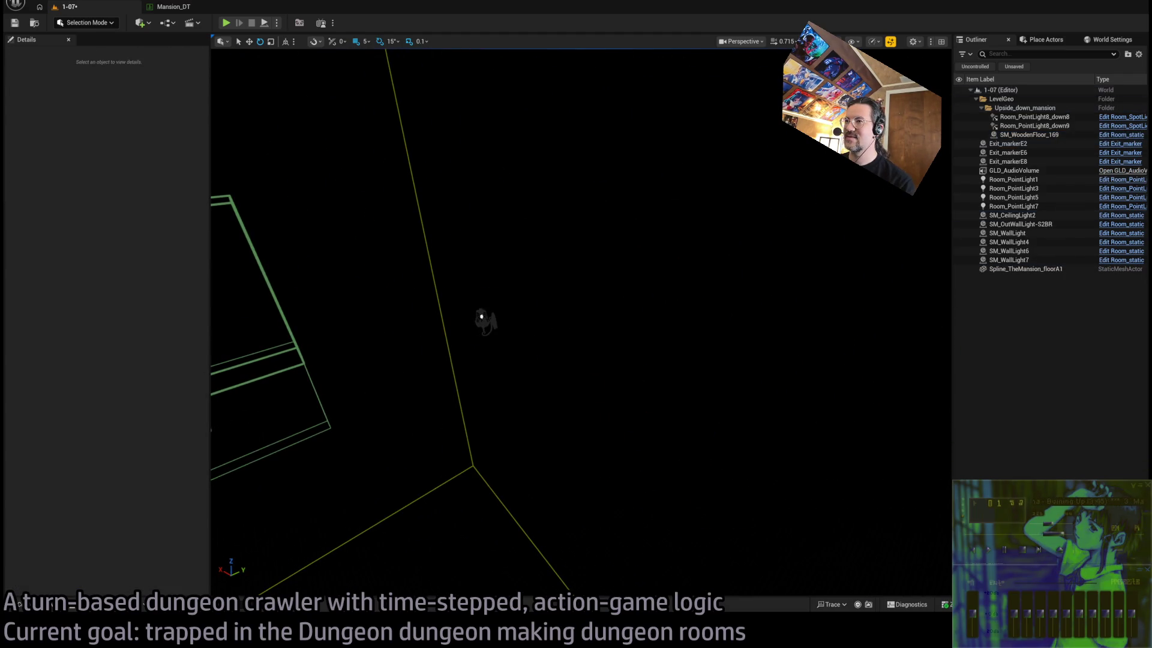
click(652, 320)
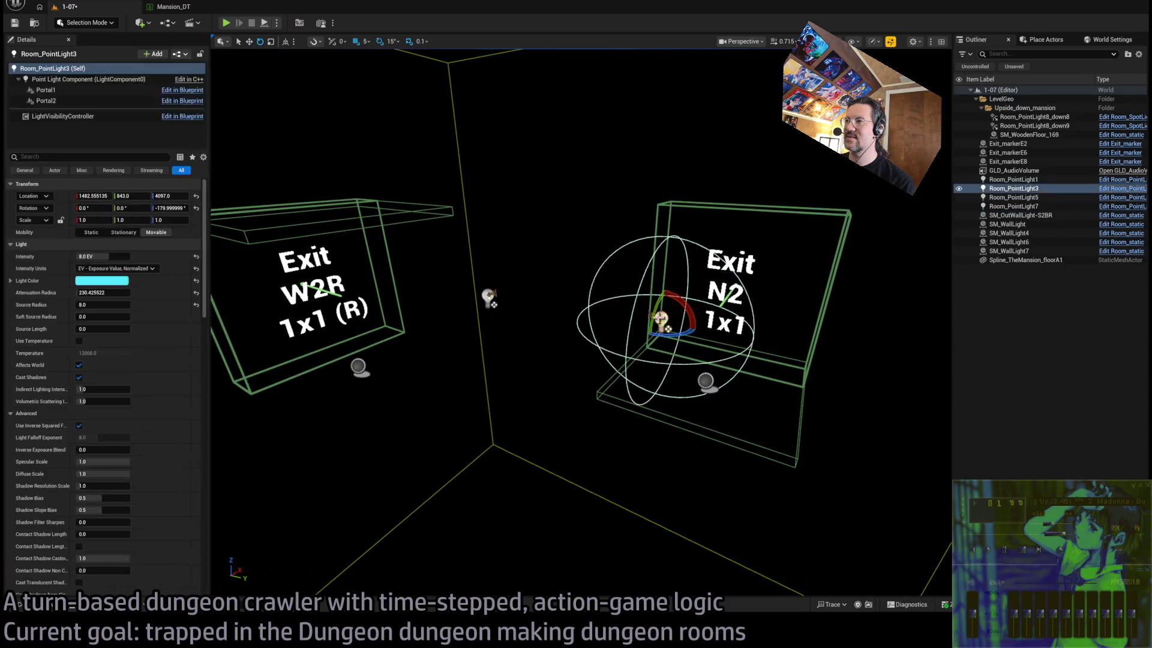
key(Delete)
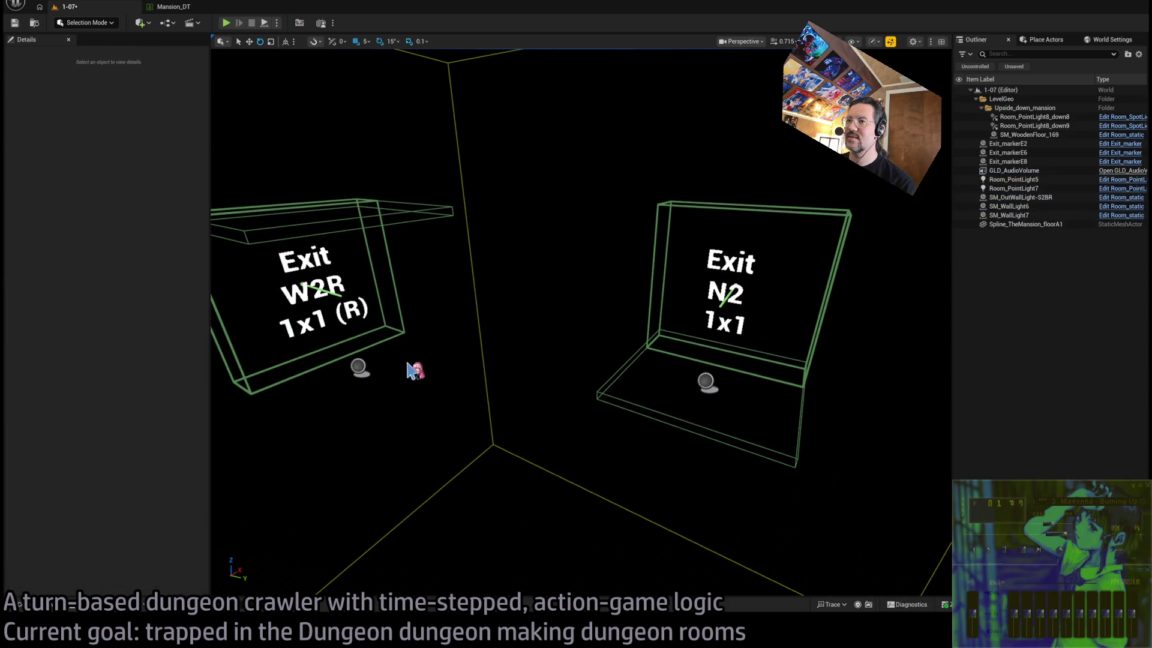
Delete the remaining point lights, including Room_PointLight5, and the wall lights including SM_WallLight6
key(d)
click(514, 378)
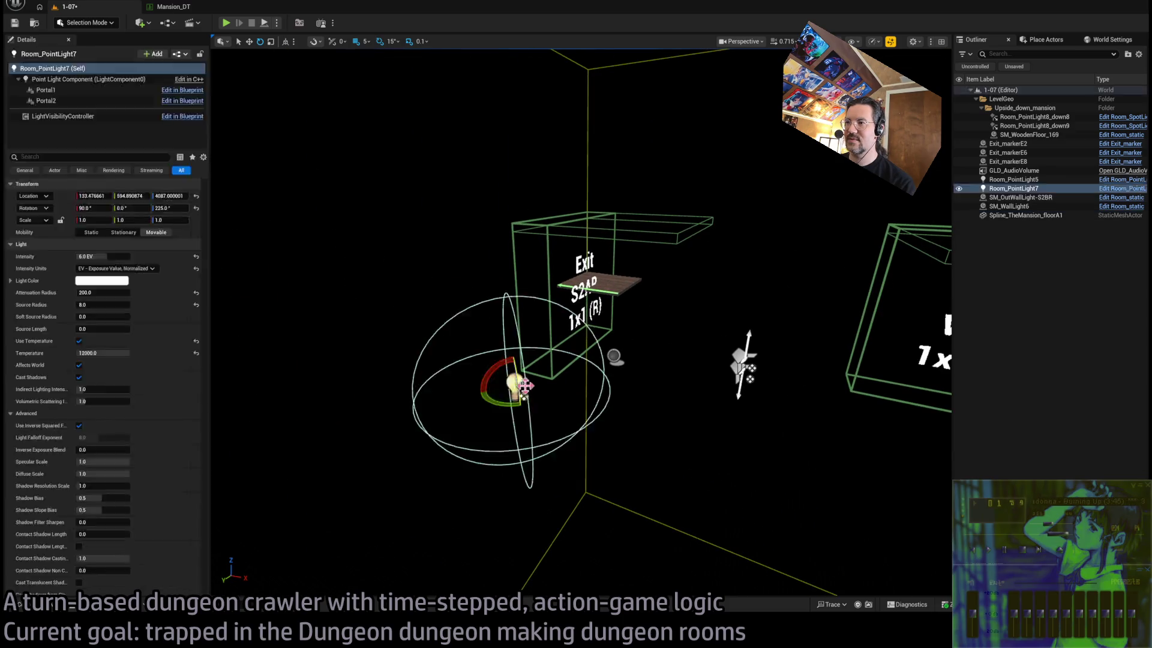
key(Delete)
key(d)
click(677, 342)
key(Delete)
click(682, 353)
key(Delete)
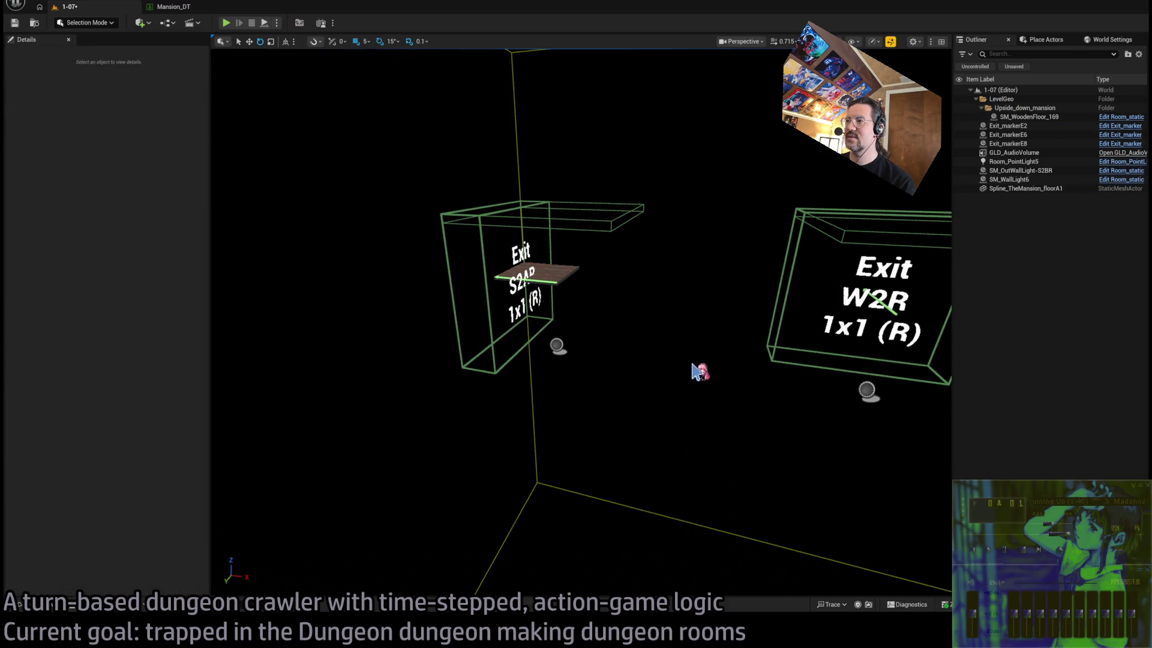
key(s)
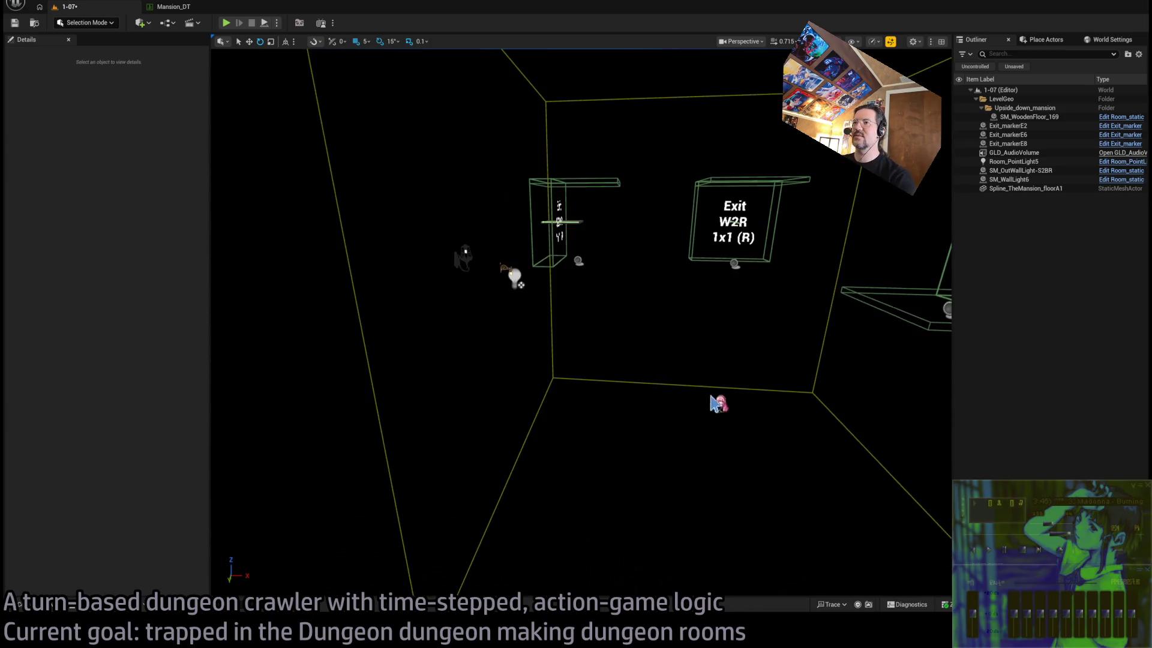
click(514, 270)
key(Delete)
click(465, 257)
key(Delete)
click(506, 270)
key(Delete)
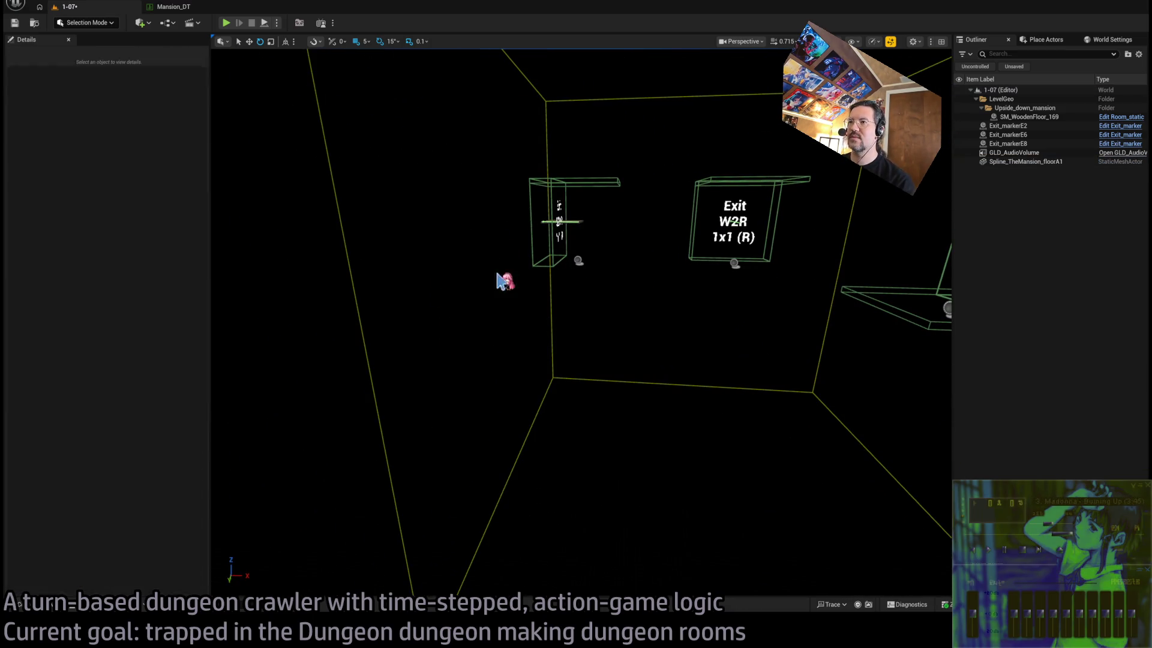
key(s)
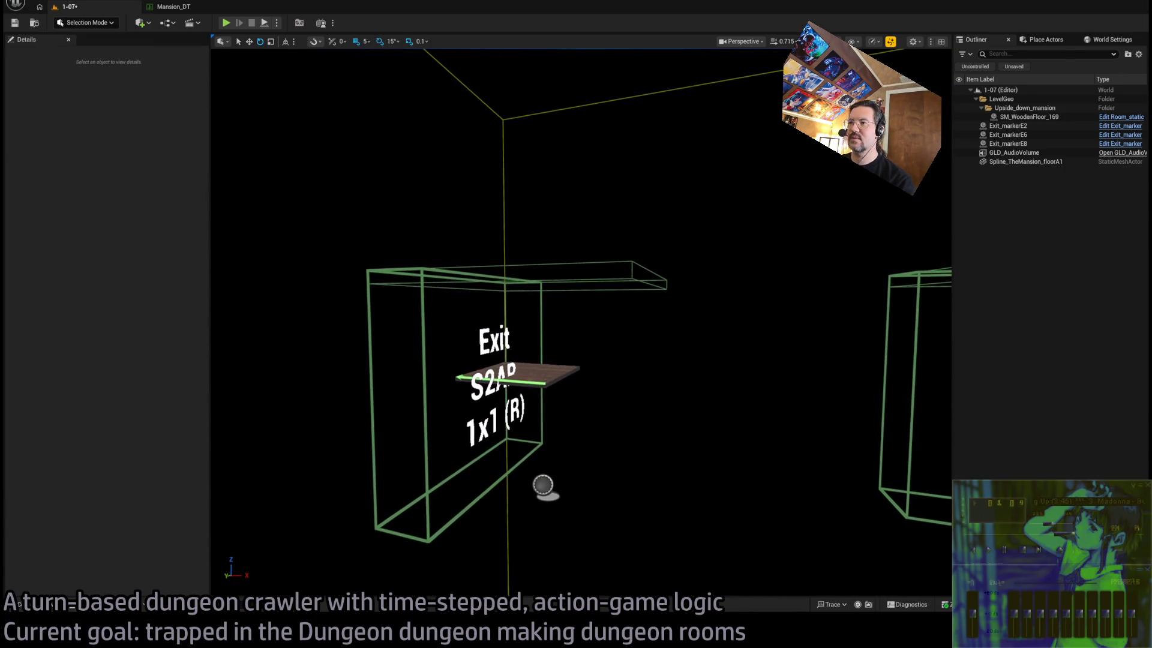
Lower the wooden floor plank by Exit S2AP to Z 4000 and save level 1-07
click(528, 378)
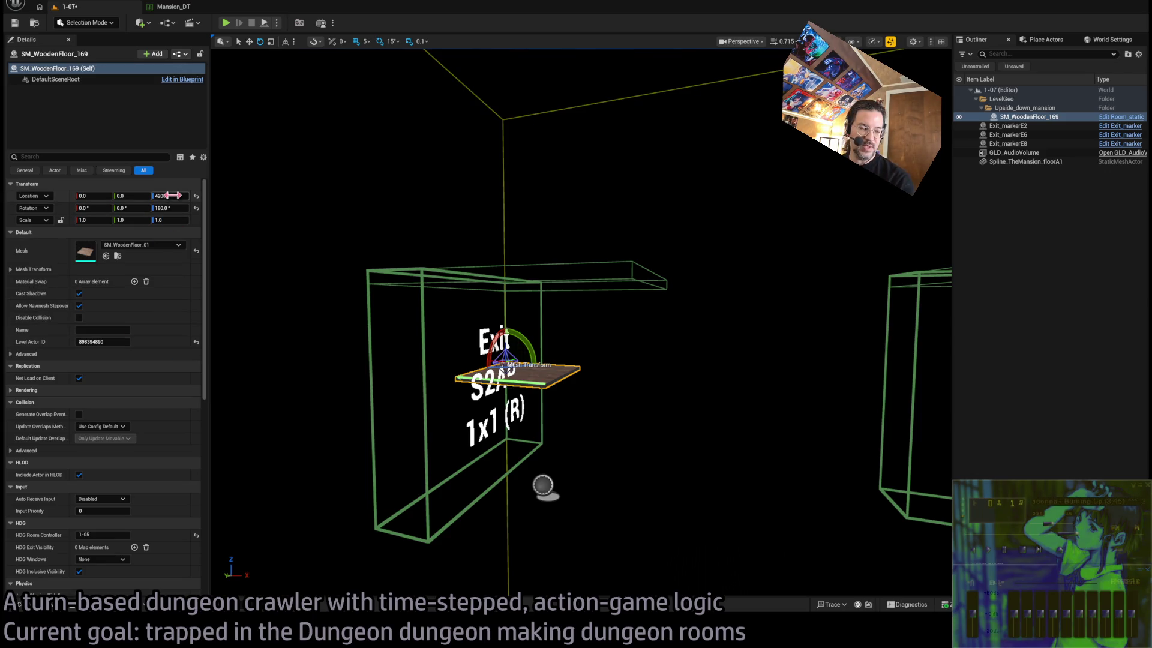
click(168, 195)
text(40)
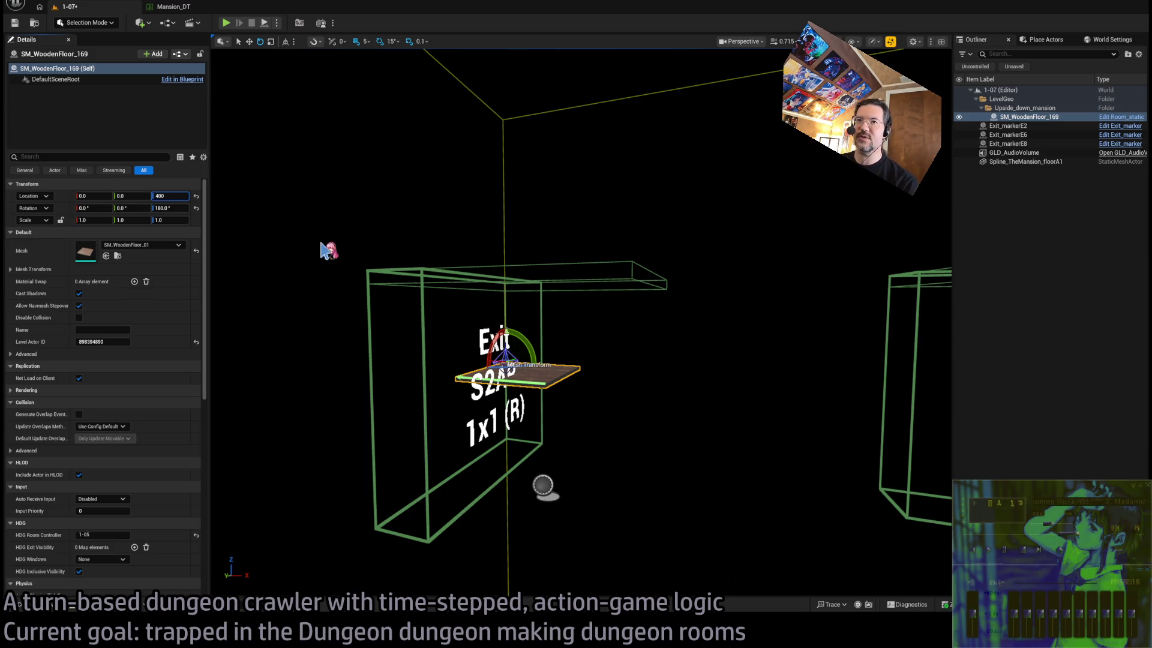
text(0)
key(Return)
key(ctrl+s)
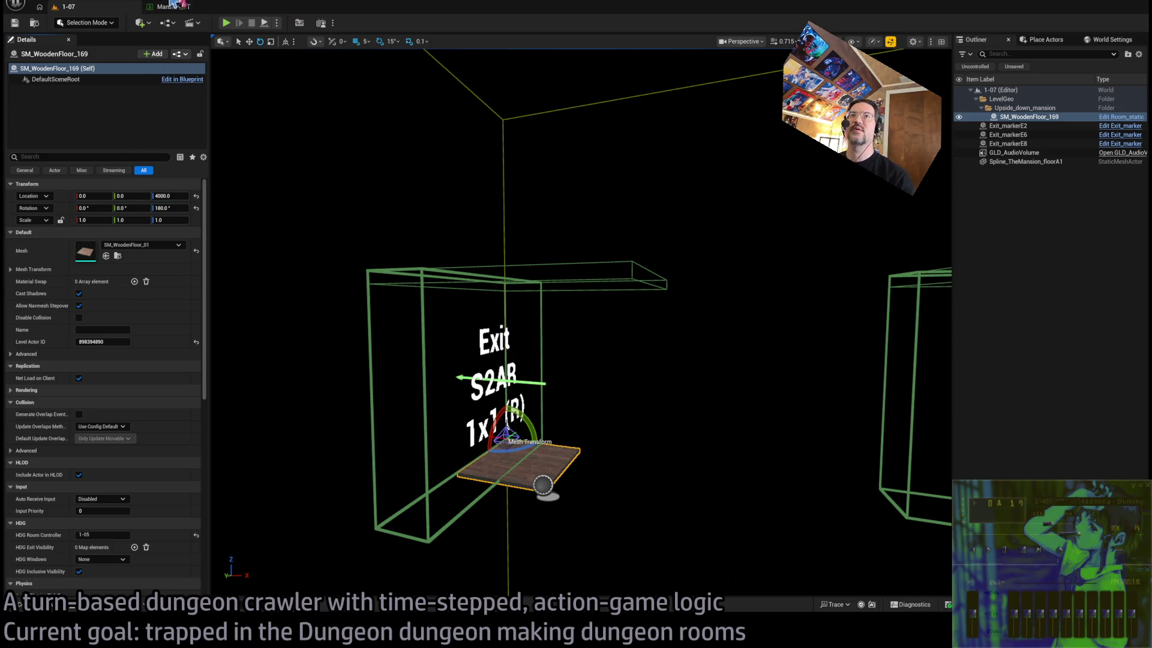
click(183, 8)
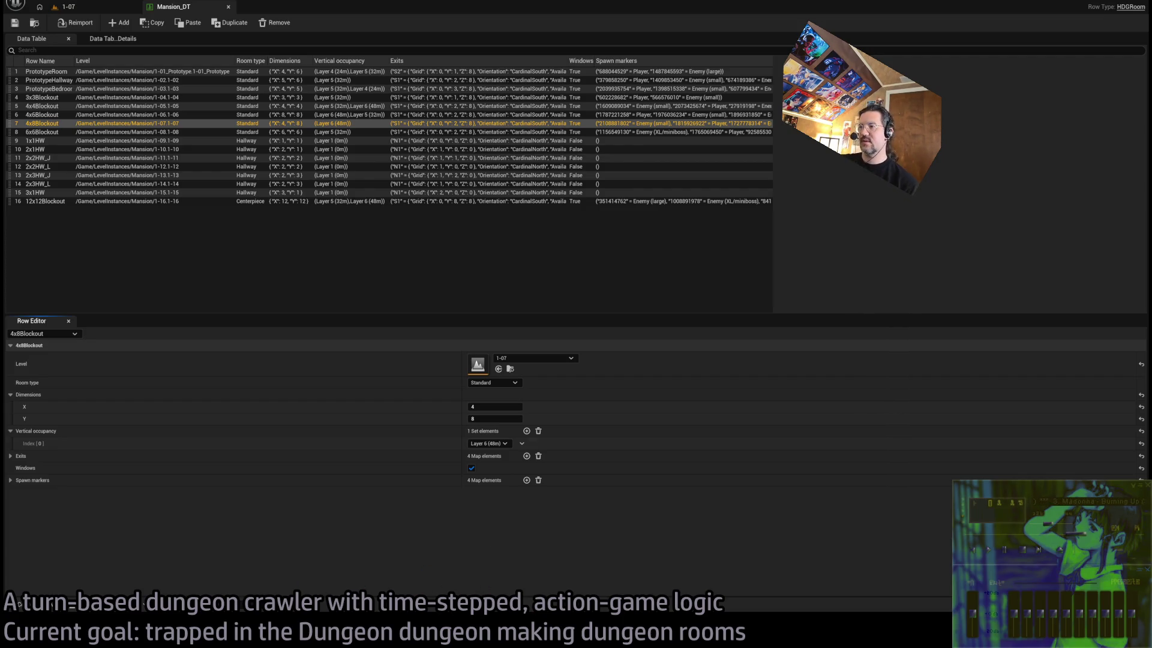
Bring the browser with the BRB screen playlist to the front
key(alt+Tab)
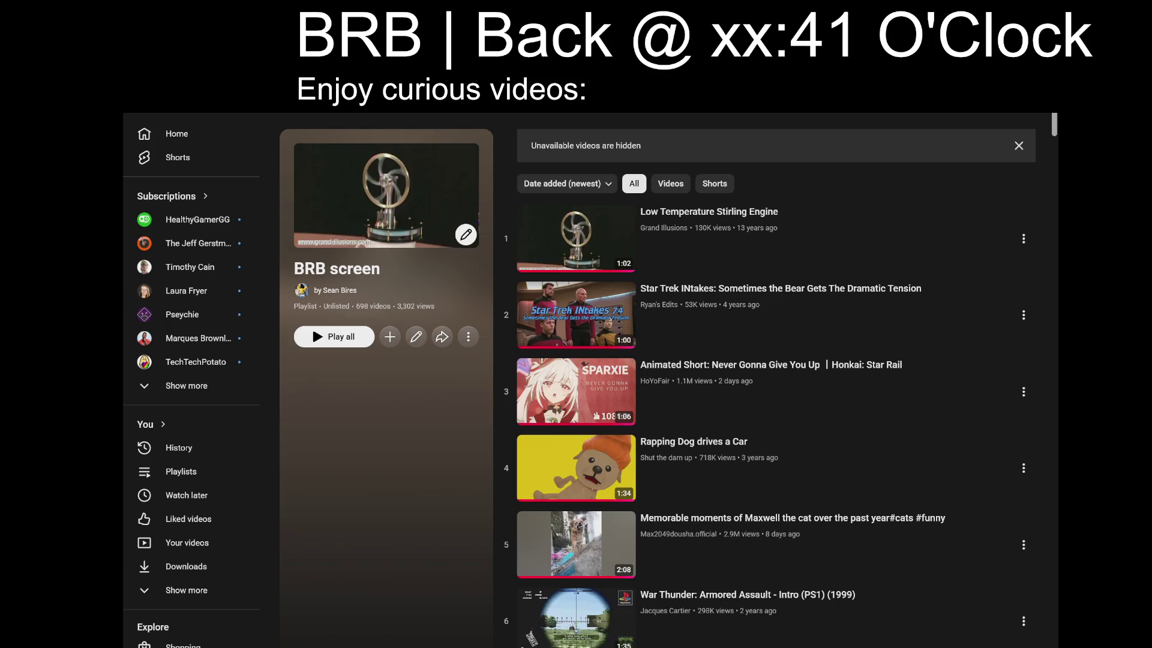
Change the BRB screen's return time to 10 and scroll through the playlist
key(BackSpace)
key(BackSpace)
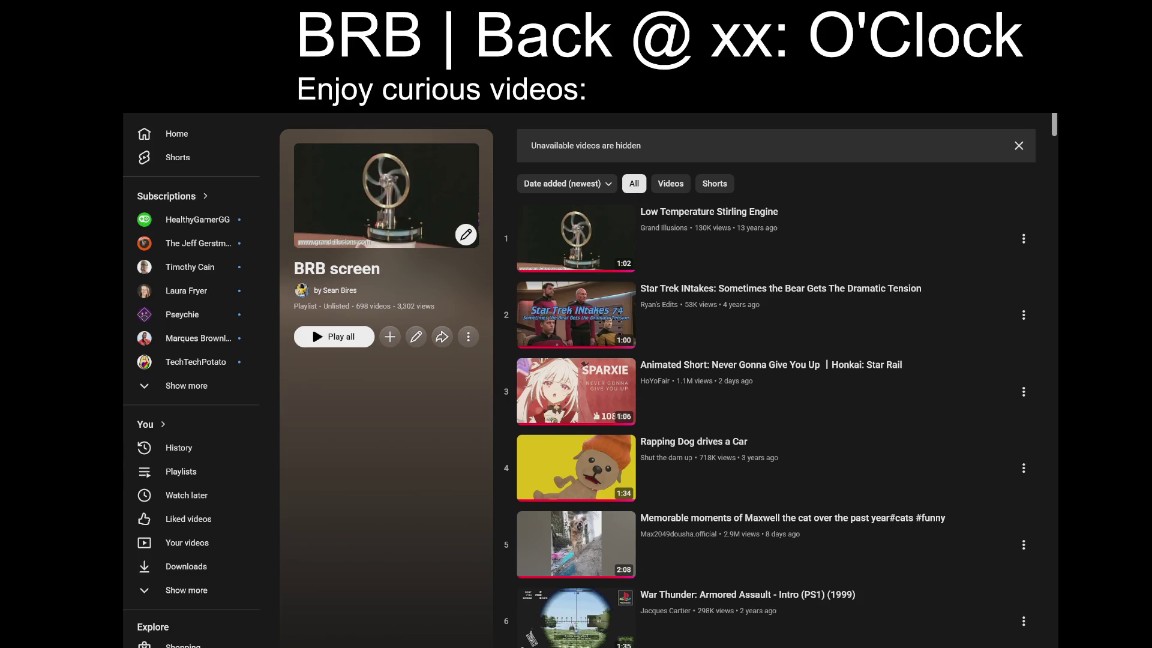
text(10)
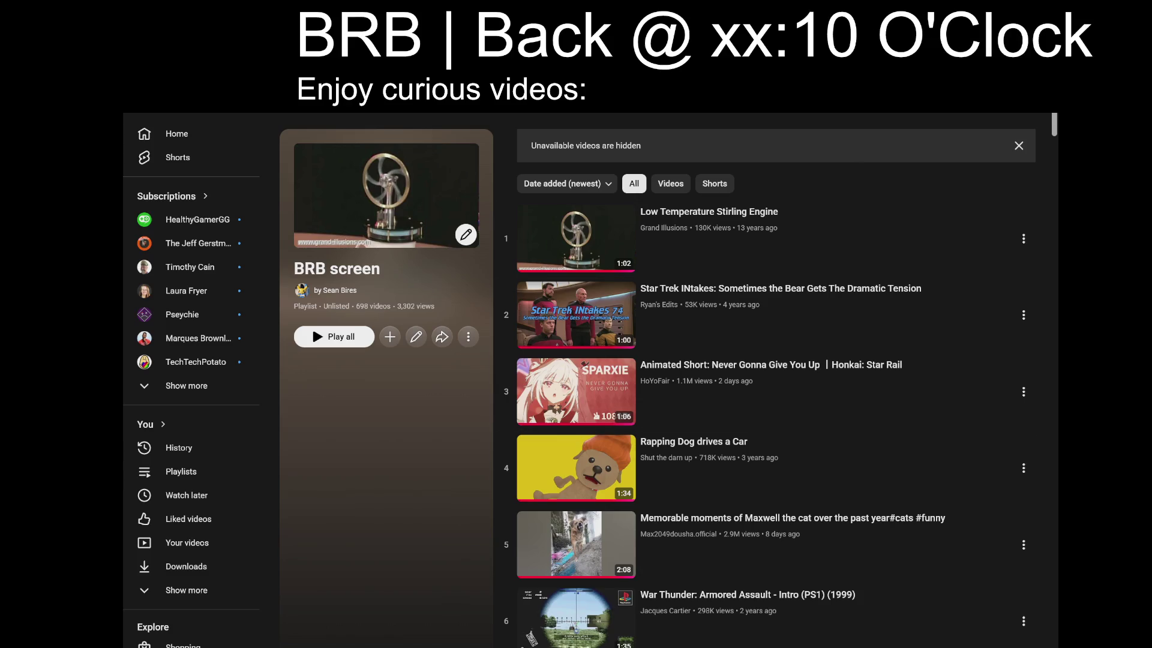
drag(1054, 126, 1046, 643)
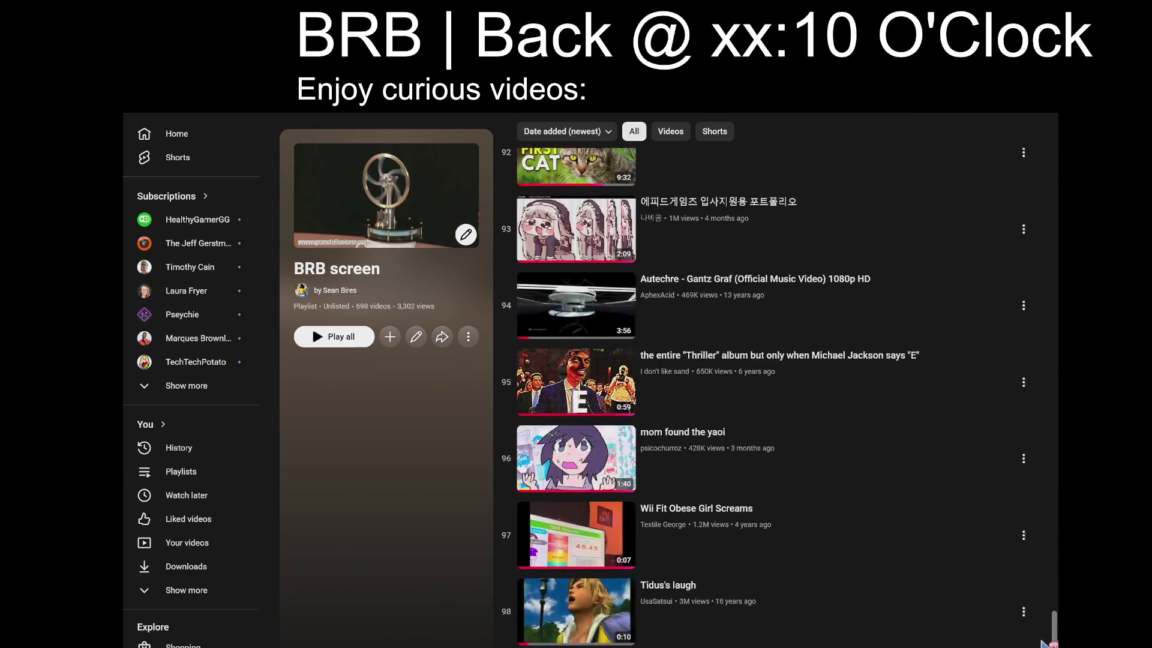
scroll(903, 488, down, 10)
drag(1052, 411, 1053, 645)
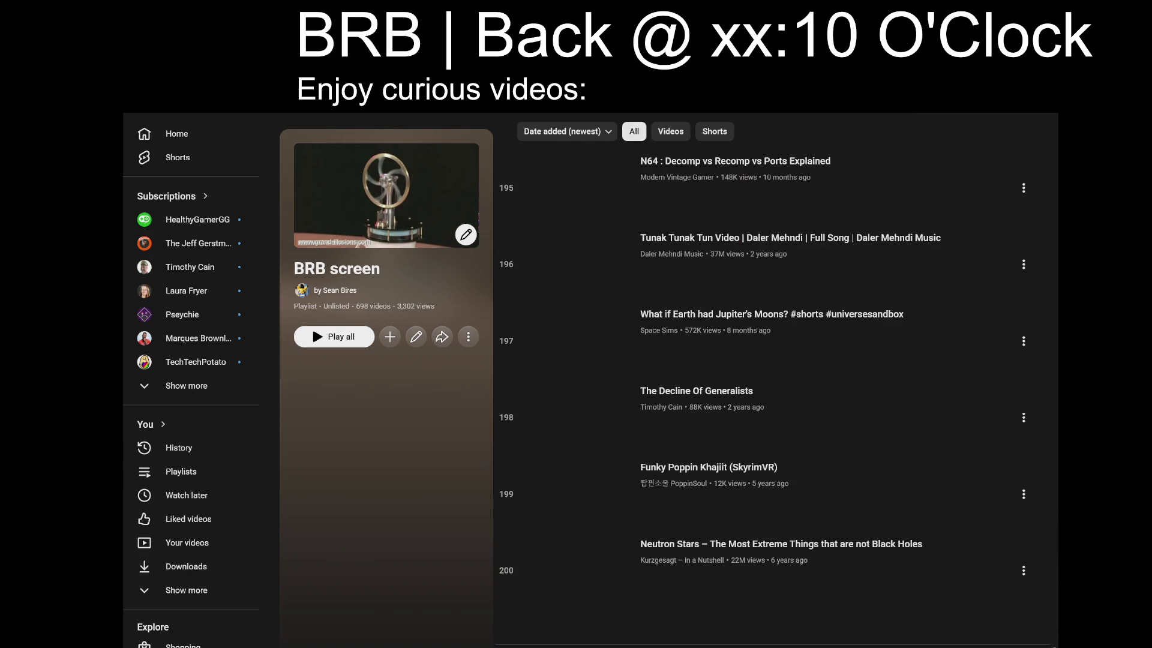
drag(1053, 474, 1053, 645)
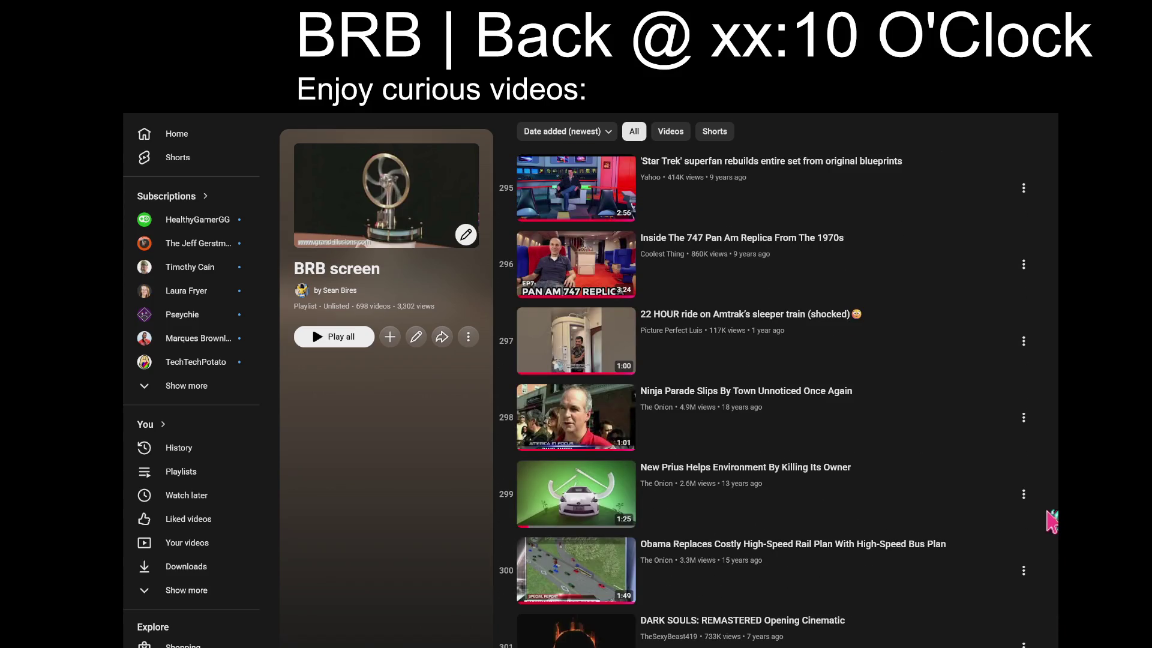
drag(1053, 521, 1054, 227)
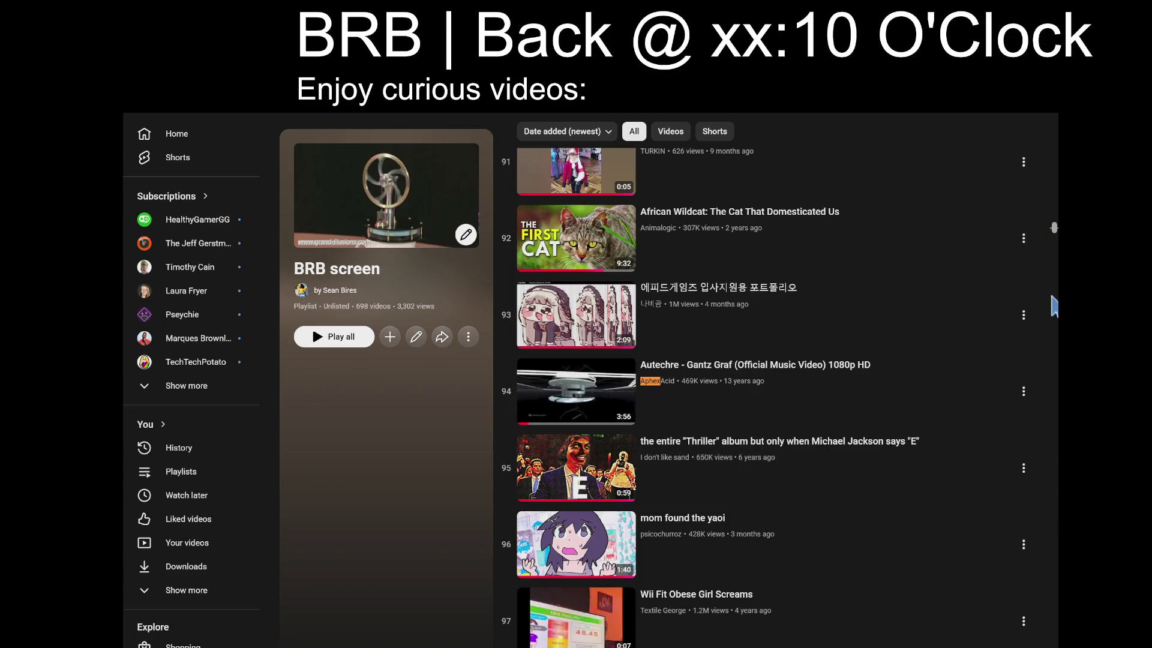
drag(1054, 227, 1054, 549)
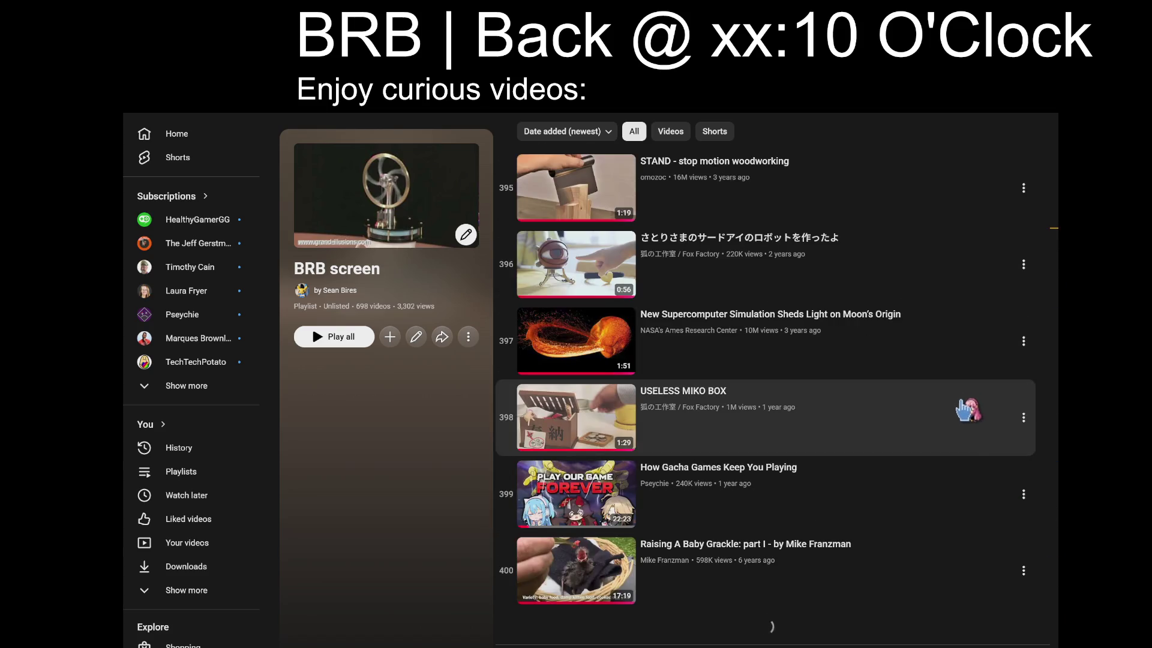
scroll(1012, 399, down, 15)
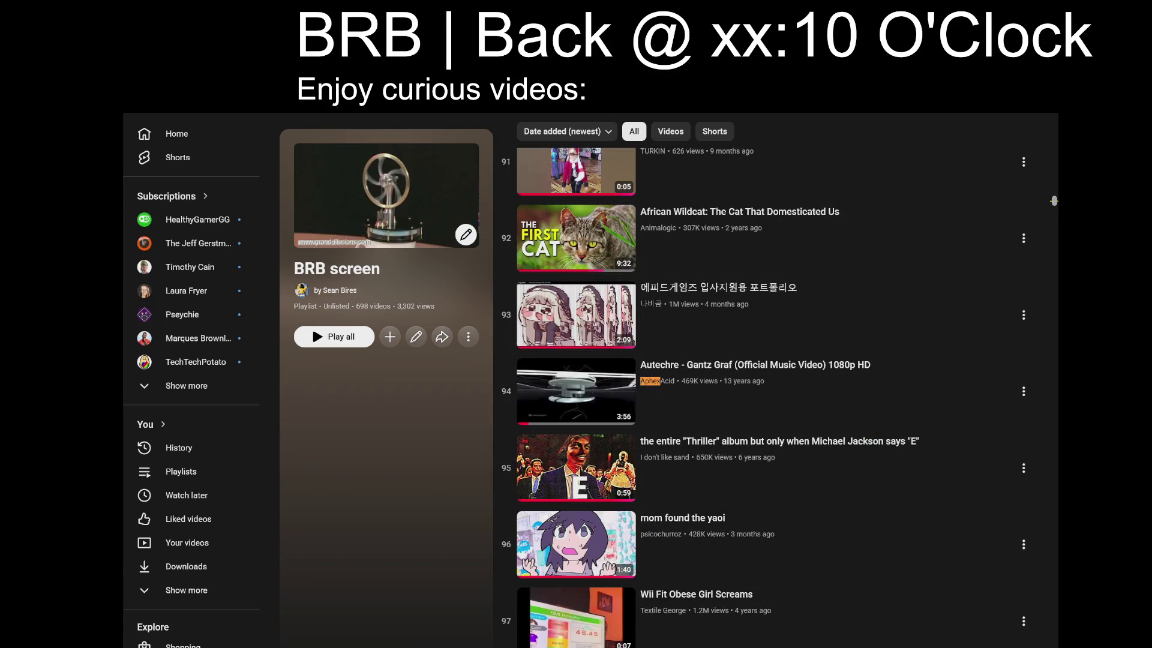
drag(1054, 201, 1054, 568)
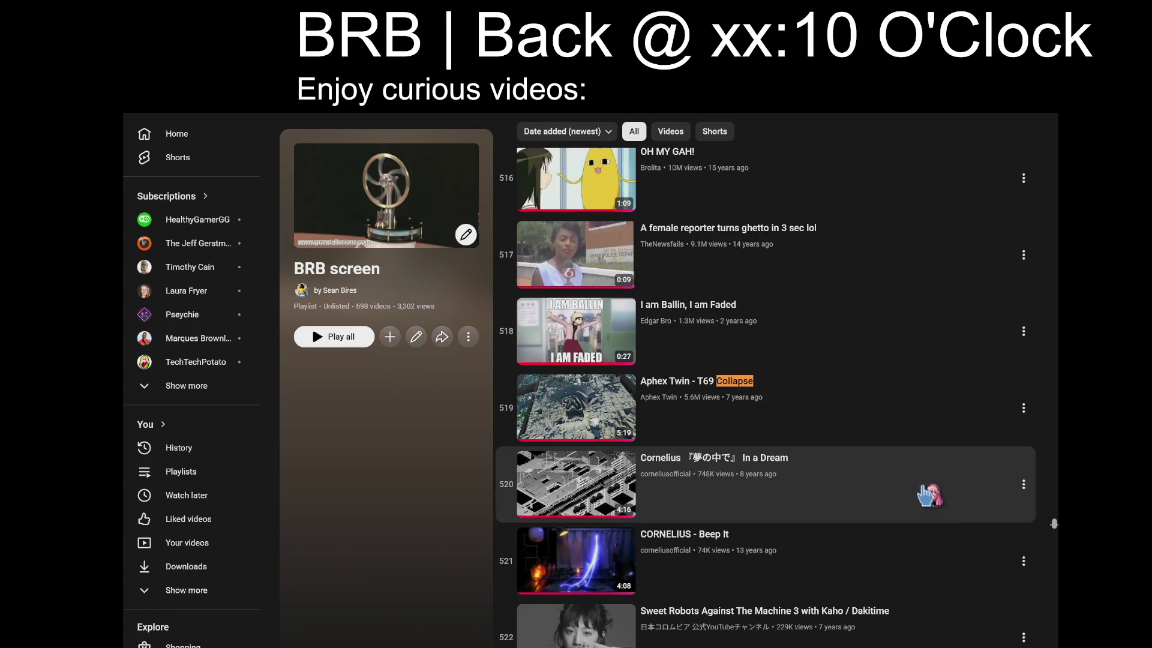
Play Aphex Twin - T69 Collapse with playlist shuffle on, then return to the editor
click(894, 591)
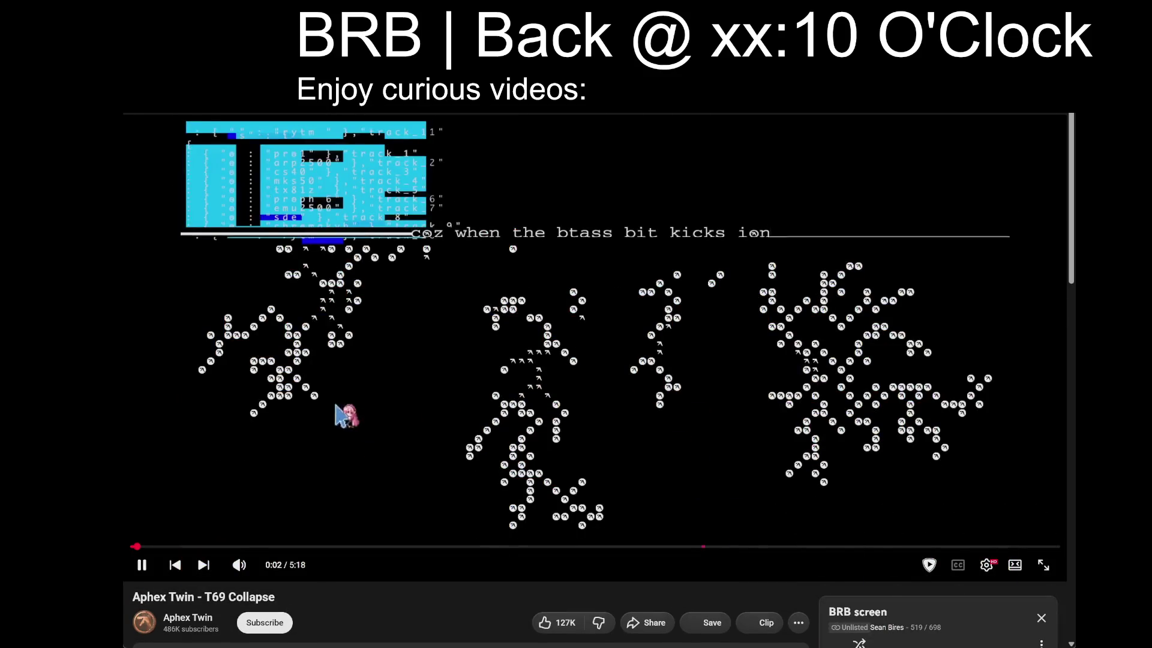
click(344, 414)
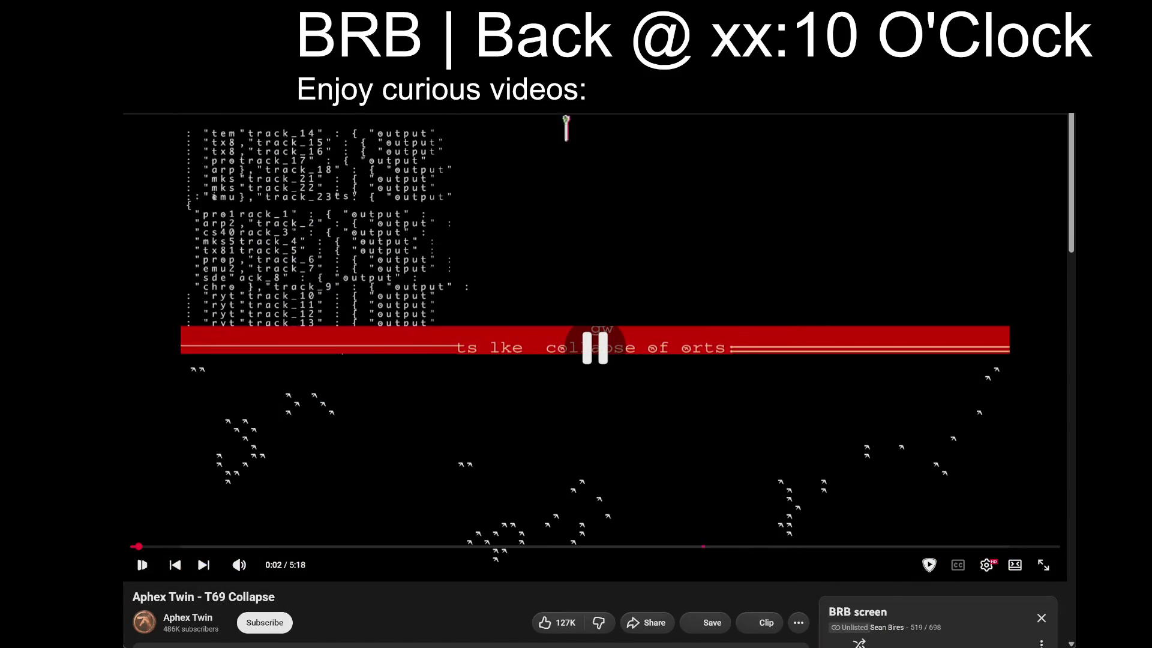
key(space)
click(859, 643)
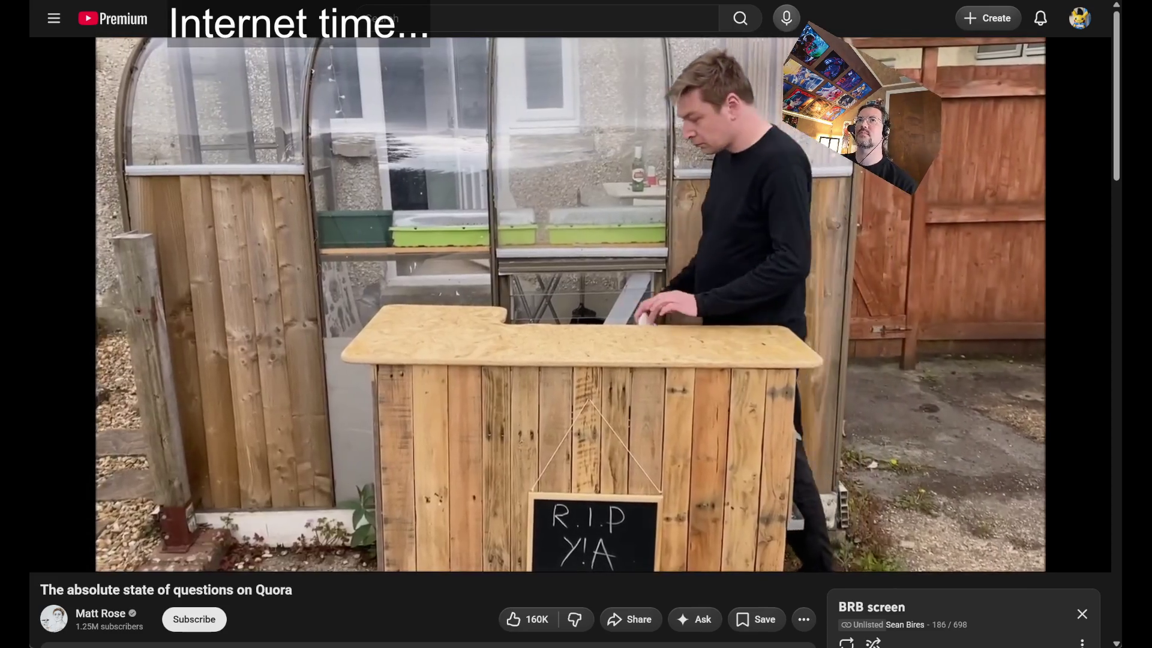
key(ctrl+Tab)
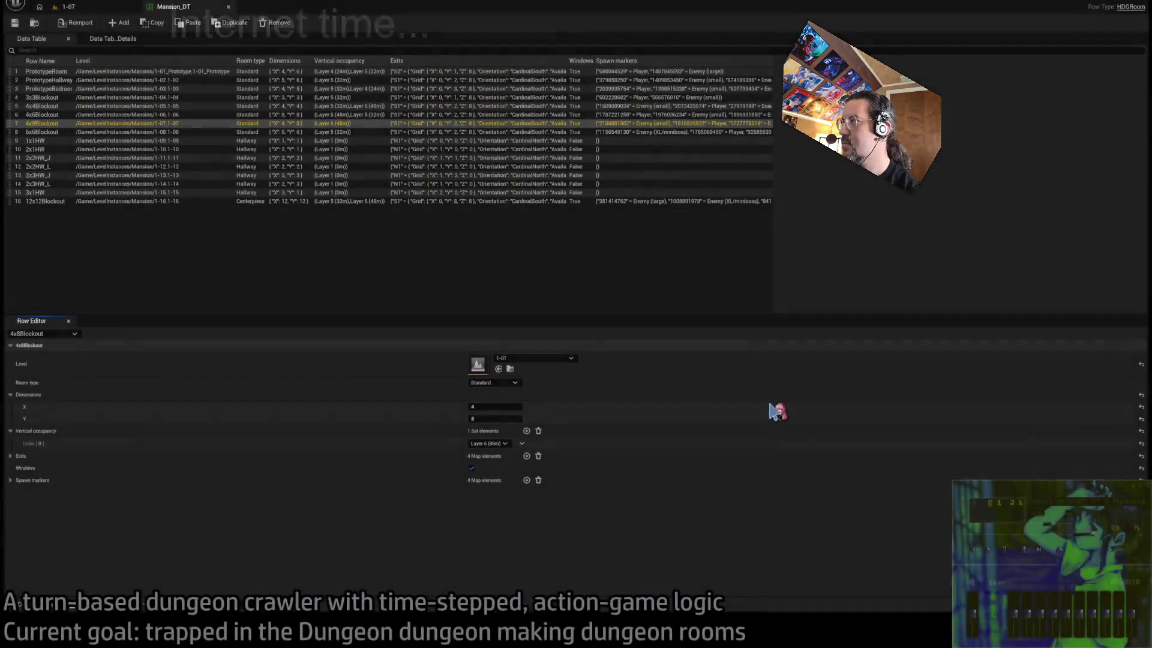
Duplicate the floor tile as SM_WoodenFloor_170 at X 200, then switch to Rider
click(268, 241)
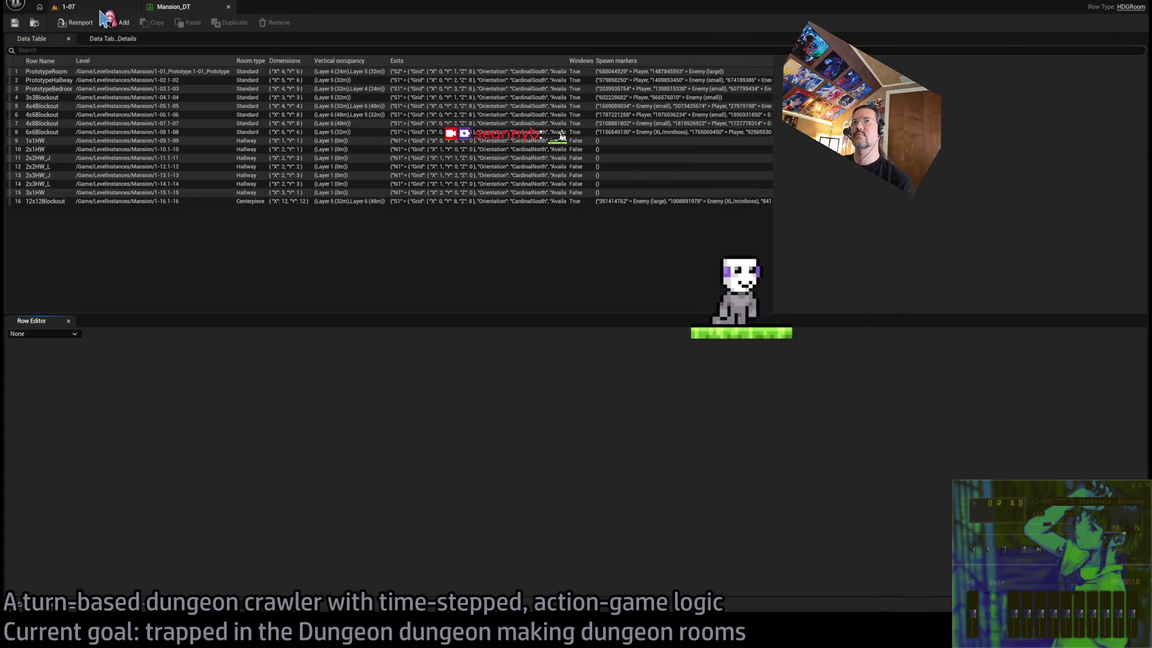
click(66, 6)
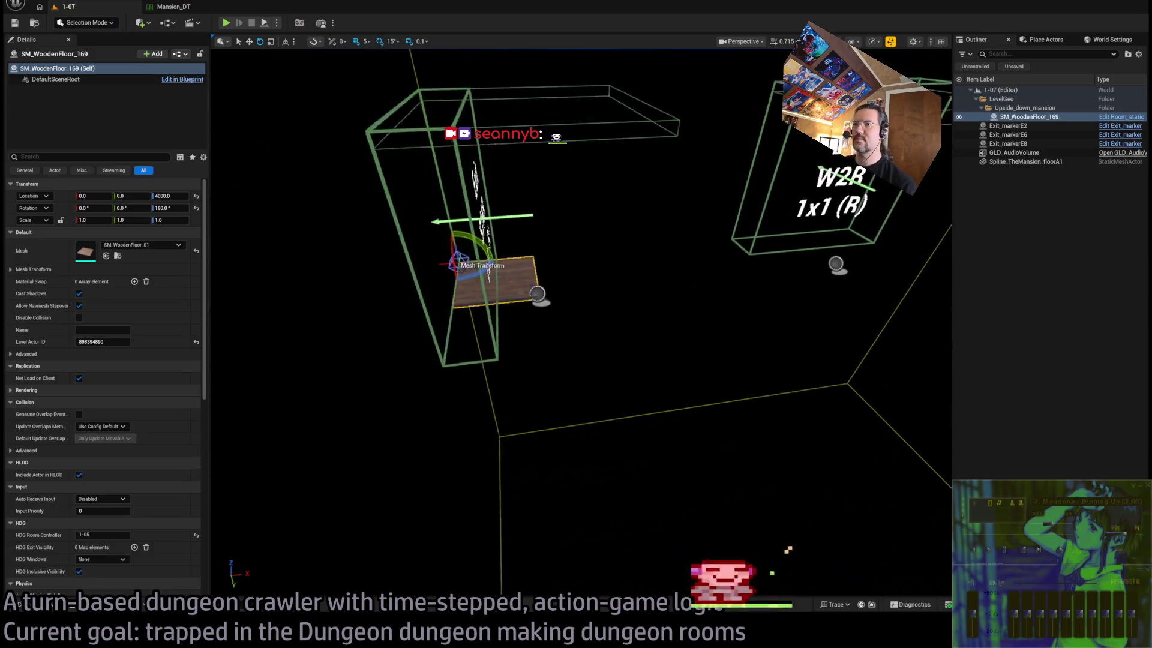
mouse_move(410, 281)
alt+mouse_down()
mouse_move(573, 277)
mouse_move(485, 286)
alt+mouse_up()
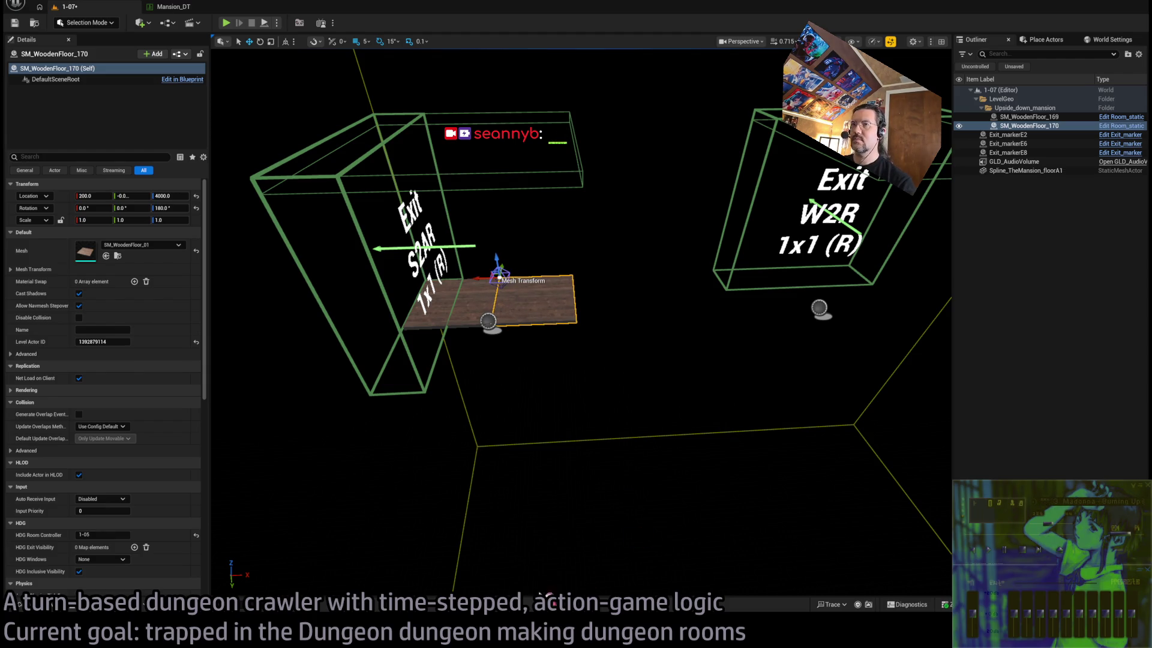
click(168, 7)
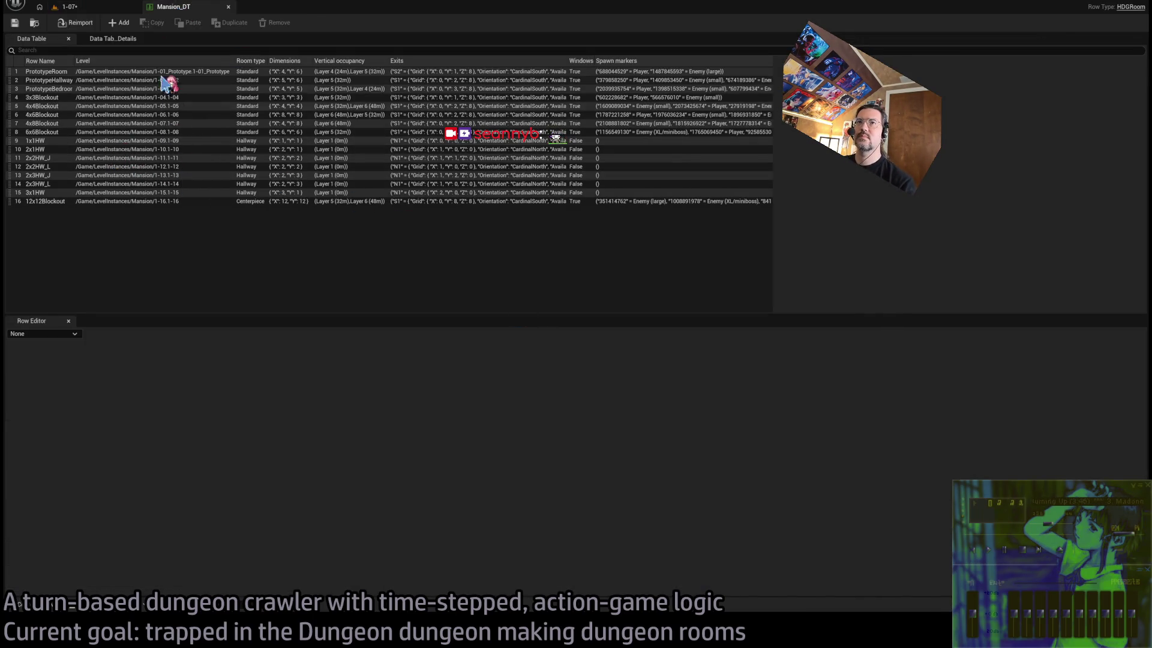
click(96, 15)
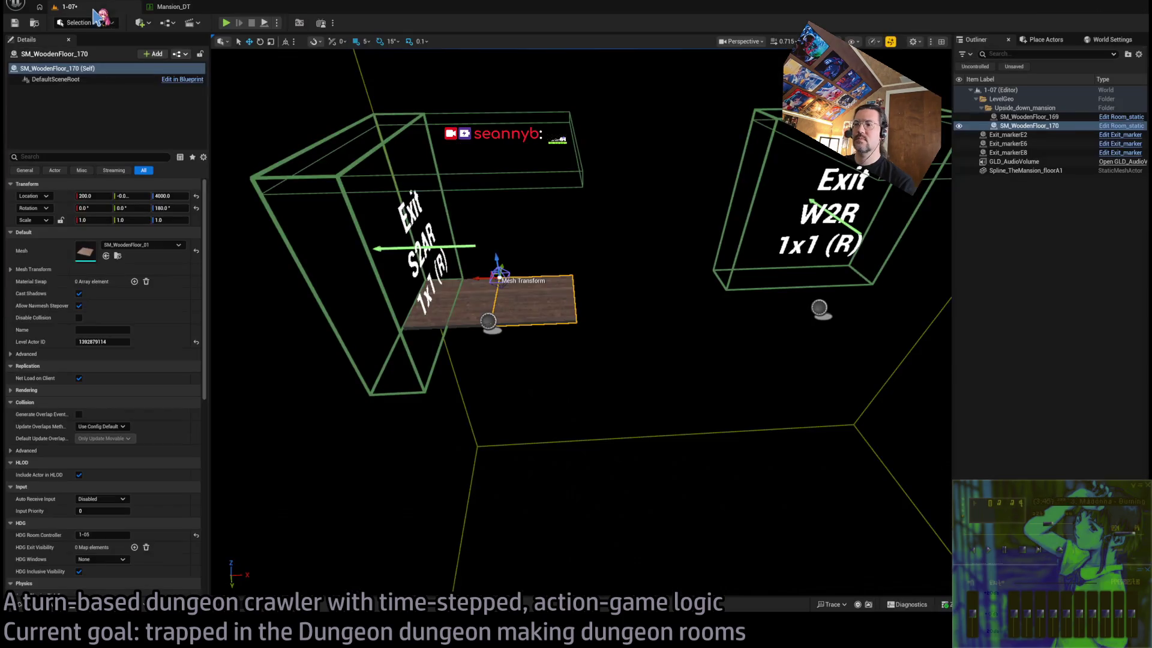
key(alt+Tab)
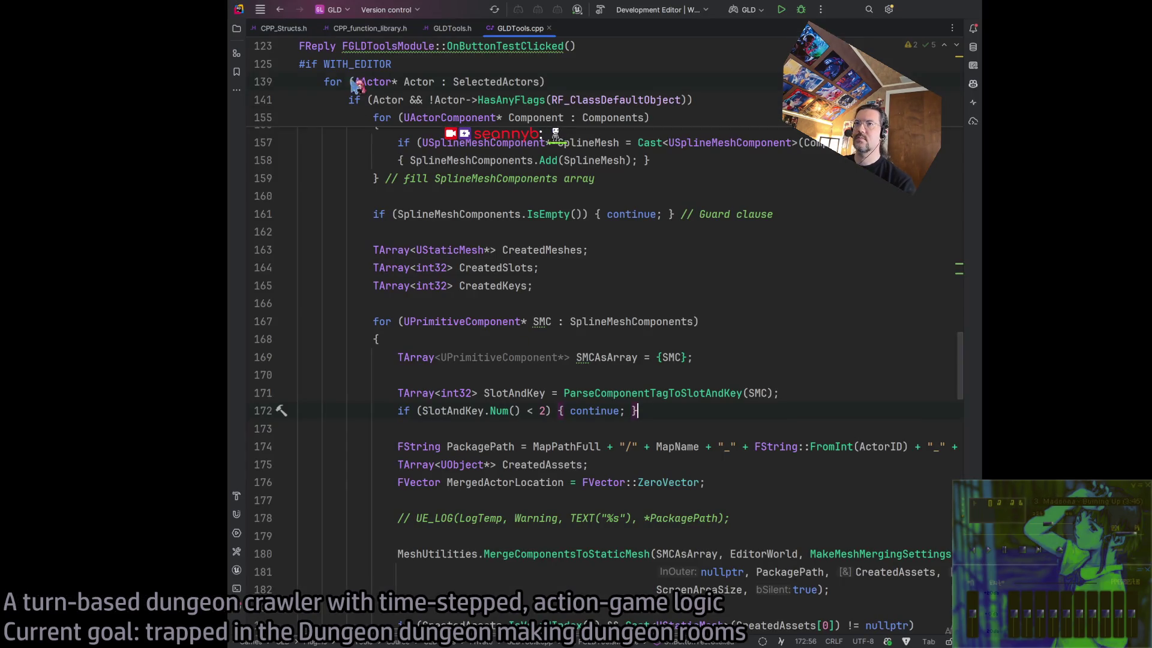
Search CPP_Structs.h for 'room' and cycle through the matches
click(286, 30)
click(661, 324)
key(ctrl+f)
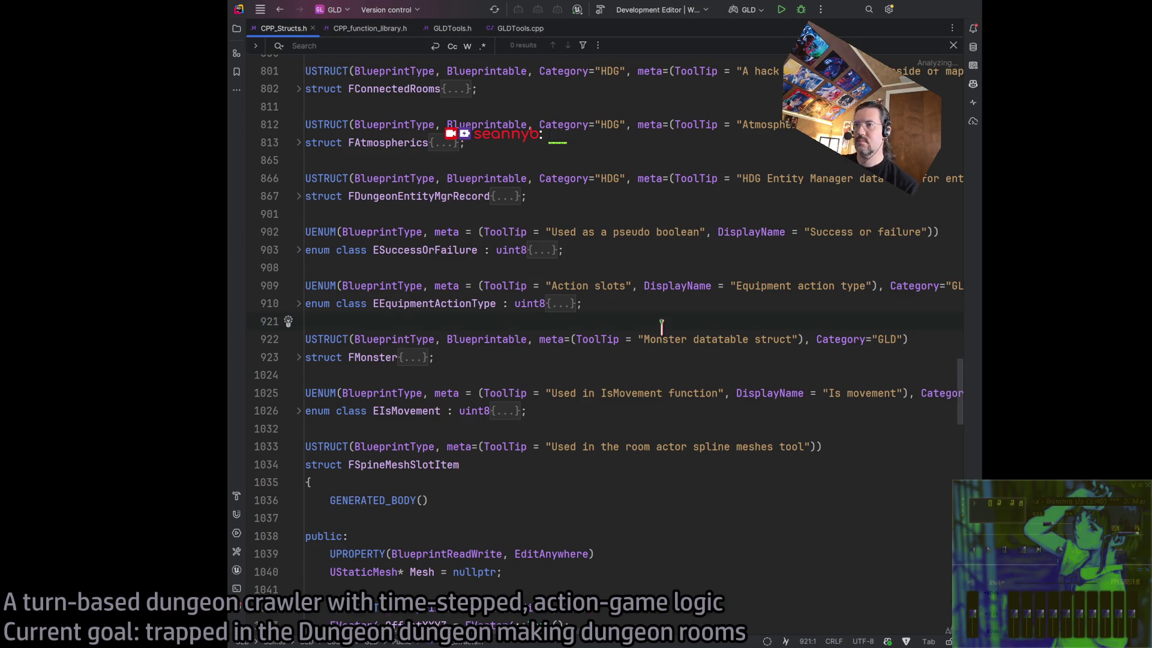
text(roomDT)
key(BackSpace)
key(BackSpace)
key(shift+Return)
key(Return)
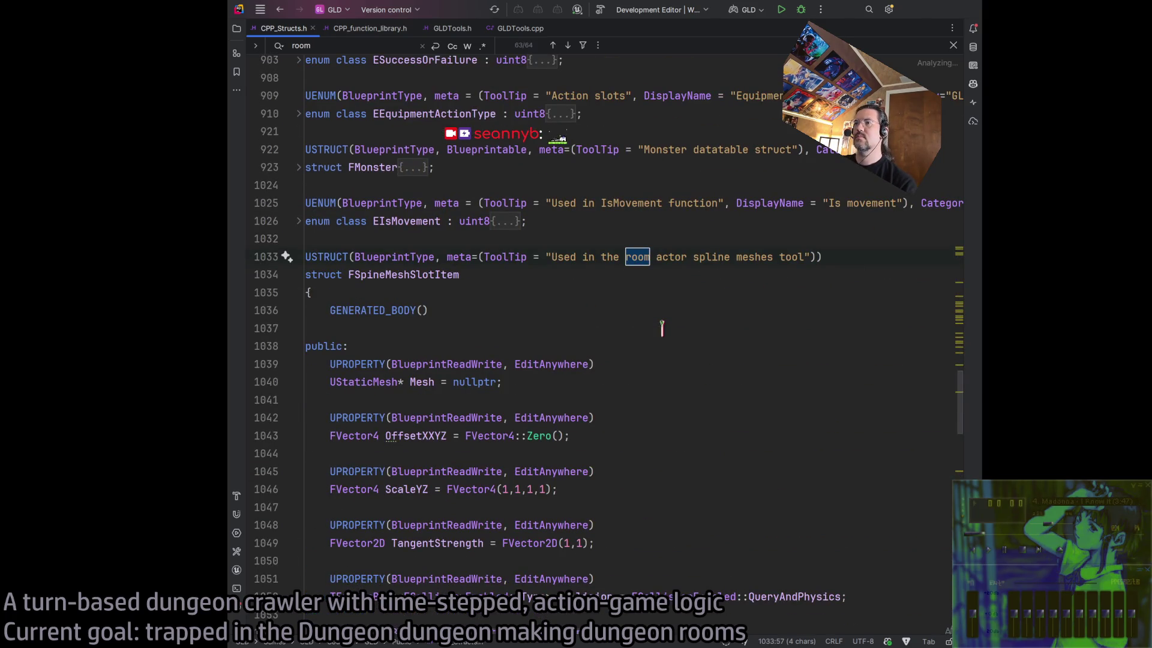
key(Return)
key(Return)
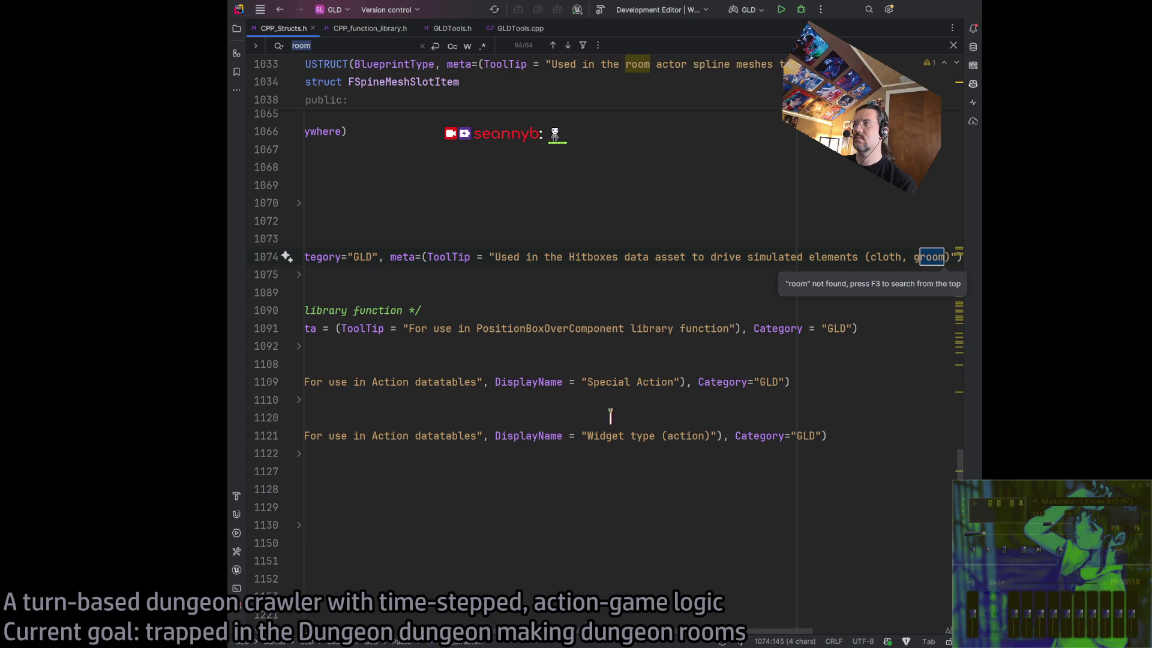
key(Return)
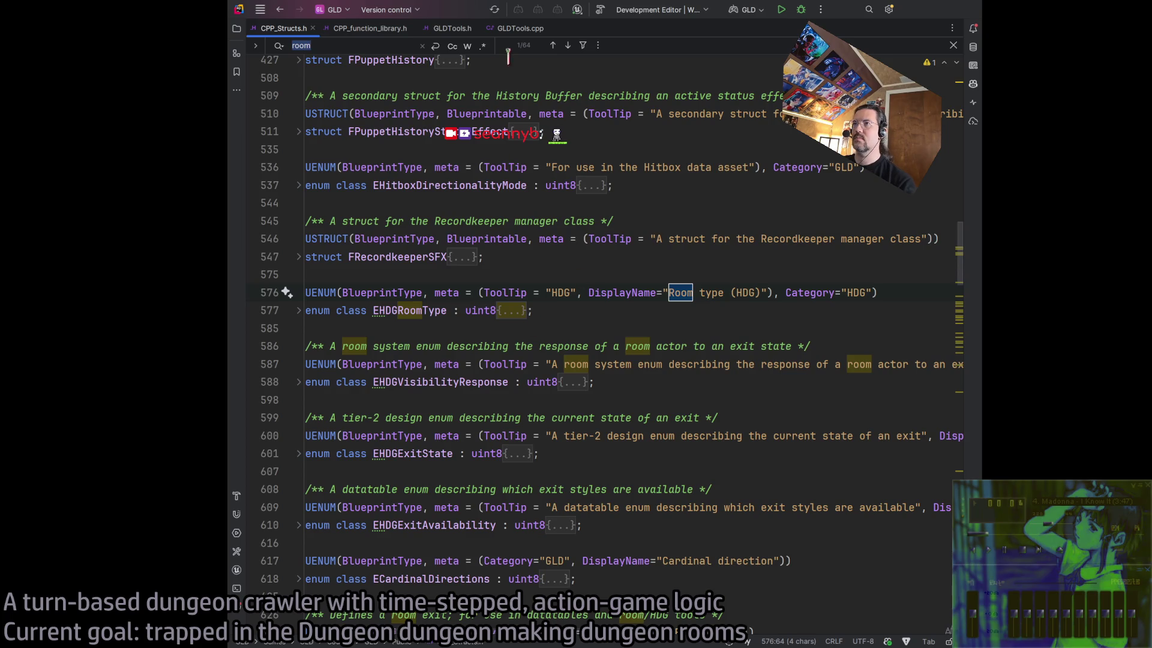
key(Escape)
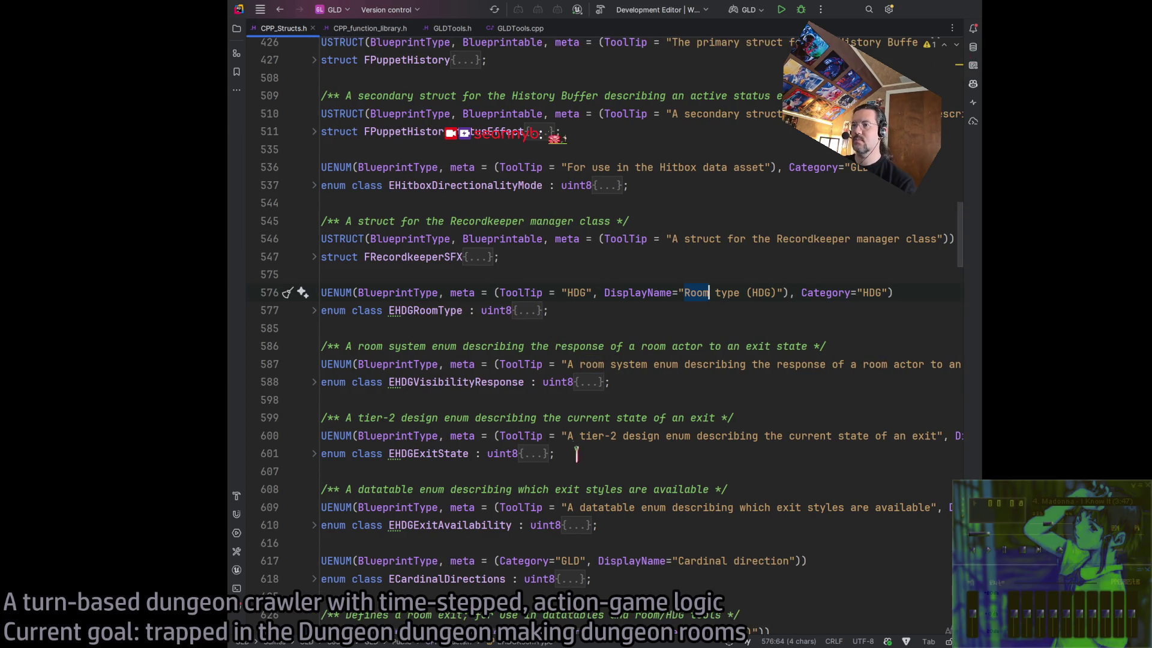
Select the EHDGRoomType enum and read down through the room enums and structs
double_click(426, 310)
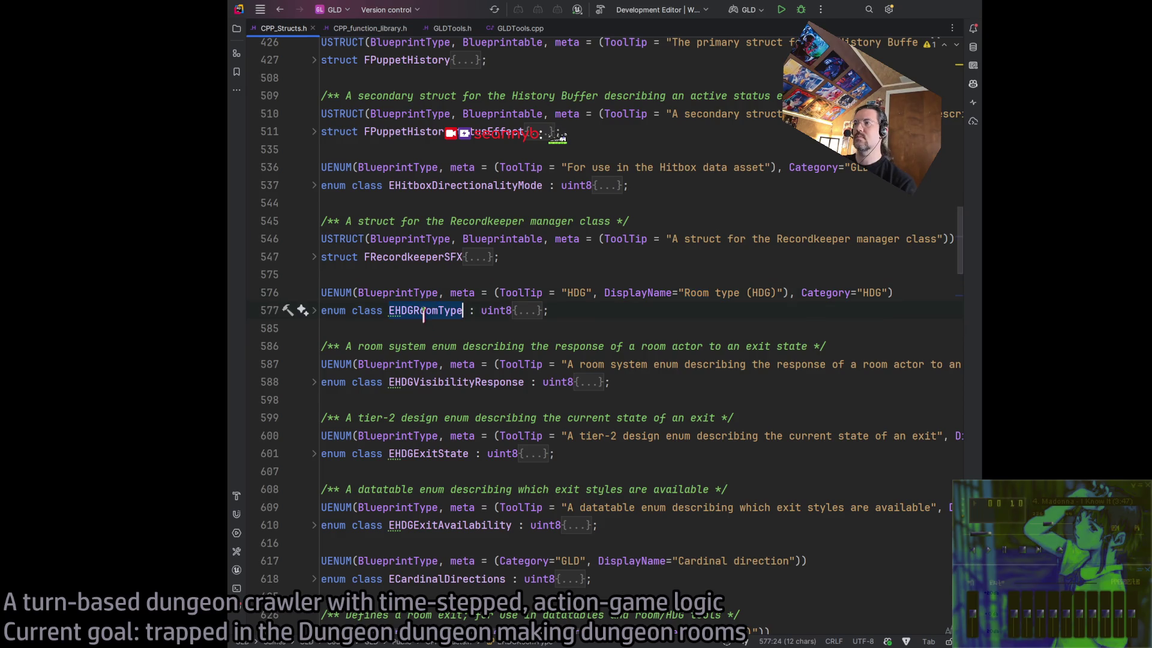
scroll(698, 308, down, 7)
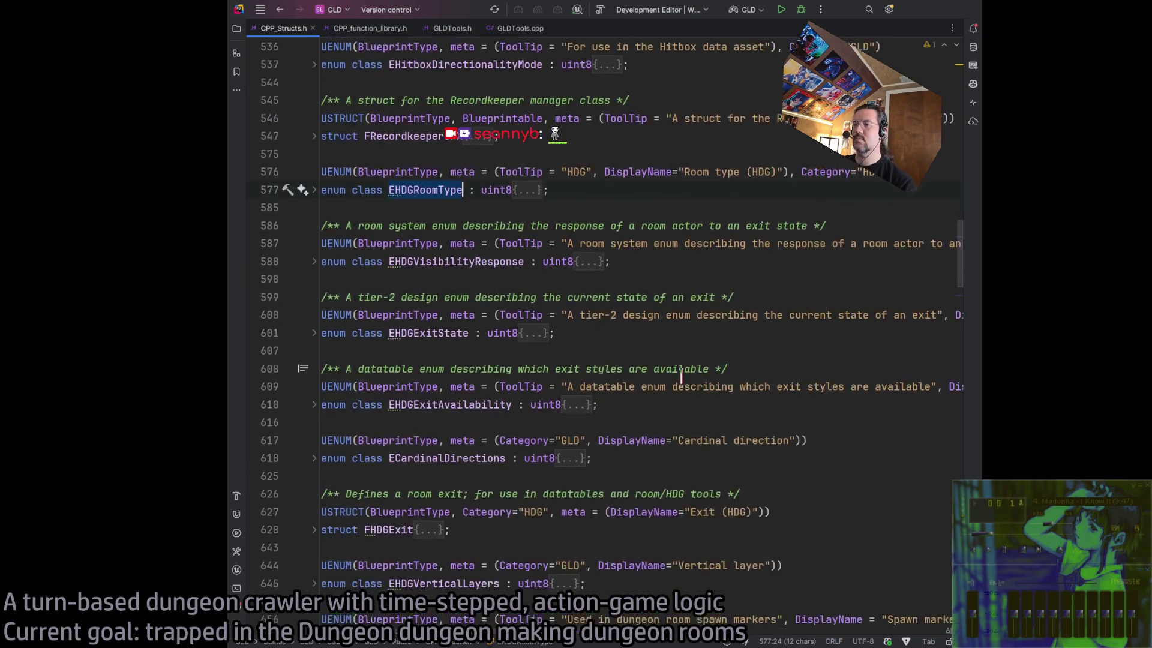
scroll(695, 400, down, 2)
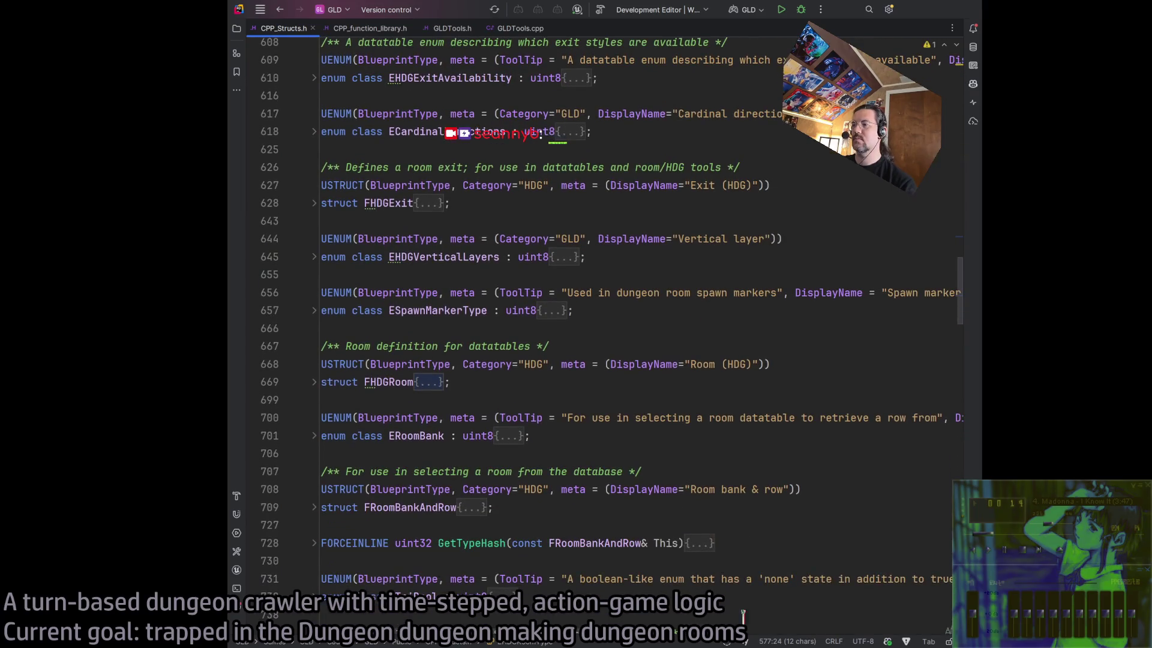
key(alt+Tab)
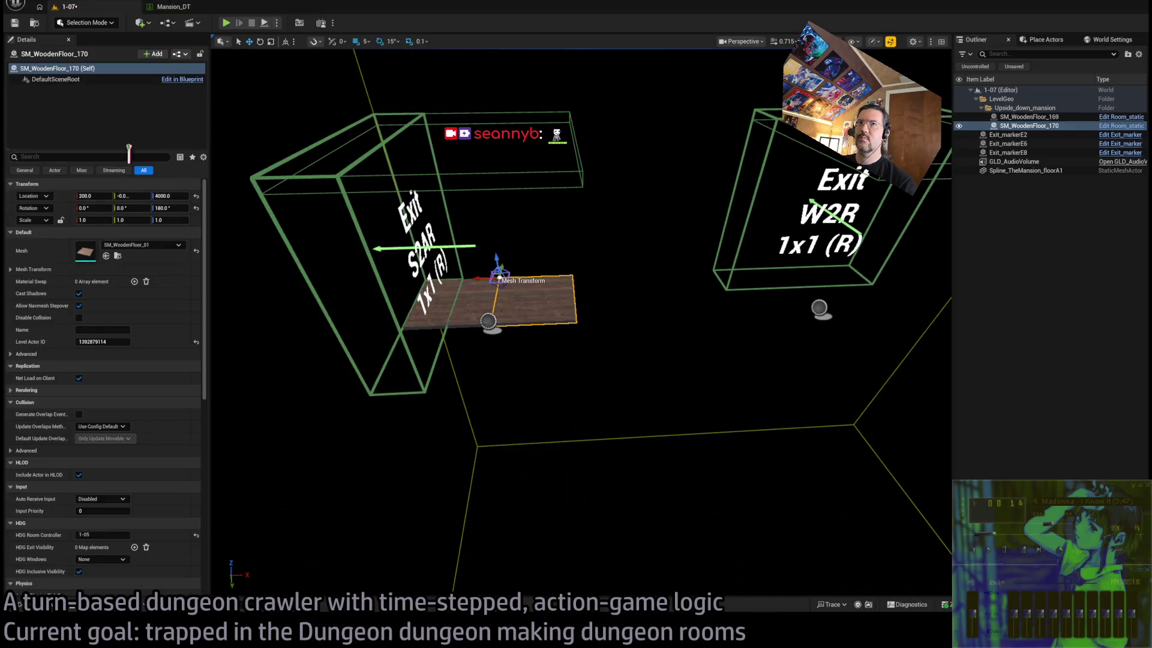
Check the 4x8Blockout row in Mansion_DT, then search Rider's header for 'vertical'
click(200, 11)
click(157, 150)
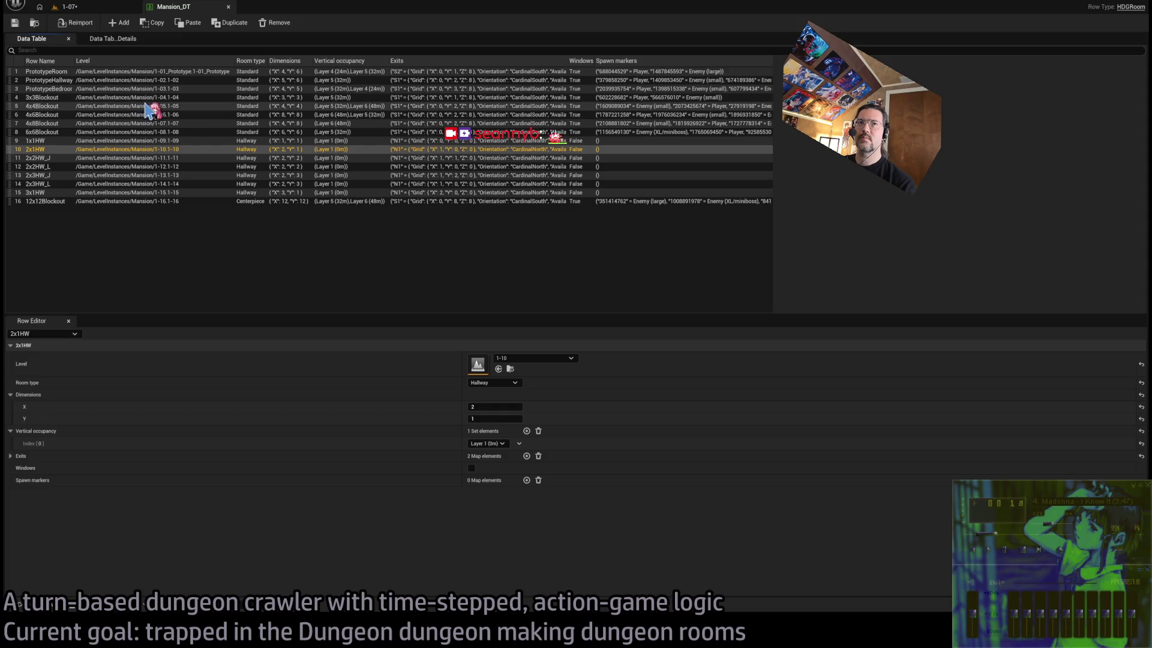
click(147, 125)
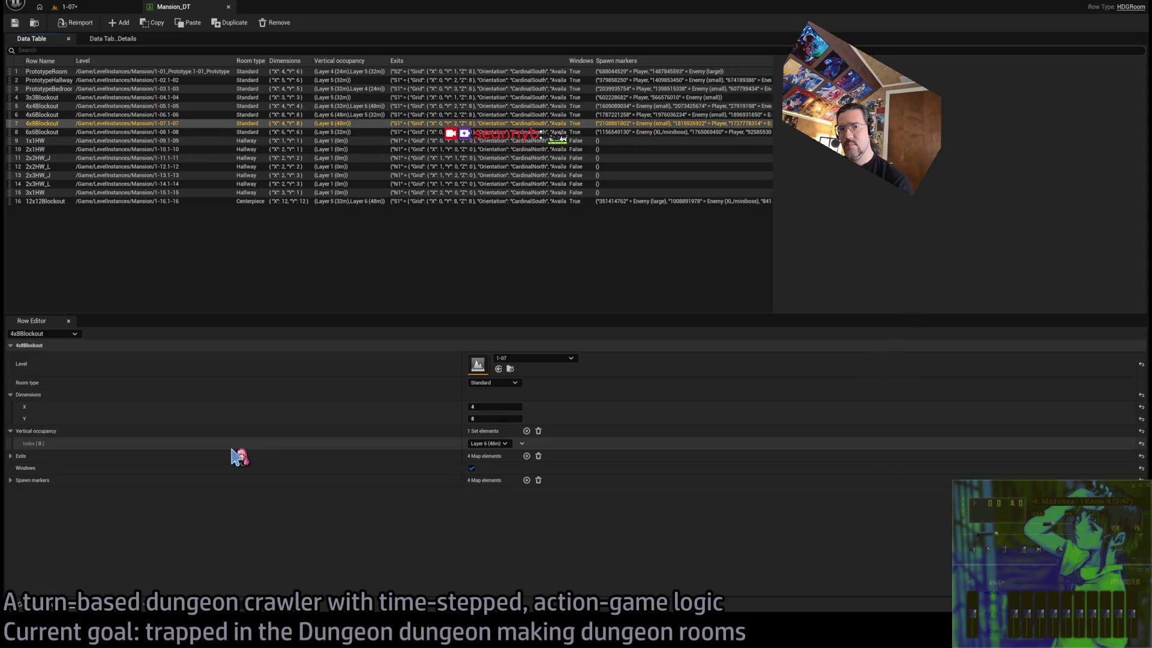
key(alt+Tab)
text(vertical)
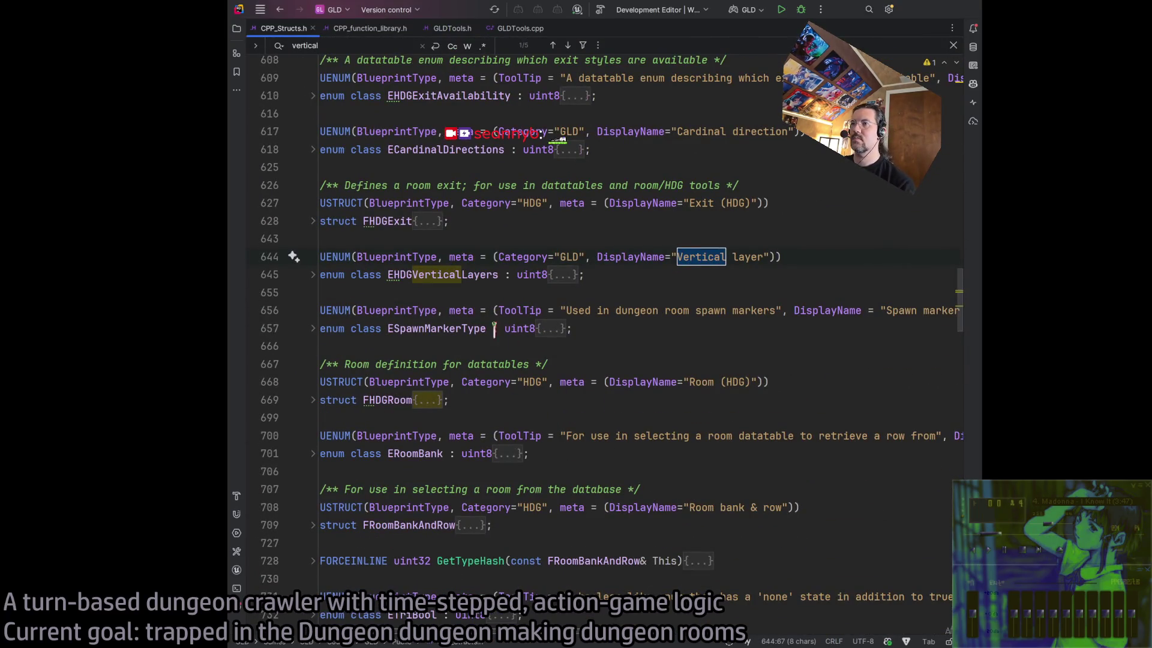
Unfold EHDGVerticalLayers and change Layer 6's height from 48m to 40m
click(313, 274)
double_click(611, 399)
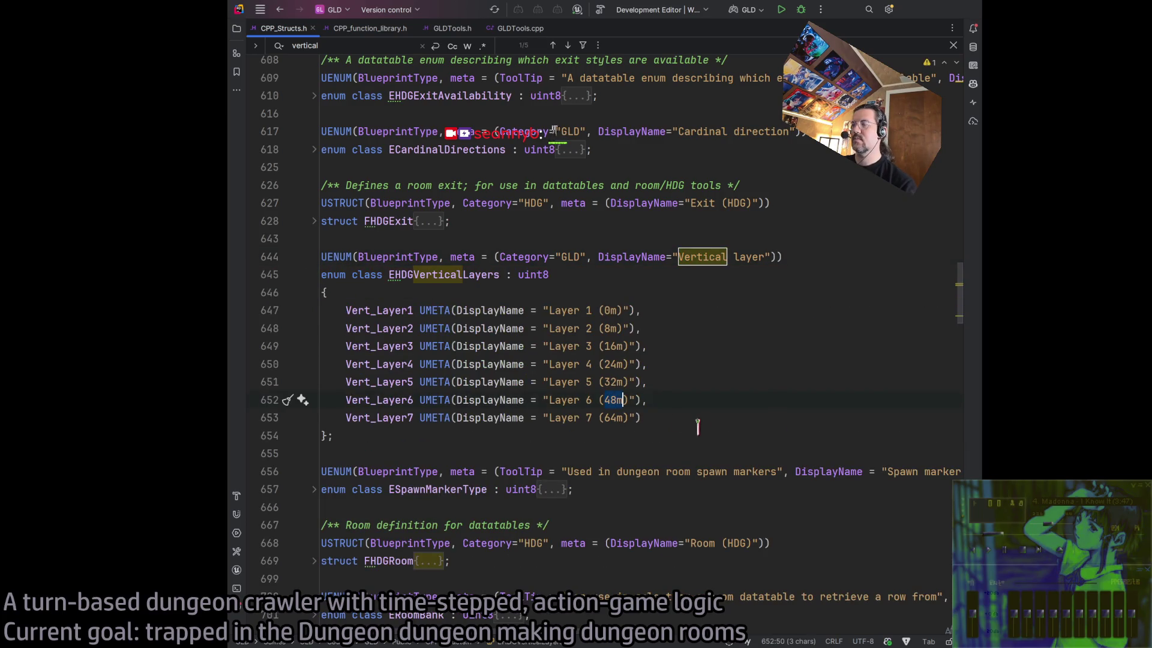
text(40)
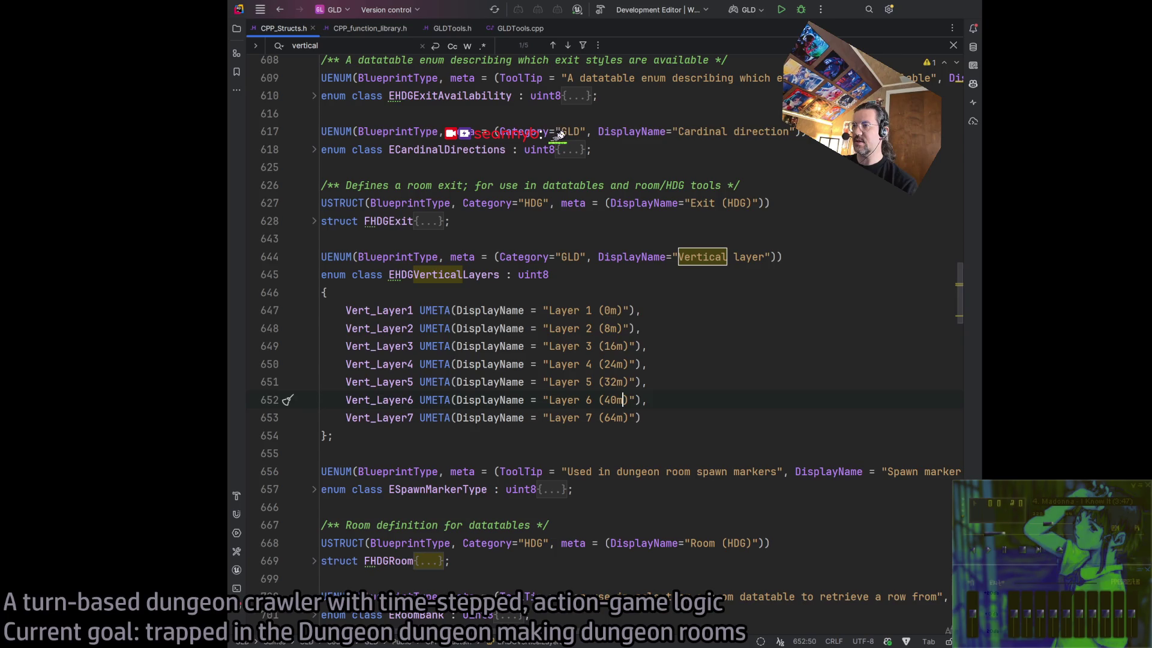
double_click(609, 310)
double_click(610, 346)
double_click(612, 364)
double_click(611, 400)
Change Layer 7's display height from 64m to 48M
click(746, 400)
click(681, 415)
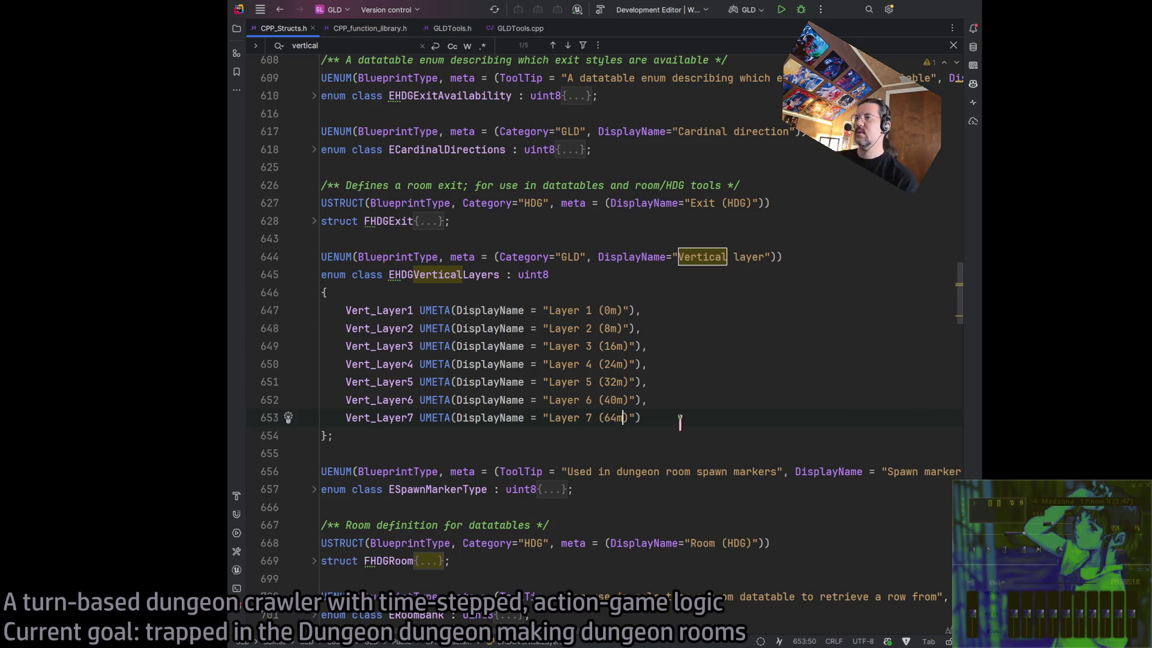
click(703, 414)
key(Up)
key(Up)
key(End)
drag(603, 420, 624, 419)
text(48M)
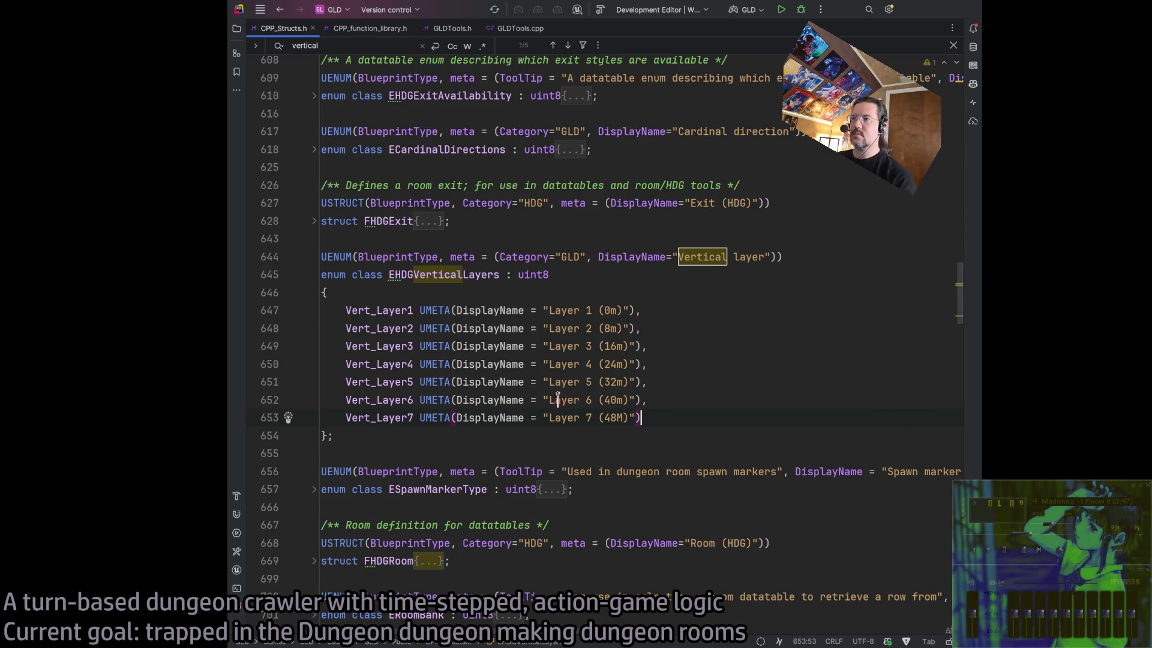
drag(606, 382, 624, 387)
click(712, 420)
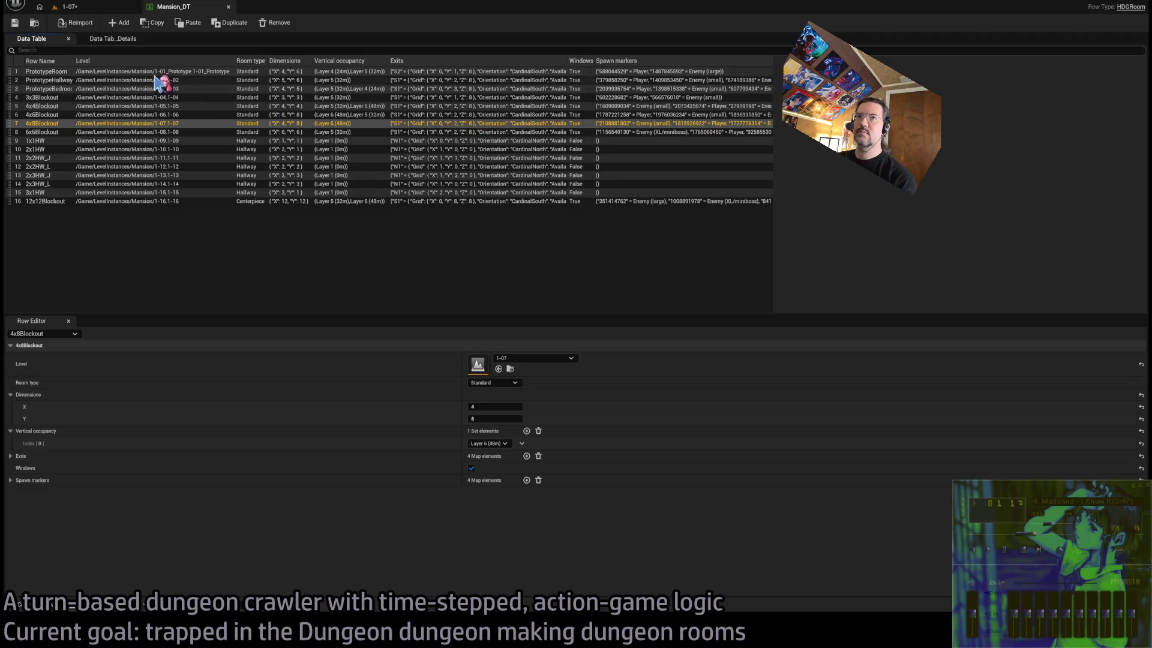
Rename SM_WoodenFloor_169 to Floor1 and delete SM_WoodenFloor_170
click(102, 8)
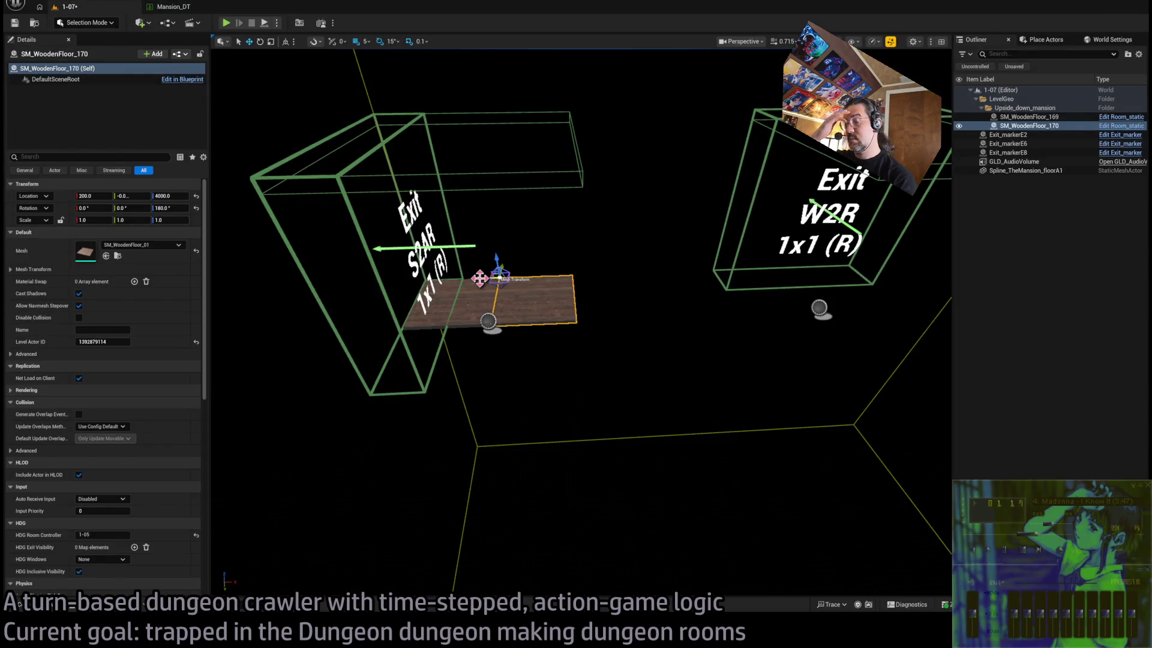
ctrl+click(484, 286)
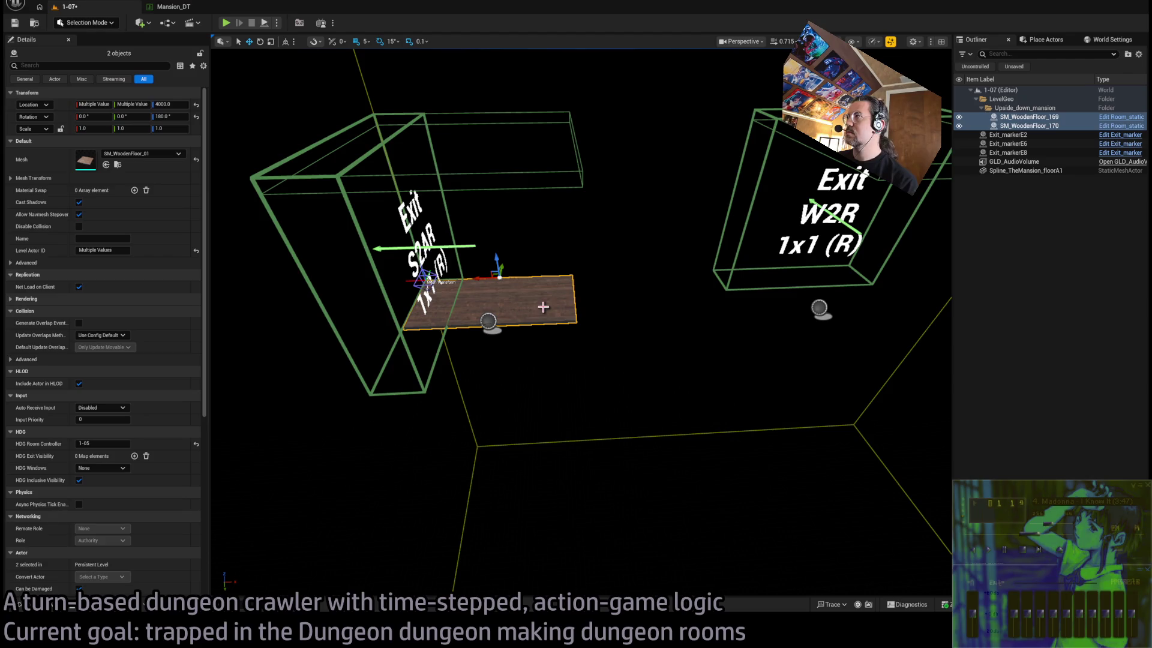
click(485, 286)
click(1043, 117)
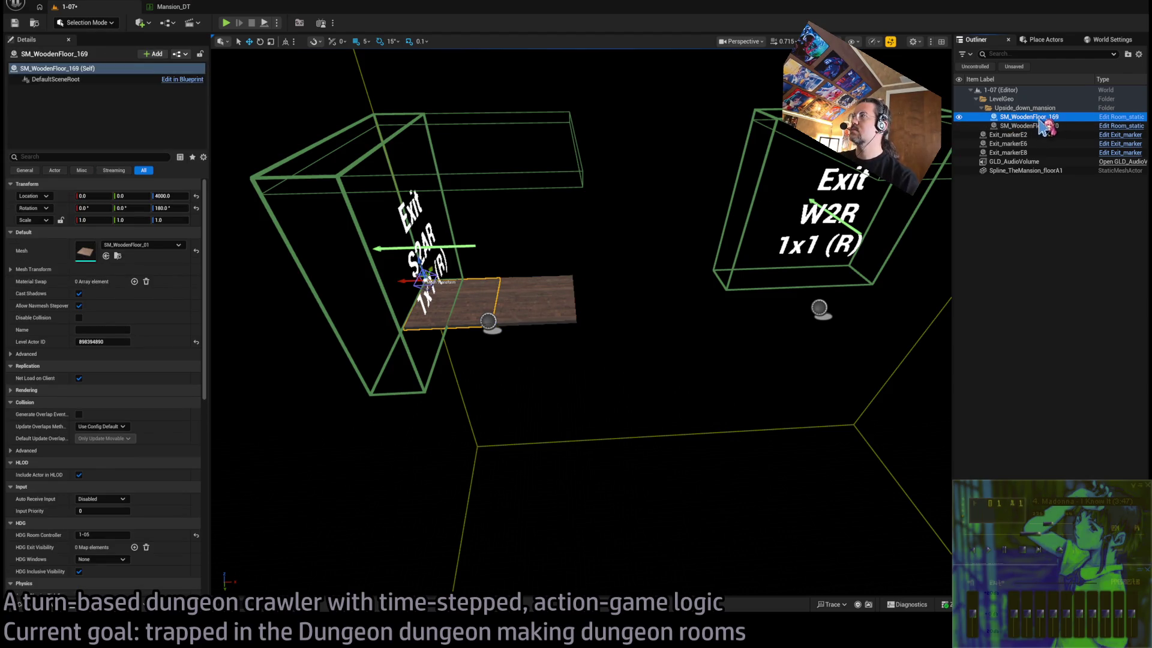
key(F2)
text(Floor1)
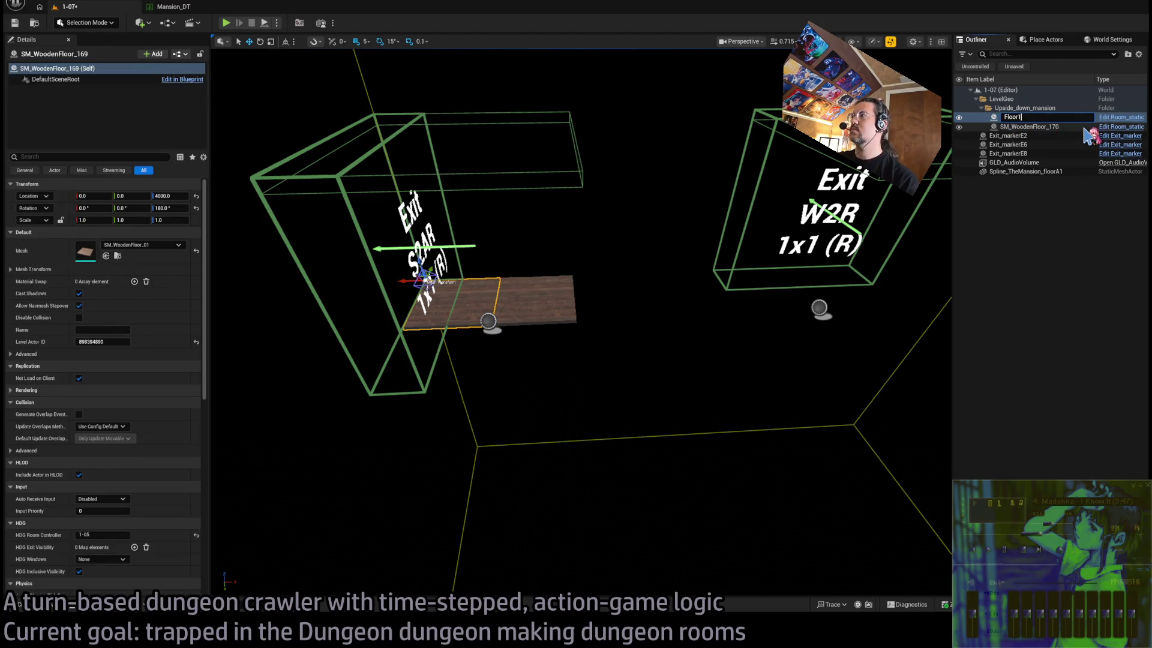
key(Return)
click(558, 300)
key(Delete)
Set grid snap to 100 and duplicate Floor1 along X into Floor2–Floor4
click(453, 304)
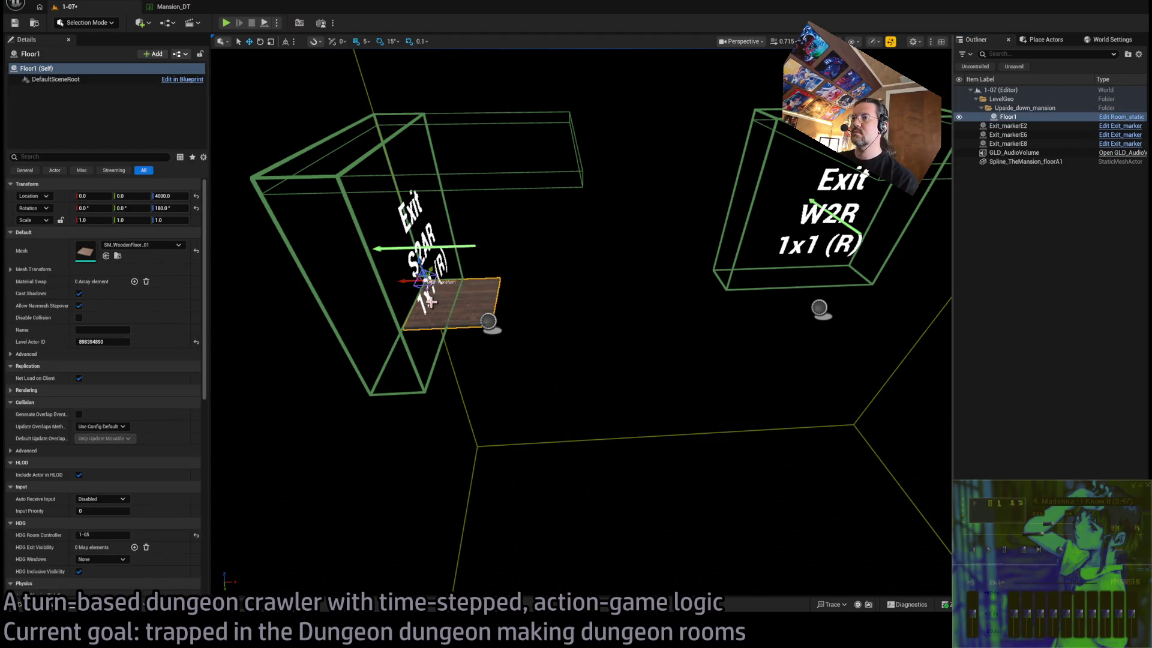
key(bracketright)
key(bracketright)
key(bracketright)
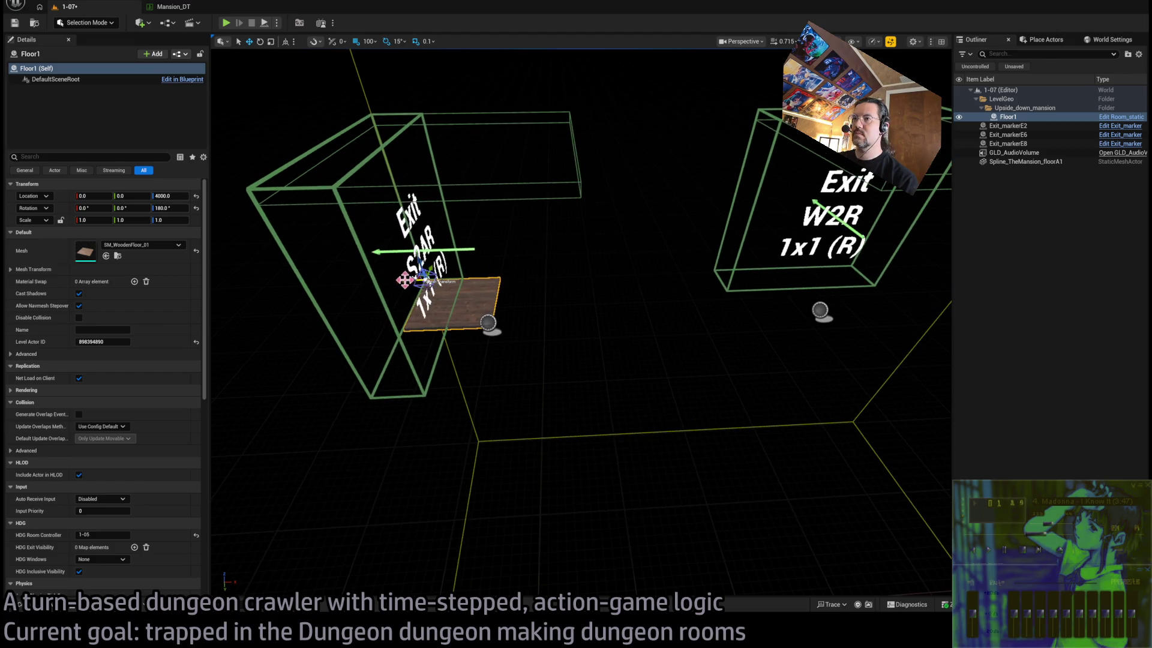
drag(404, 280, 486, 278)
ctrl+click(491, 281)
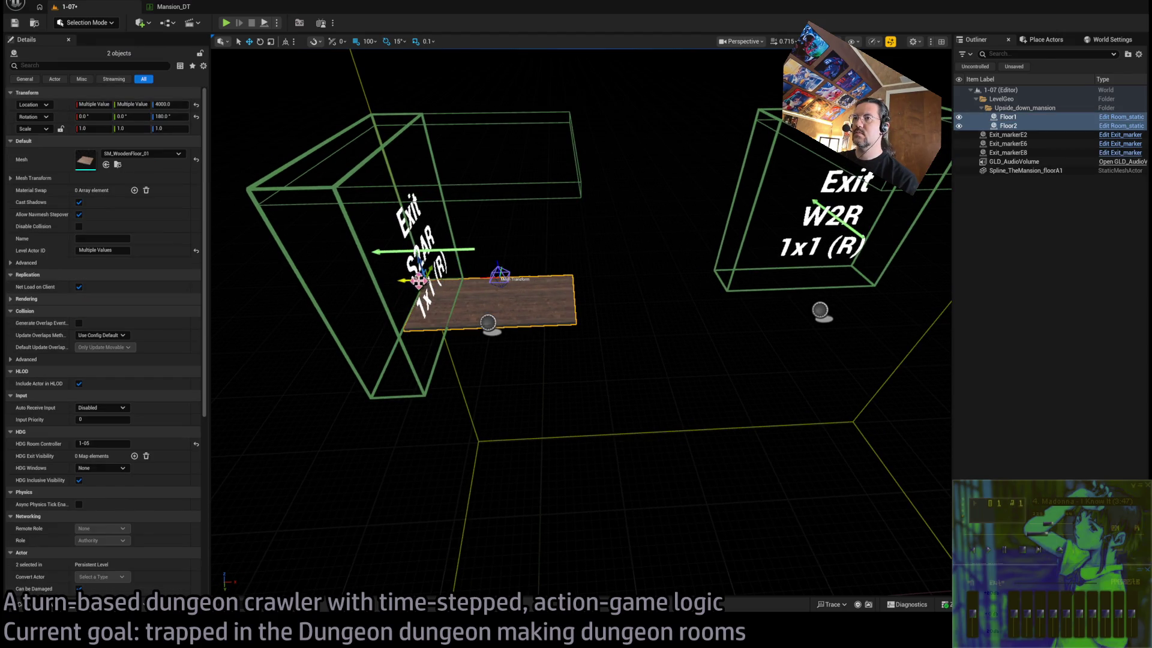
drag(415, 281, 571, 279)
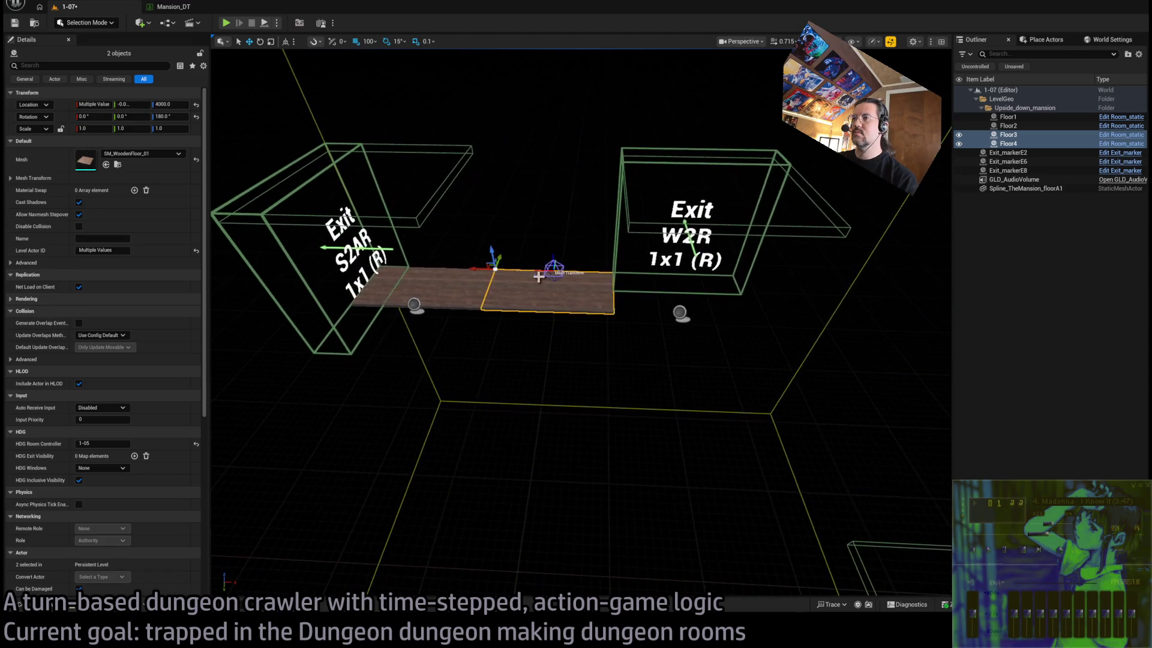
ctrl+click(463, 282)
ctrl+click(417, 285)
key(Escape)
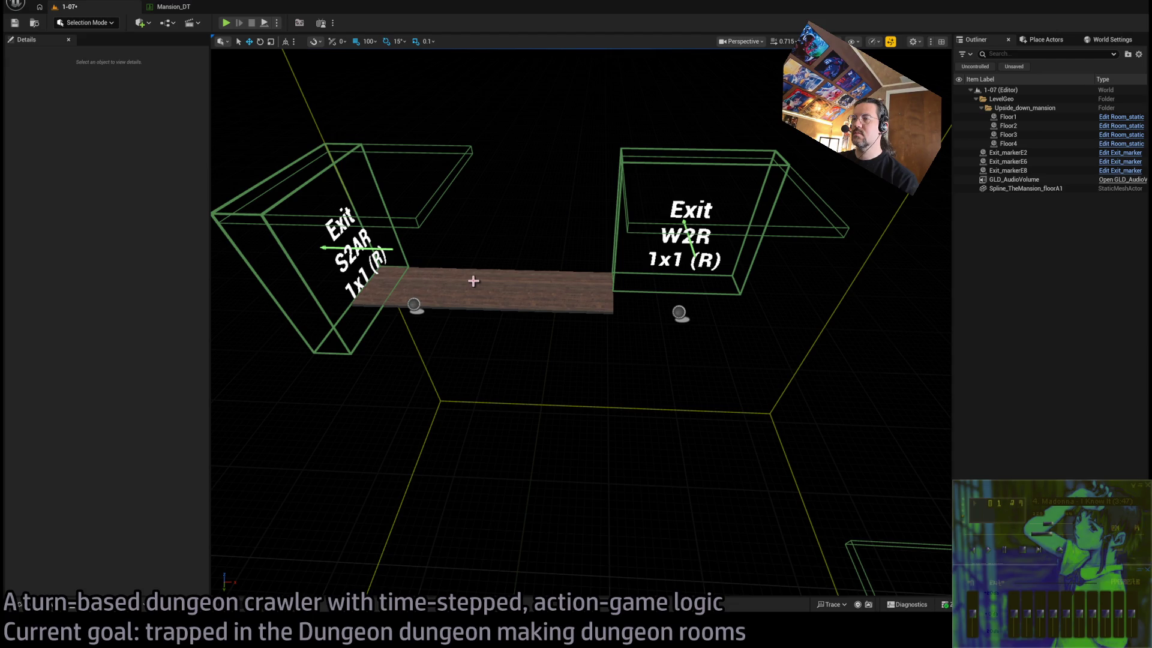
Duplicate Floor1–Floor4 as Floor5–Floor8 to extend the walkway
click(422, 278)
ctrl+click(472, 285)
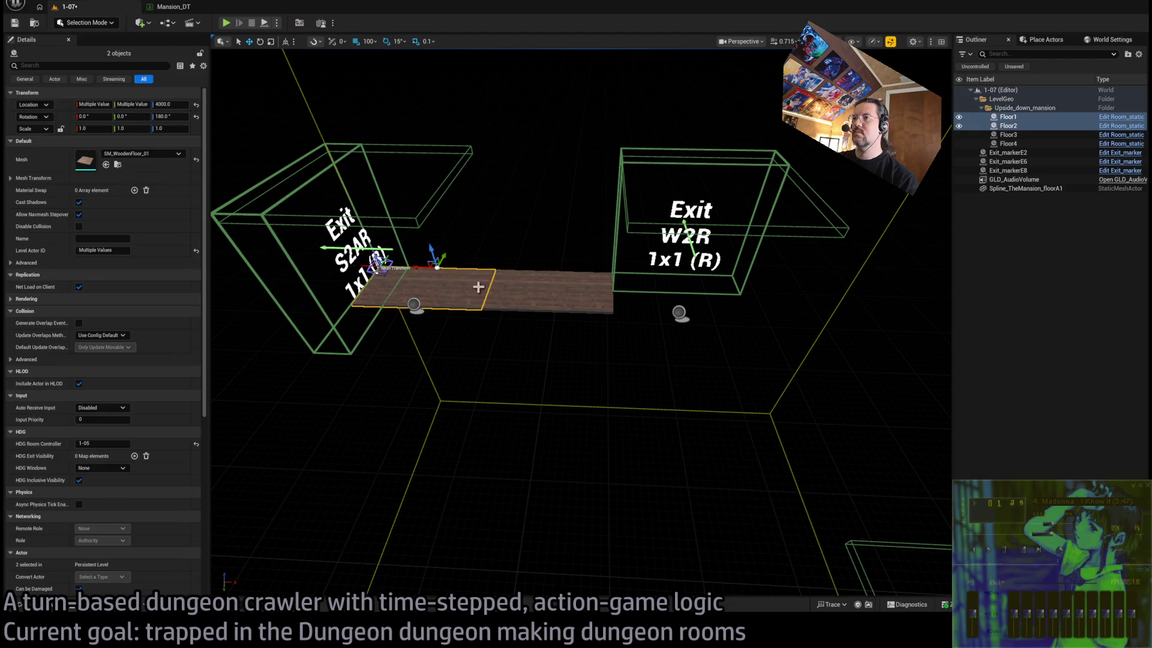
ctrl+click(516, 290)
ctrl+click(582, 294)
drag(533, 270, 789, 298)
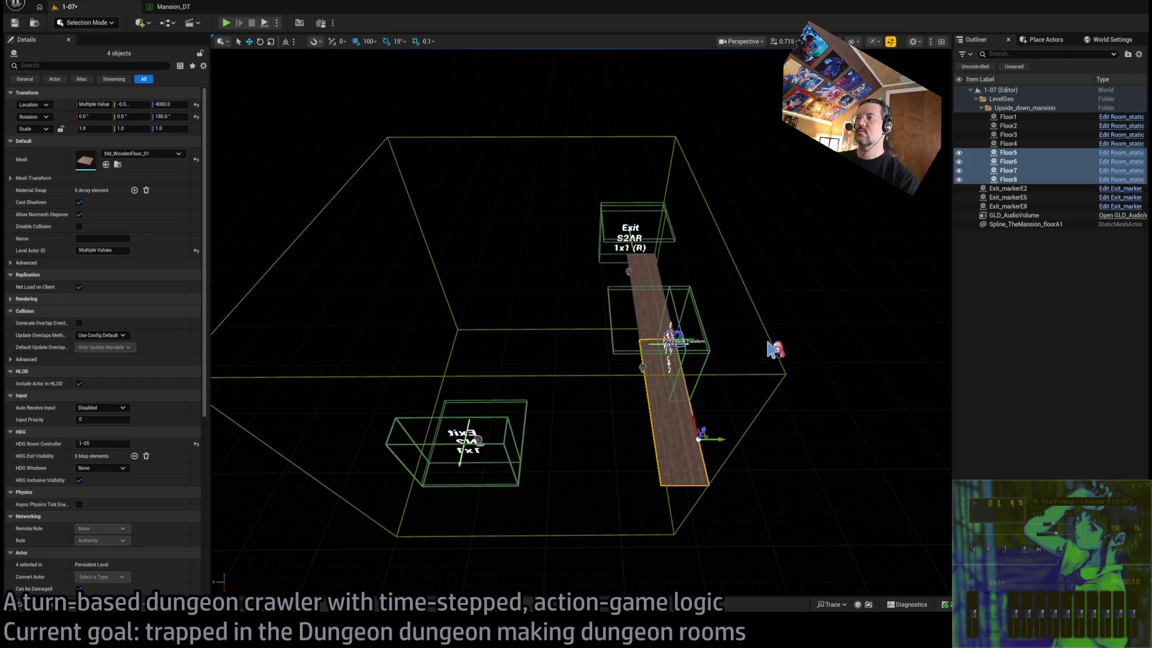
Recheck the Mansion_DT table, then frame the view on the room's RoomController
click(171, 7)
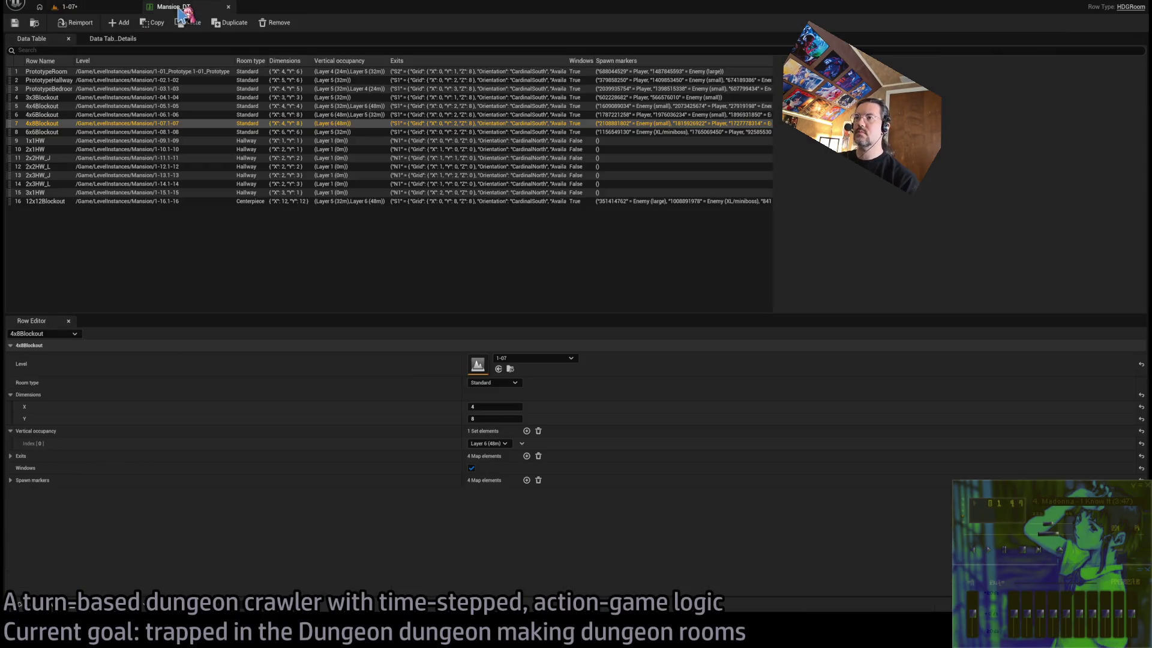
click(89, 7)
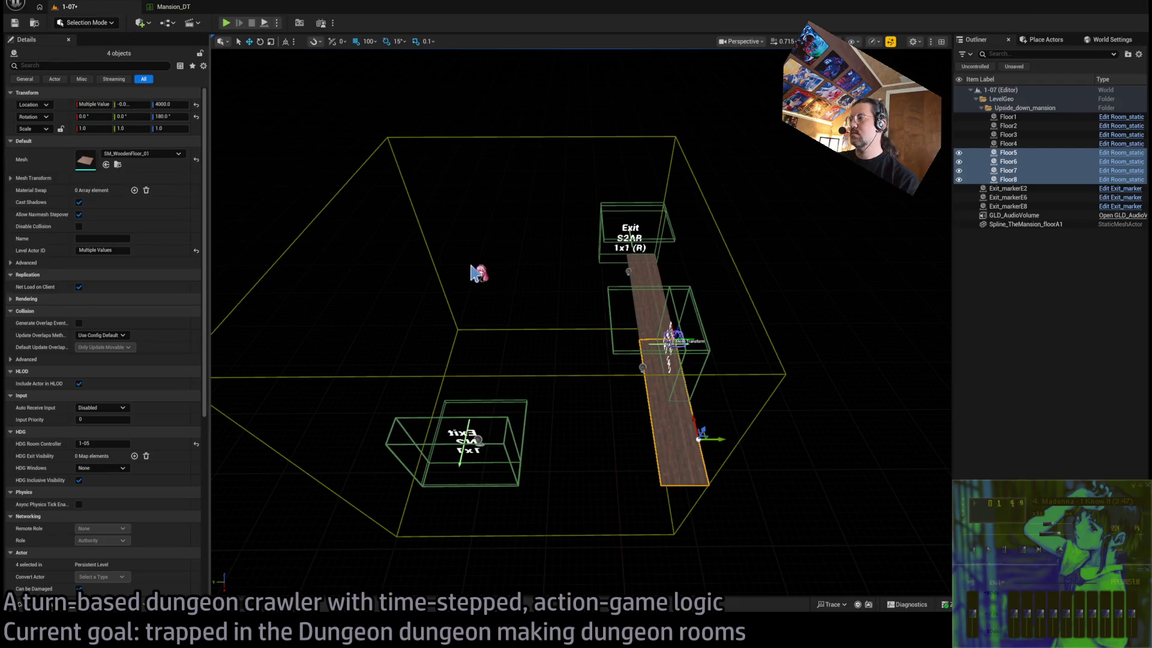
click(173, 9)
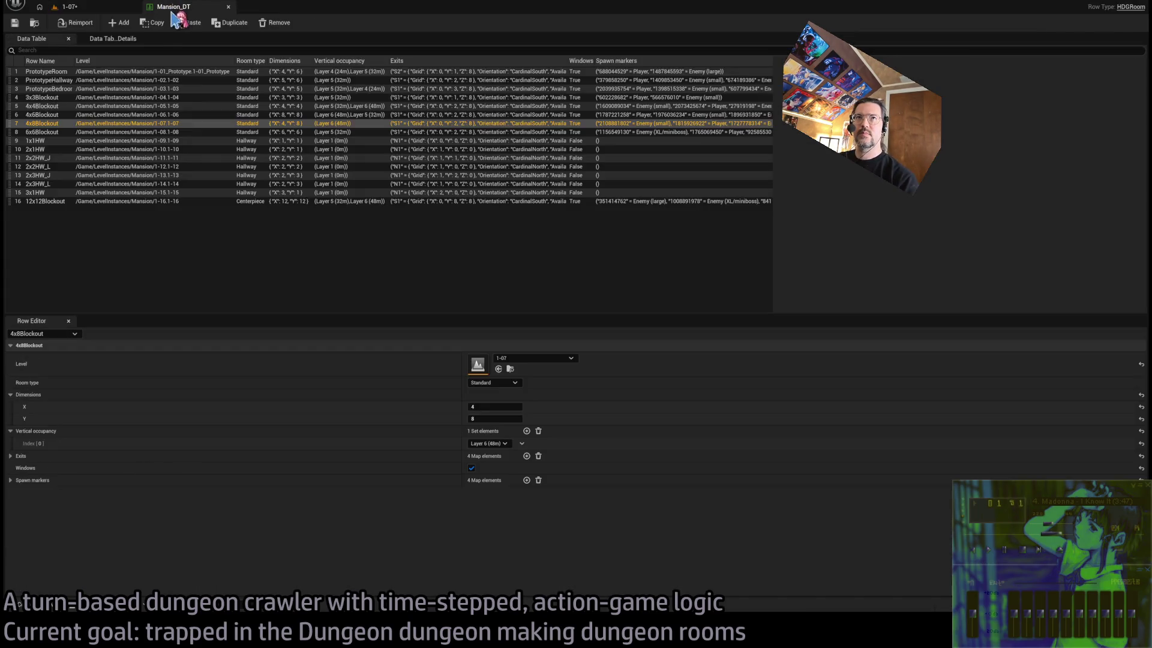
click(84, 7)
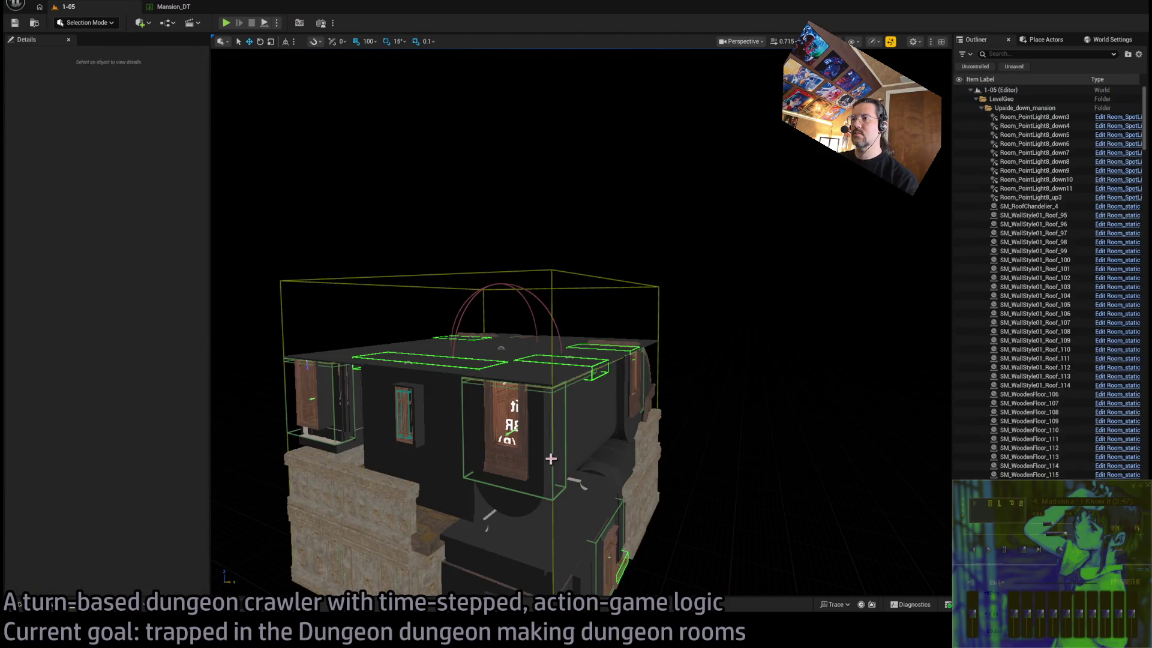
mouse_move(551, 459)
mouse_down()
mouse_move(534, 447)
mouse_move(515, 390)
mouse_move(547, 211)
mouse_up()
click(548, 213)
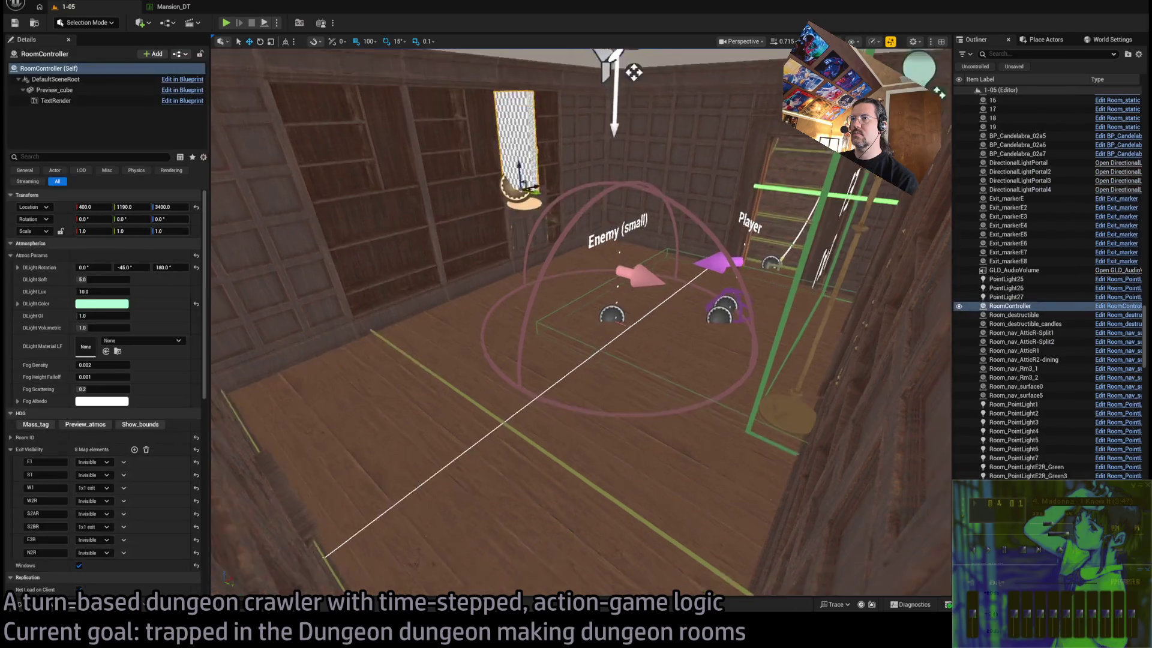
key(f)
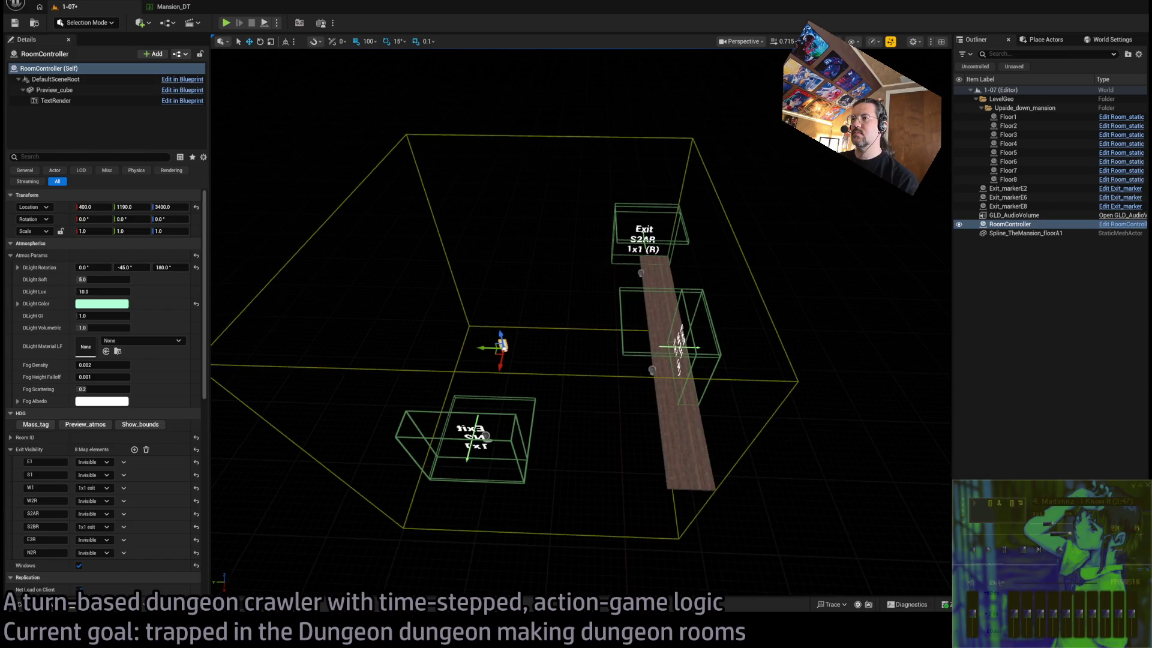
Raise the RoomController and set its Location to X 400, Y 400, Z 4400
mouse_move(522, 324)
mouse_down()
mouse_move(492, 336)
mouse_move(437, 114)
mouse_move(455, 161)
mouse_up()
mouse_move(229, 207)
mouse_down()
mouse_move(270, 204)
mouse_move(230, 206)
mouse_up()
key(Tab)
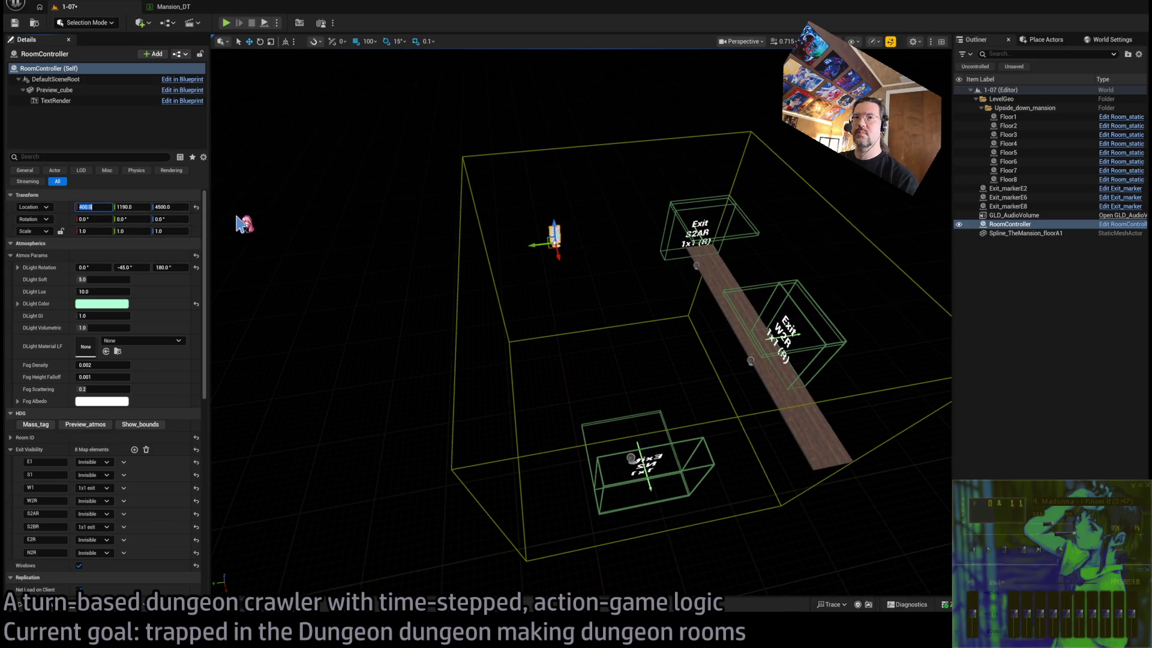
text(0)
key(Tab)
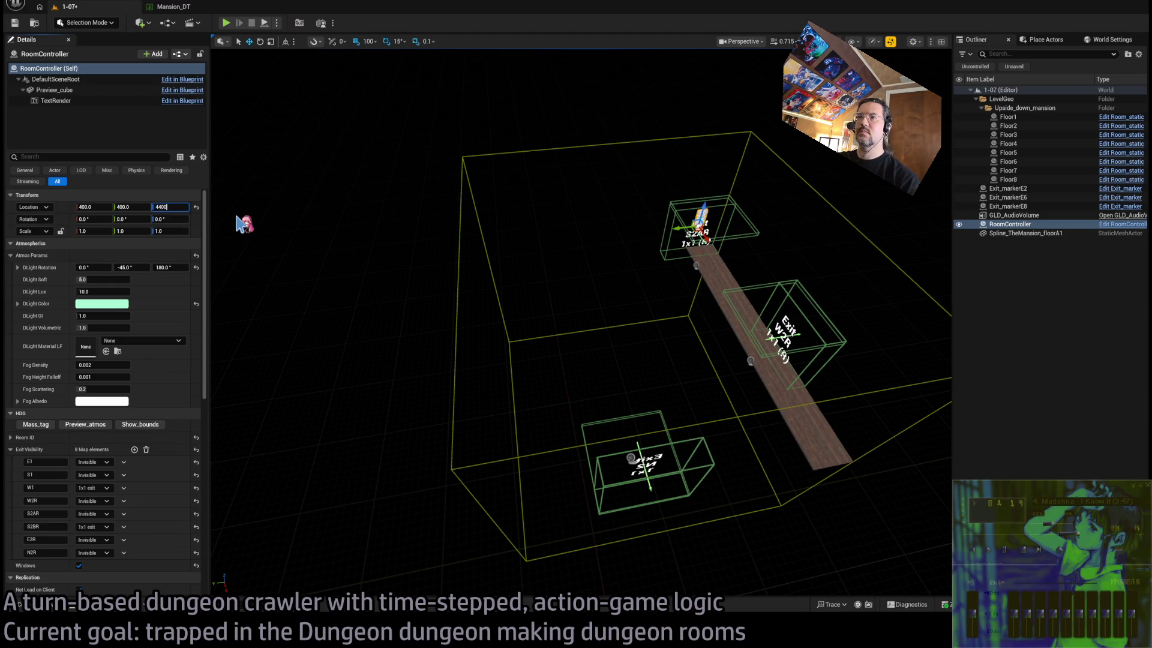
key(Return)
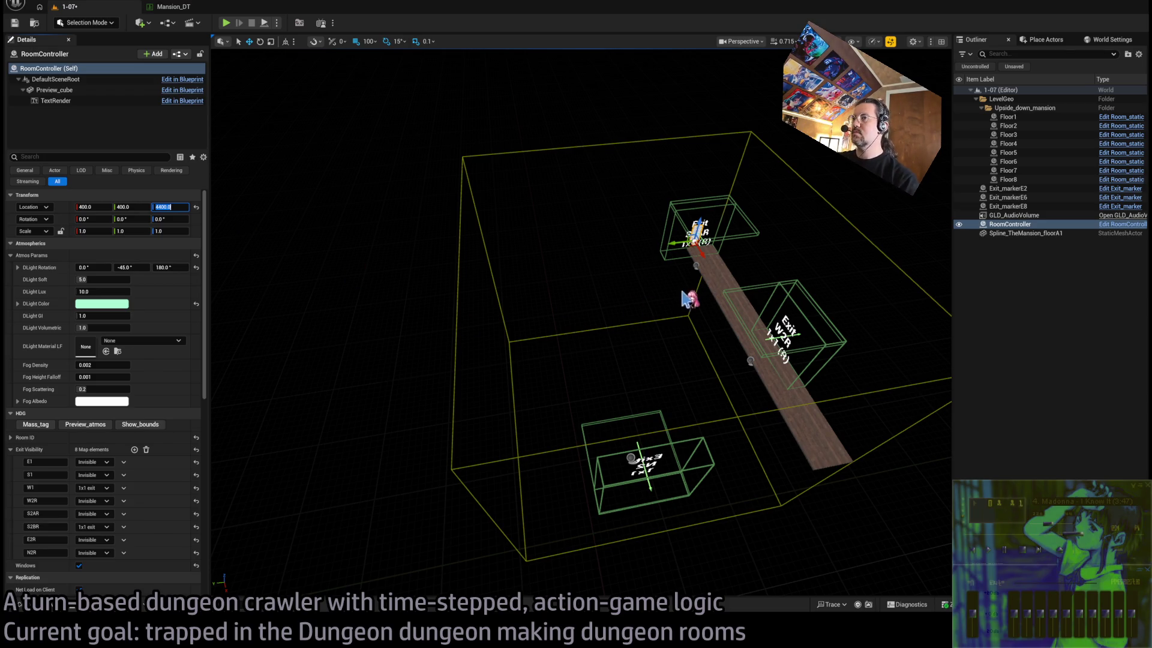
text(4400)
mouse_move(471, 339)
mouse_down()
mouse_move(450, 372)
mouse_move(432, 345)
mouse_up()
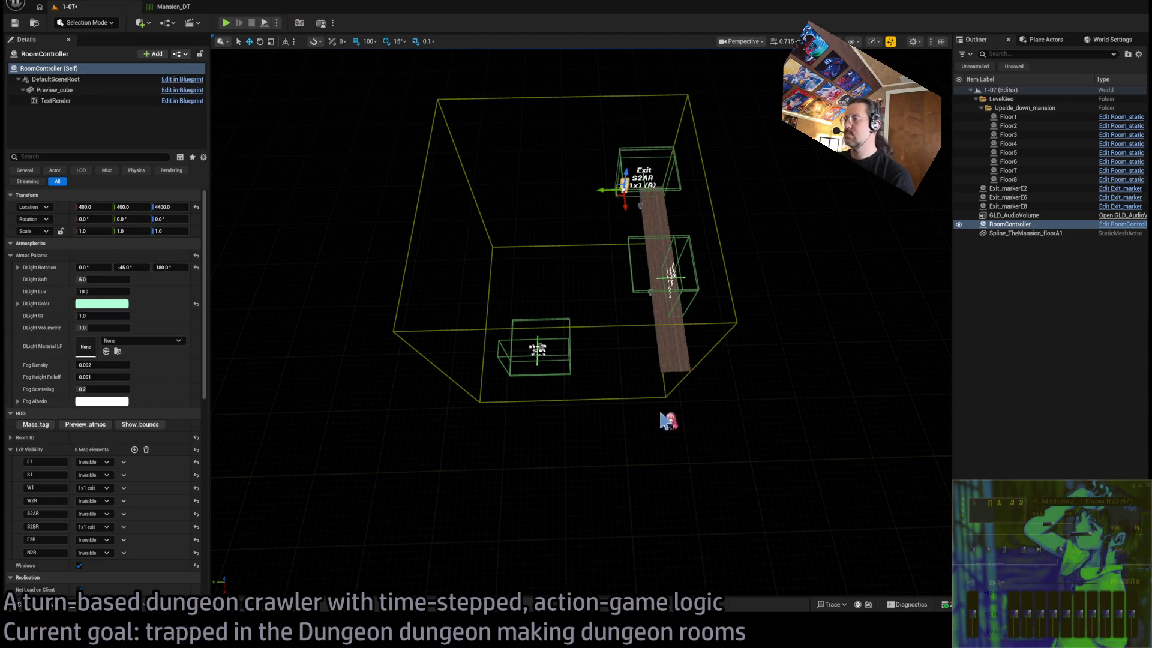
Turn on Show_bounds for the RoomController and collapse the Atmos Params and Room ID sections
click(150, 411)
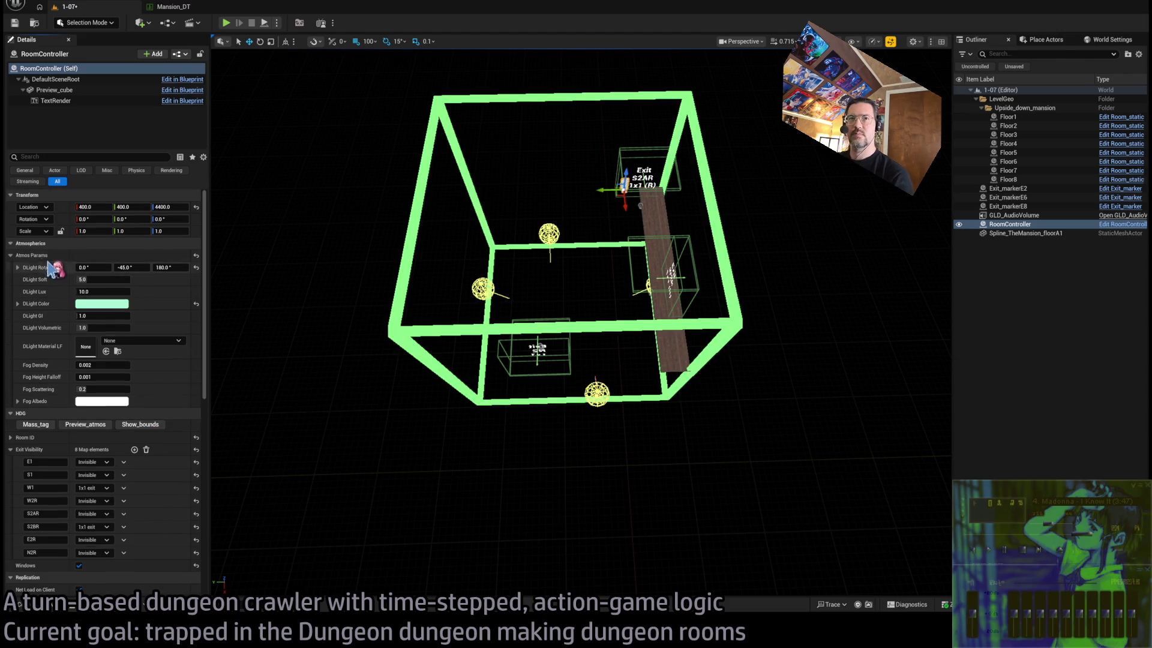
click(11, 256)
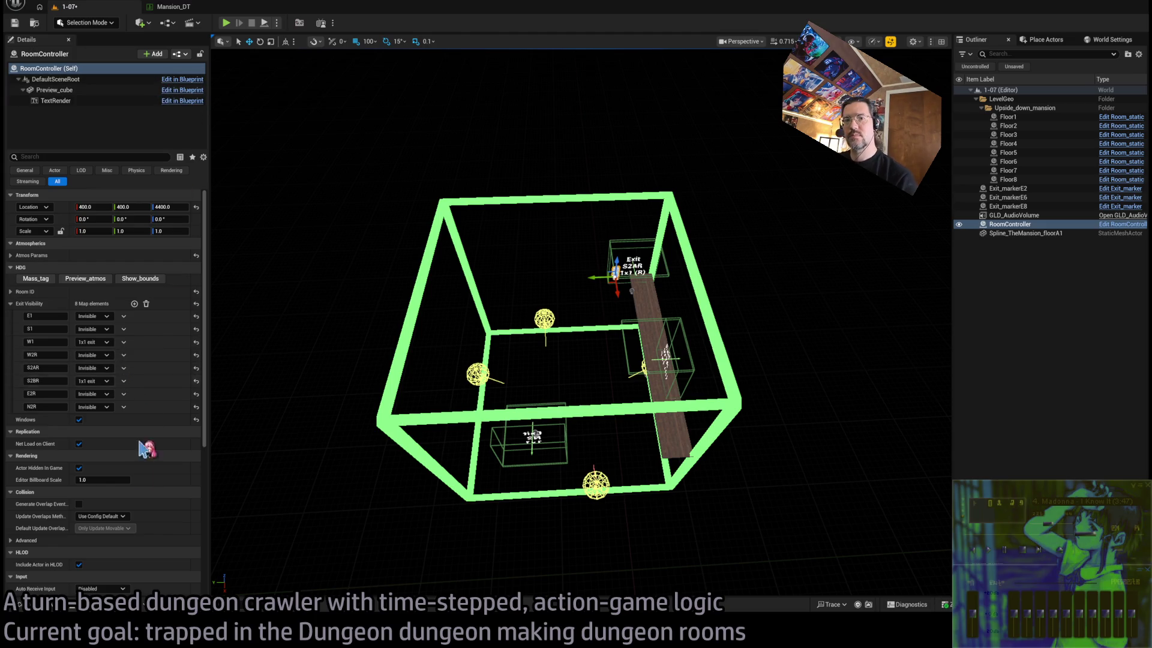
scroll(96, 378, down, 3)
scroll(94, 379, up, 3)
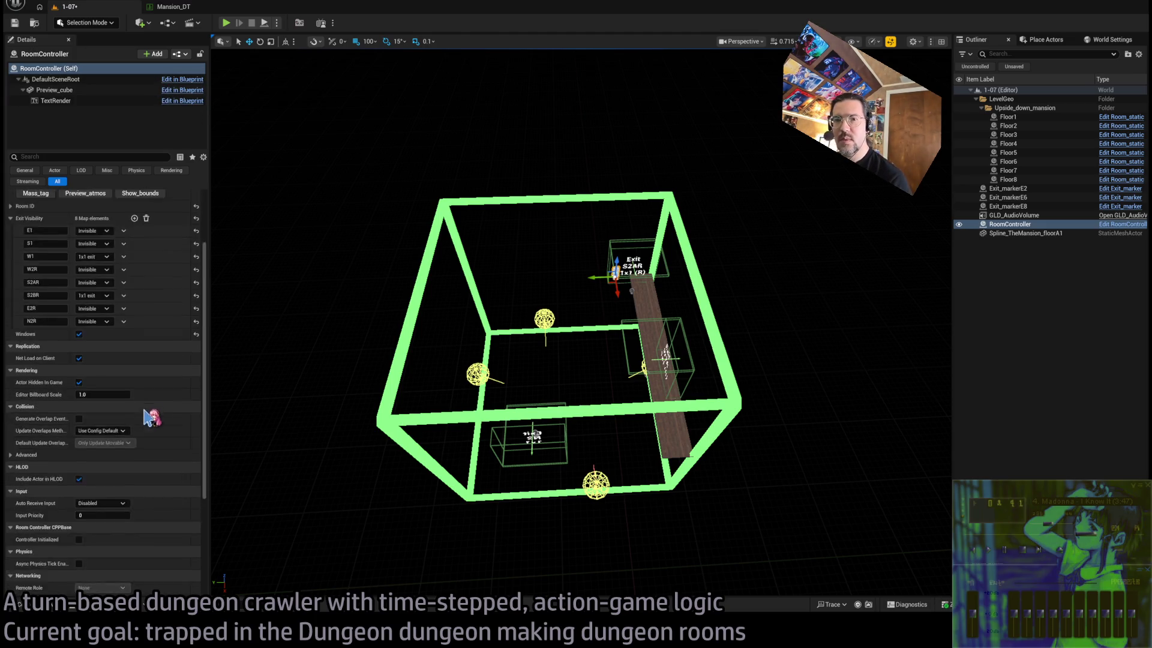
click(18, 291)
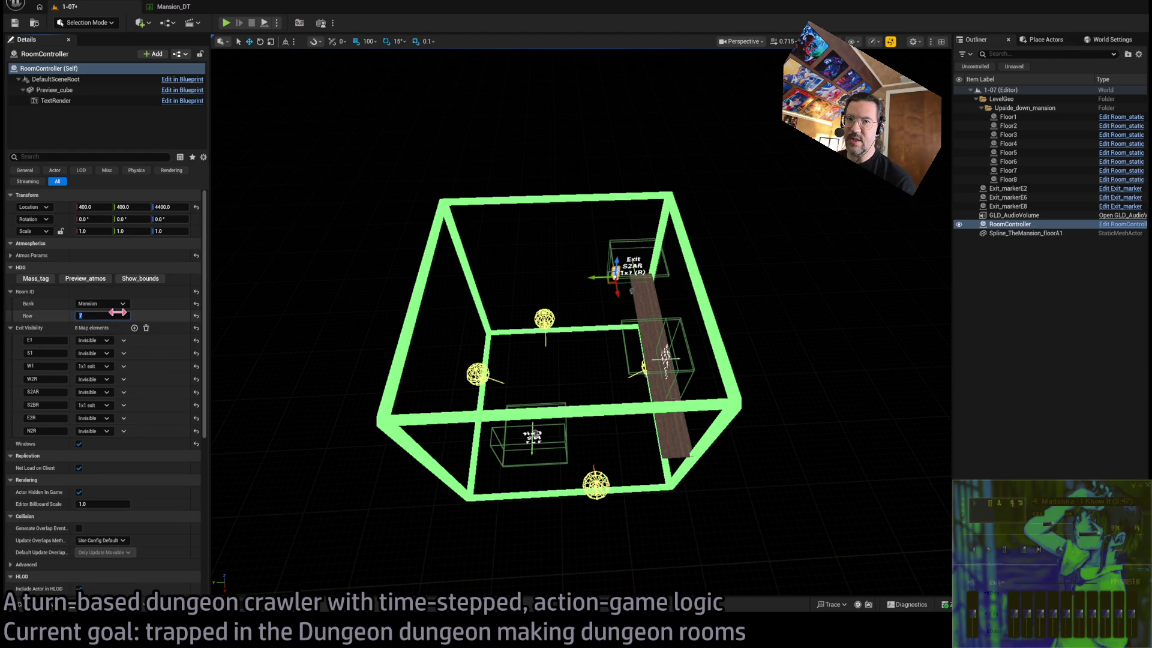
click(120, 291)
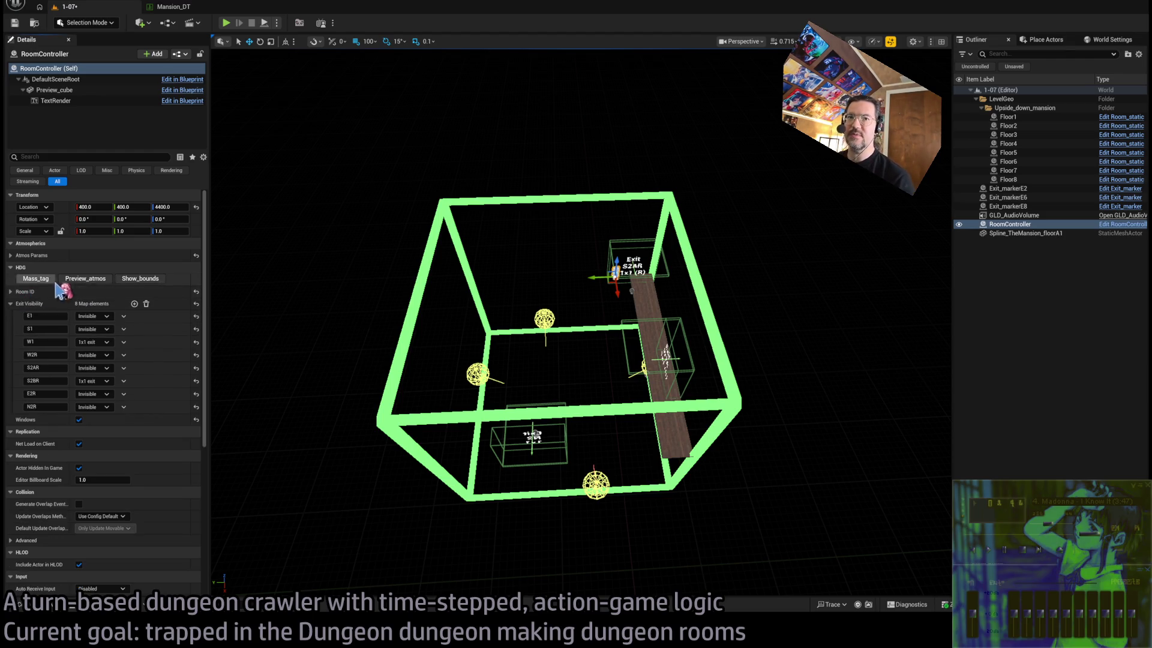
click(140, 278)
scroll(250, 294, up, 3)
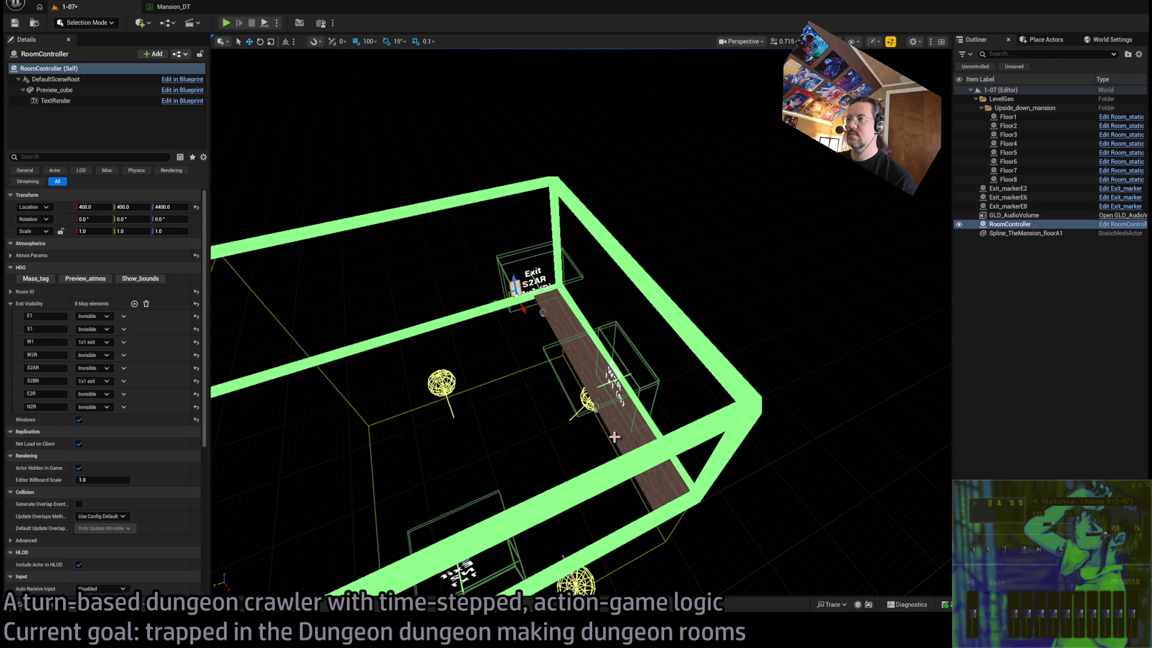
Slide the S2AR exit marker sideways along Y and clear its Upside Down setting
click(615, 436)
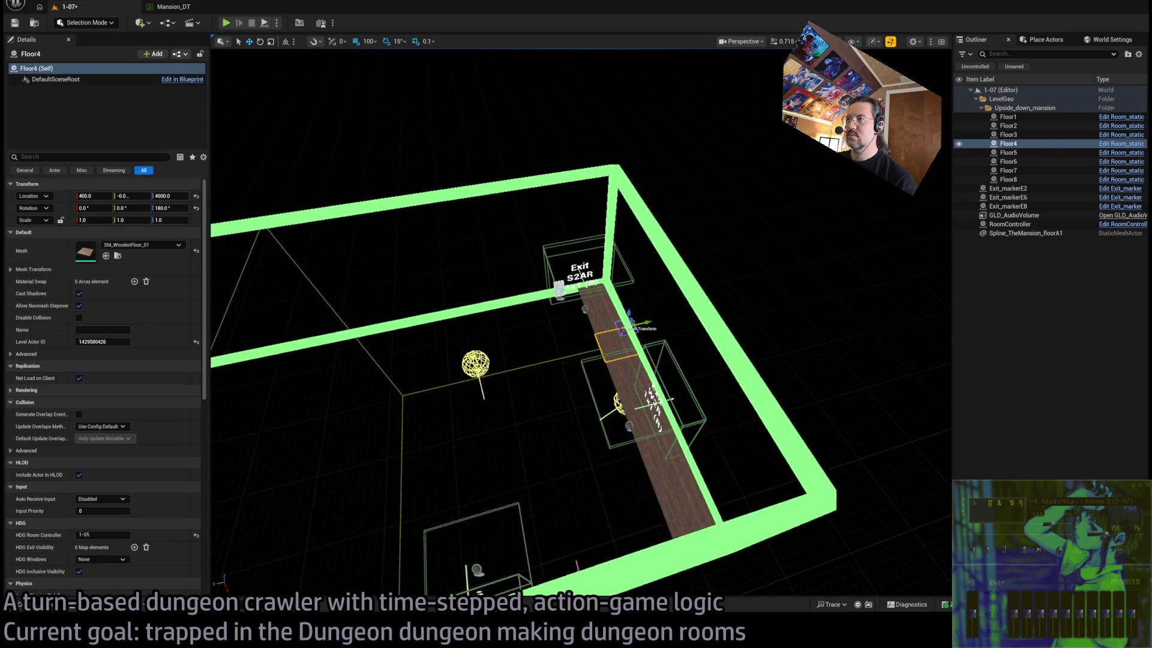
click(578, 276)
drag(612, 304, 540, 330)
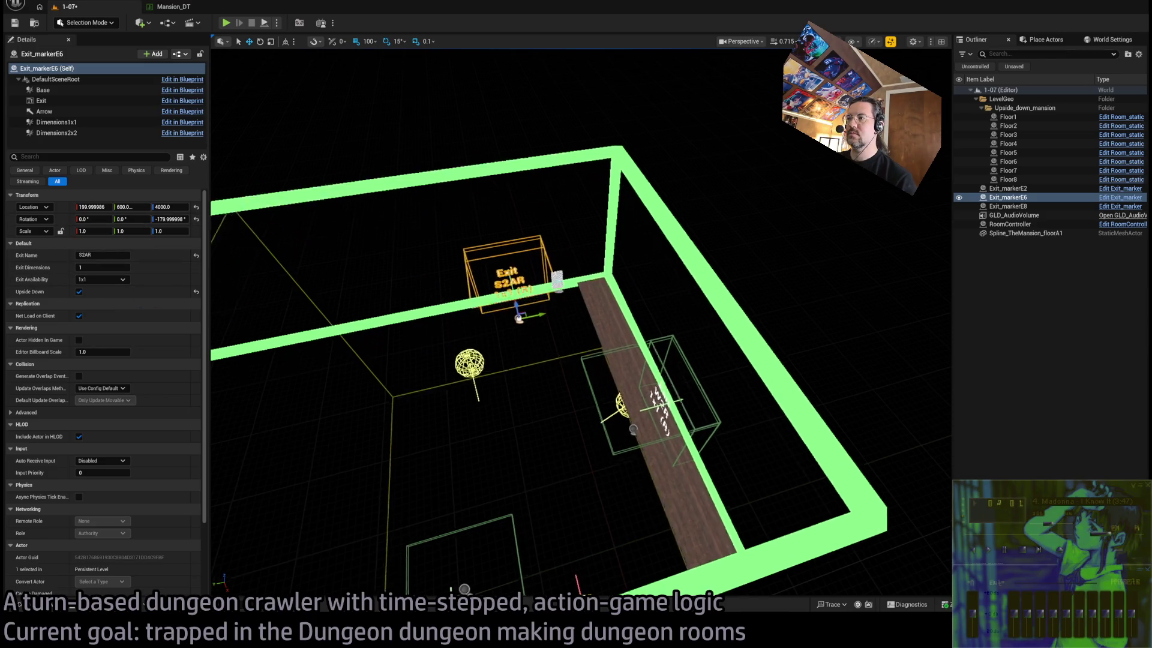
click(79, 292)
click(668, 379)
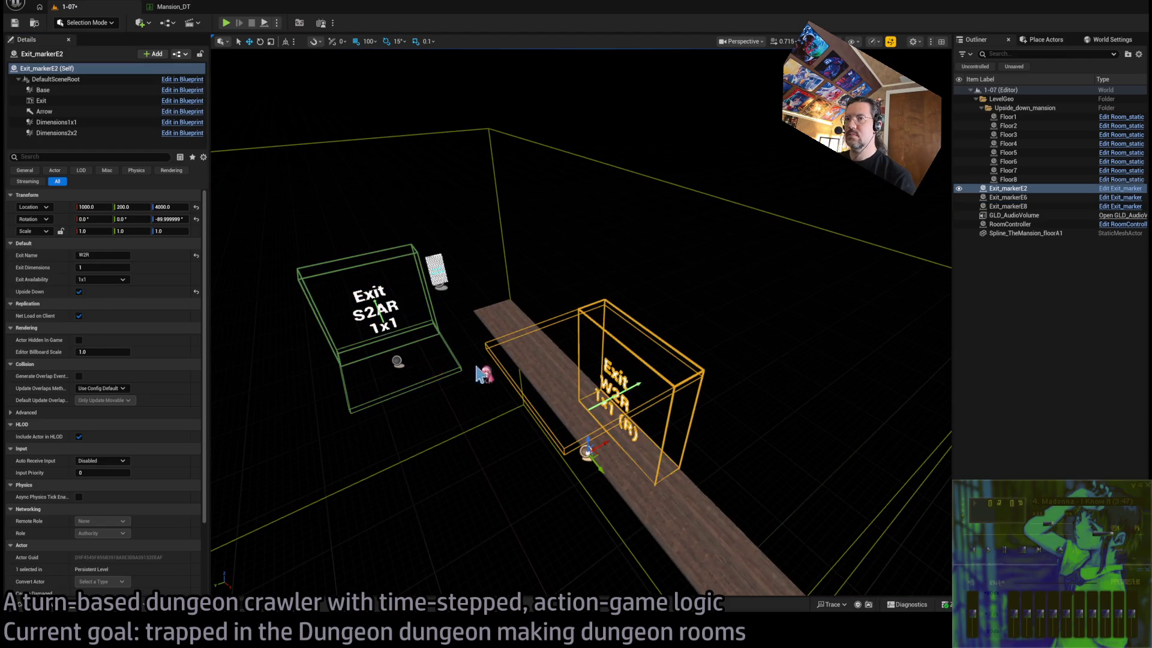
drag(568, 390, 572, 396)
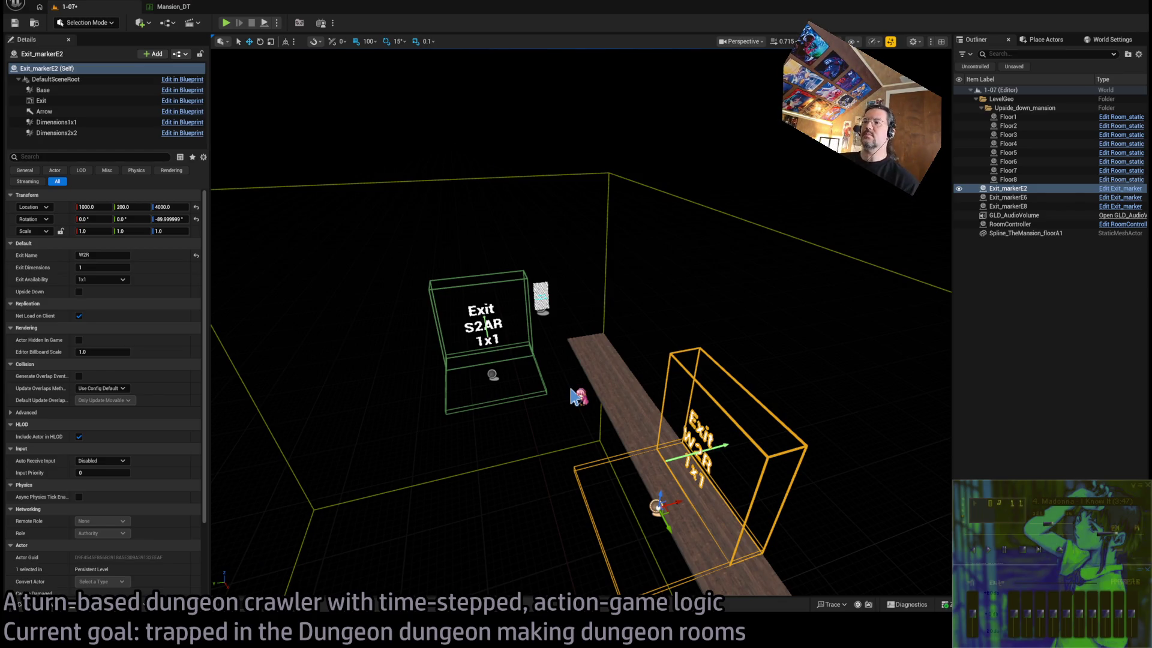
drag(582, 400, 583, 423)
click(660, 363)
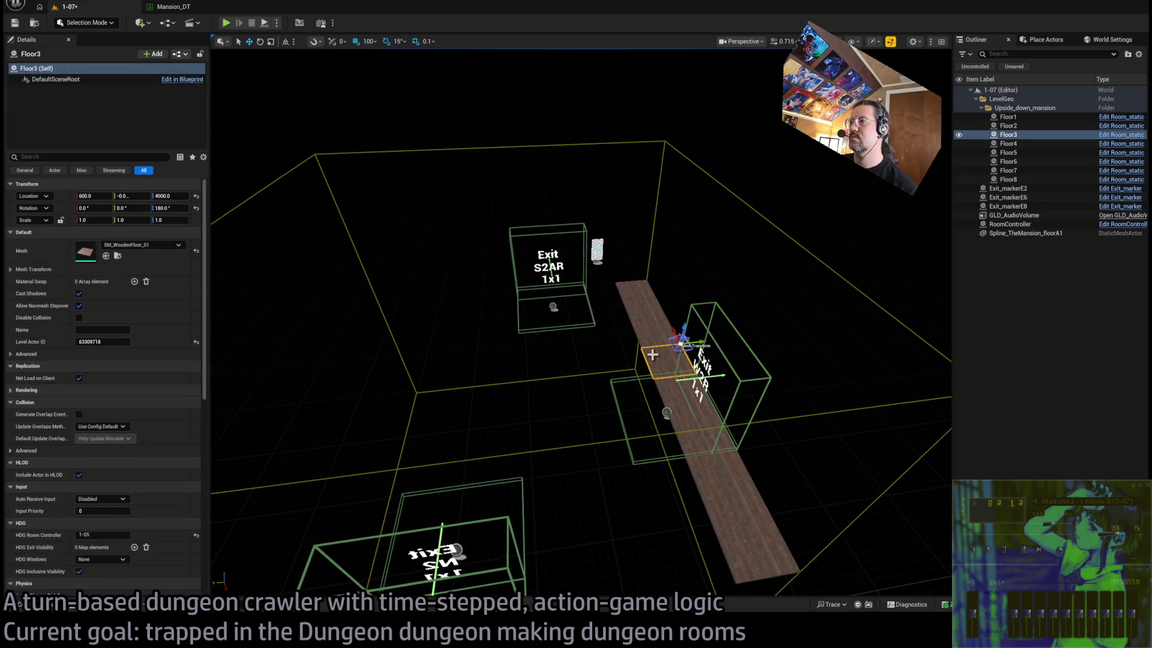
Select the eight floor planks and Alt-drag a copy beside the original strip
ctrl+click(652, 324)
ctrl+click(666, 372)
ctrl+click(643, 311)
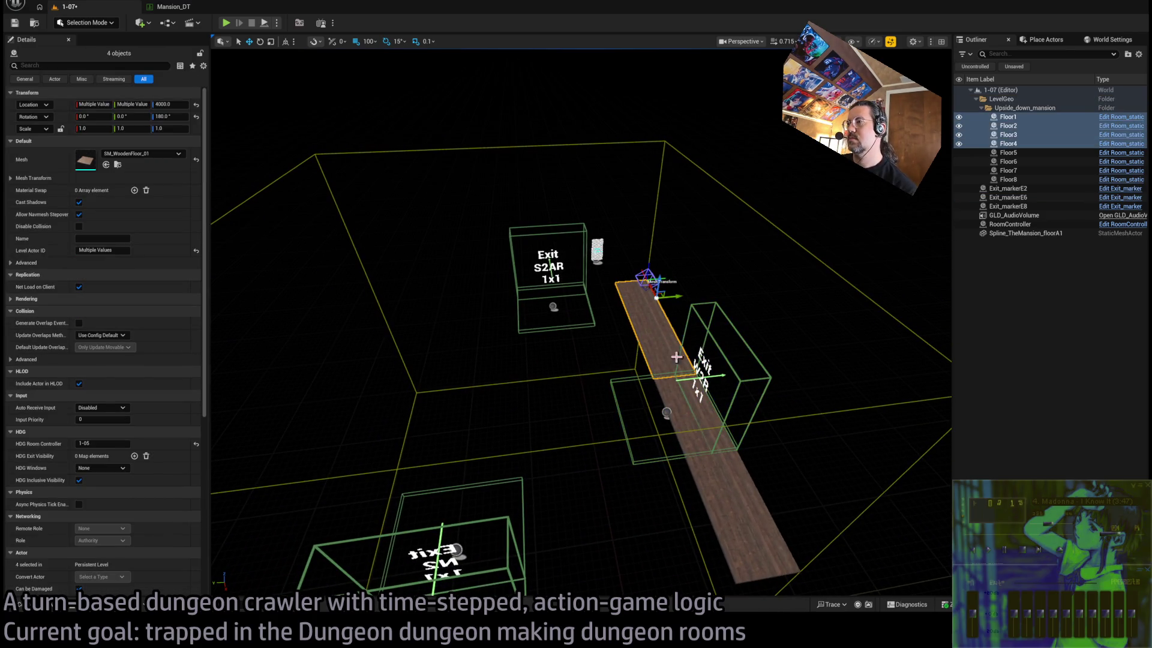
ctrl+click(671, 391)
ctrl+click(686, 423)
ctrl+click(702, 476)
ctrl+click(737, 525)
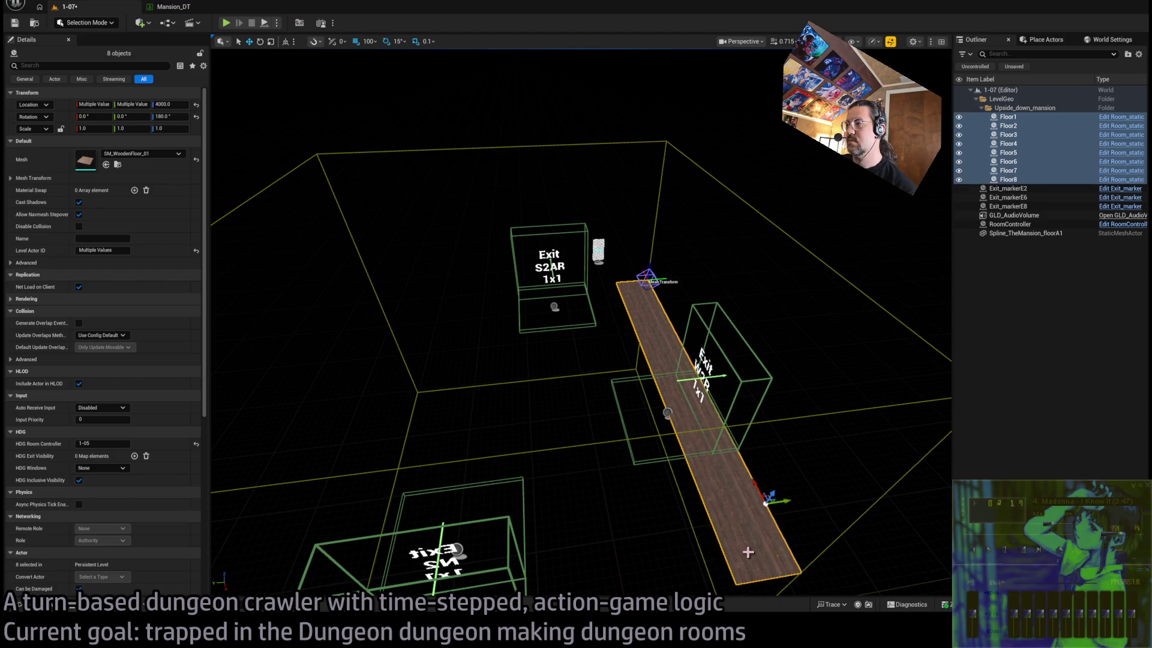
scroll(772, 466, down, 5)
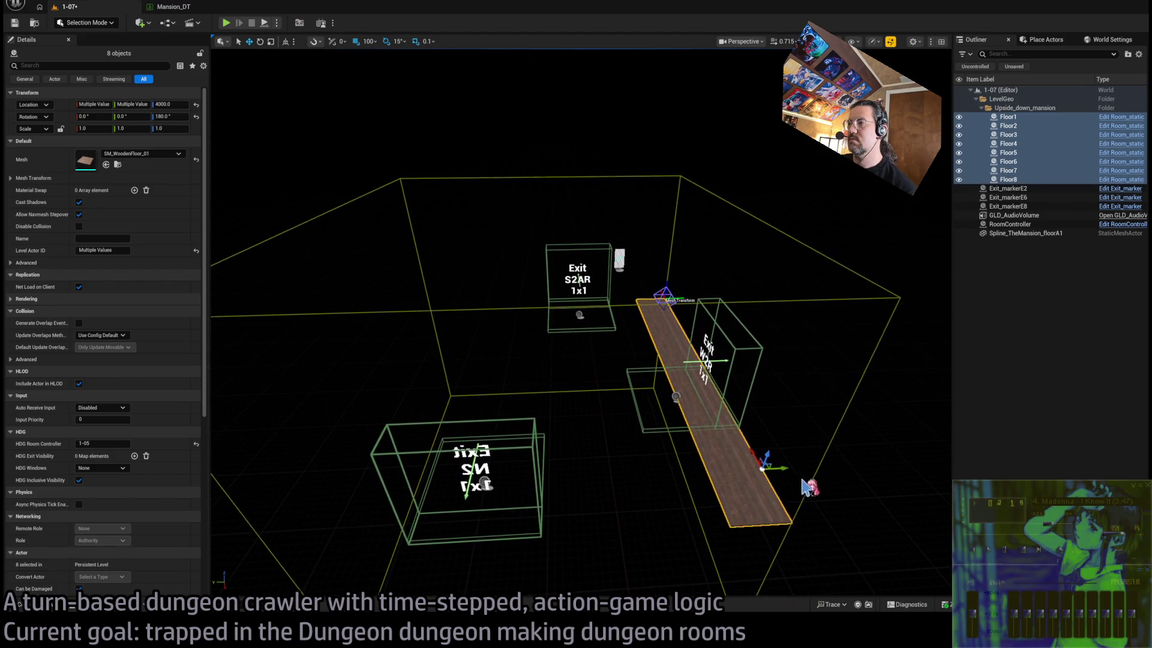
drag(785, 466, 732, 469)
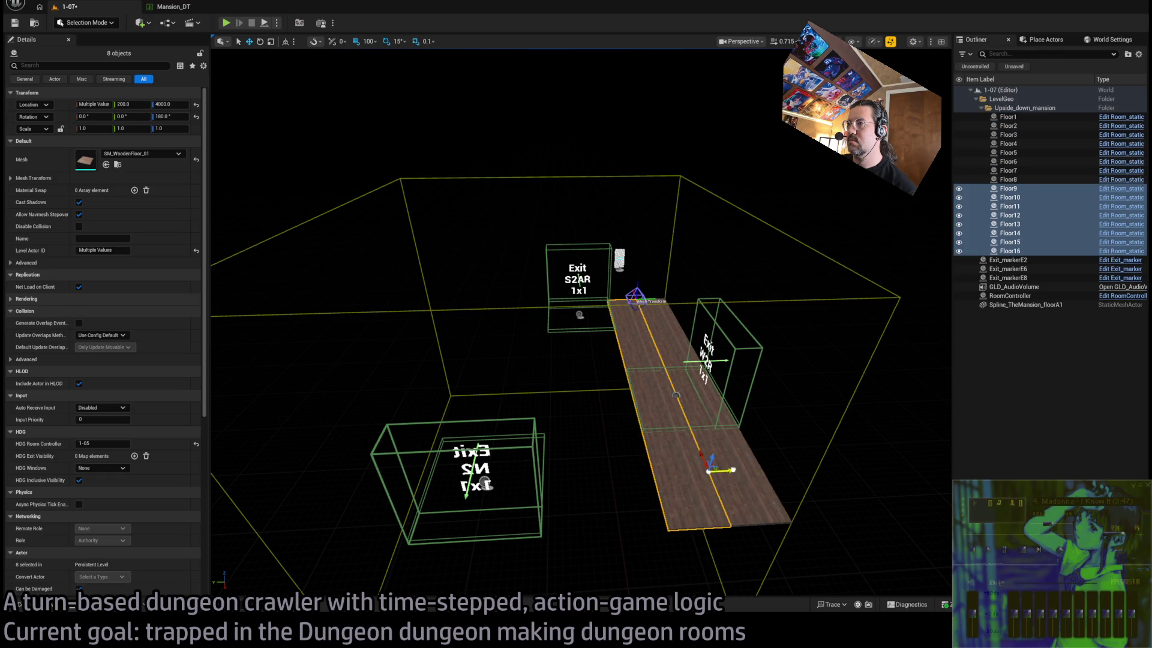
Add the original planks to the selection and duplicate all sixteen to widen the floor
ctrl+click(740, 468)
ctrl+click(733, 450)
ctrl+click(701, 412)
ctrl+click(684, 374)
ctrl+click(670, 347)
ctrl+click(659, 324)
ctrl+click(650, 308)
ctrl+click(641, 295)
drag(689, 303, 621, 298)
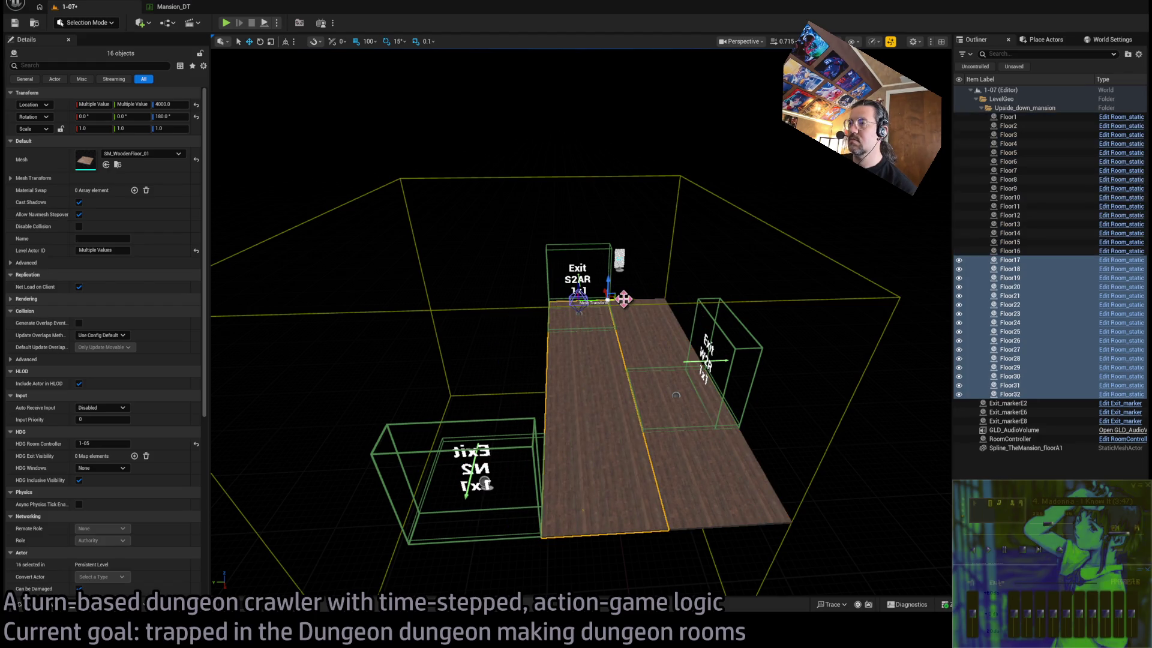
Undo an extra floor copy made to the left
scroll(623, 298, up, 6)
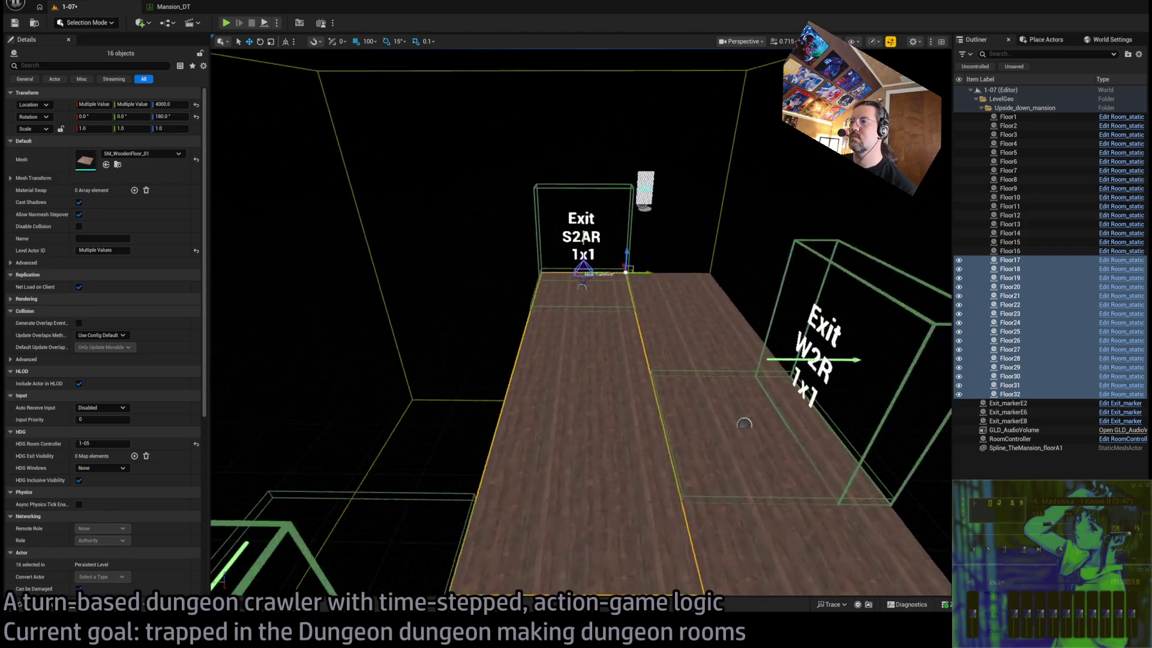
mouse_move(623, 298)
mouse_down()
mouse_move(528, 298)
mouse_move(552, 298)
mouse_up()
drag(659, 179, 659, 240)
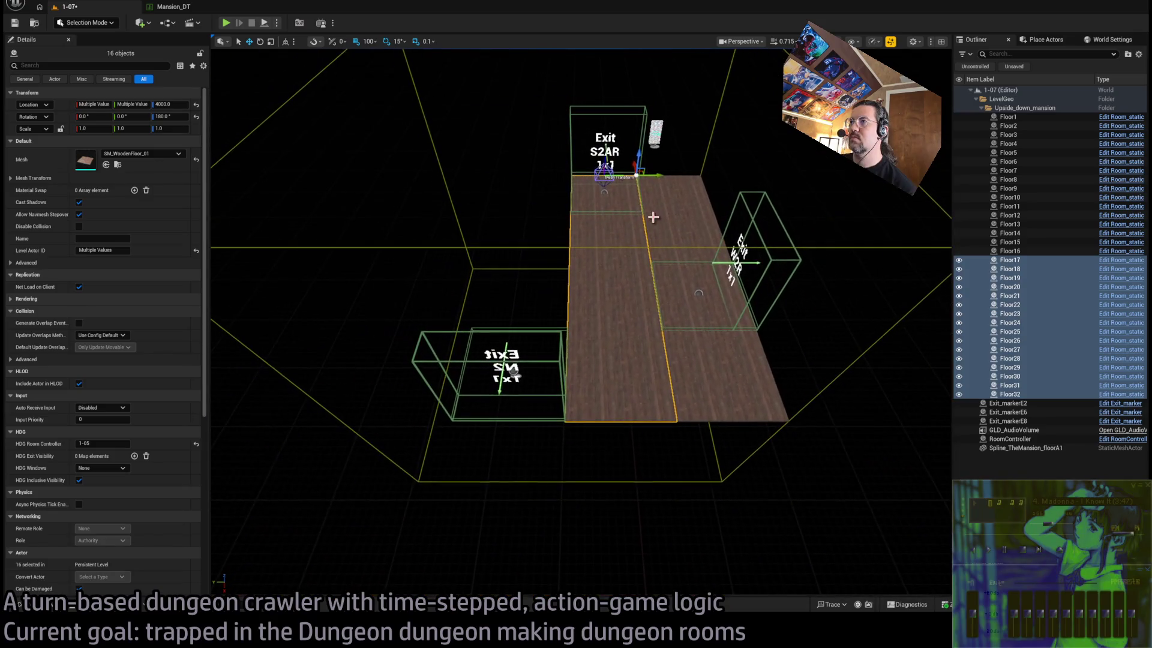
alt+drag(659, 179, 587, 178)
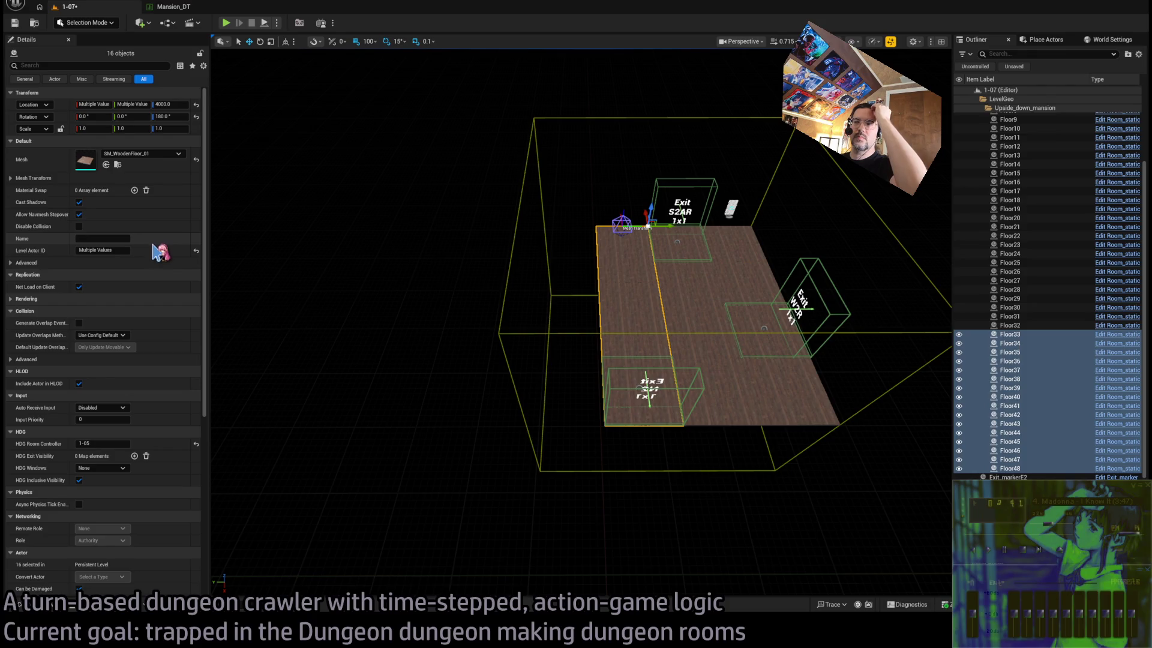
key(ctrl+z)
Move GLD_AudioVolume along Y to 1600
drag(580, 306, 552, 249)
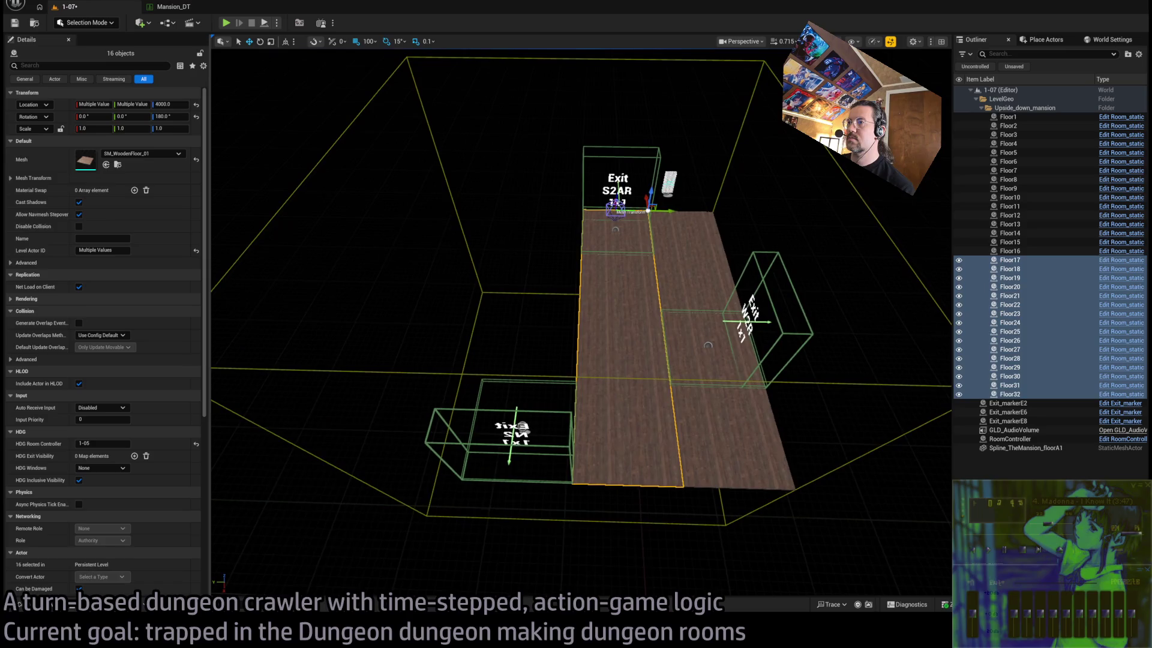
click(653, 402)
drag(648, 338, 556, 339)
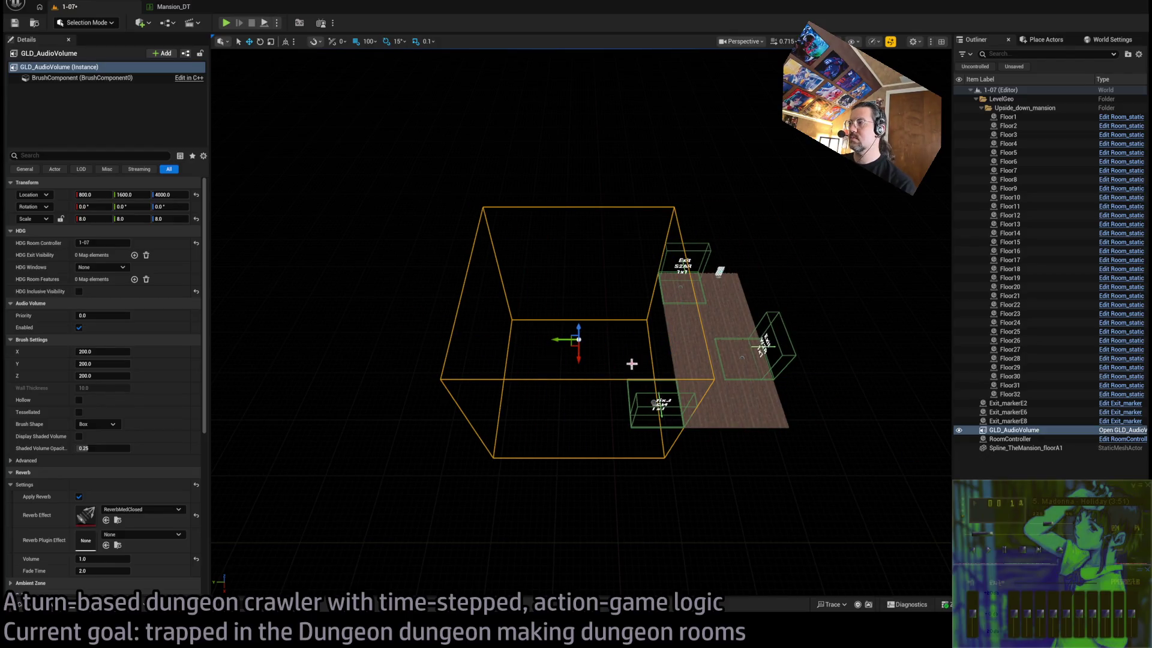
Set GLD_AudioVolume's Scale Y to 16 so it stretches across the room bounds
click(624, 343)
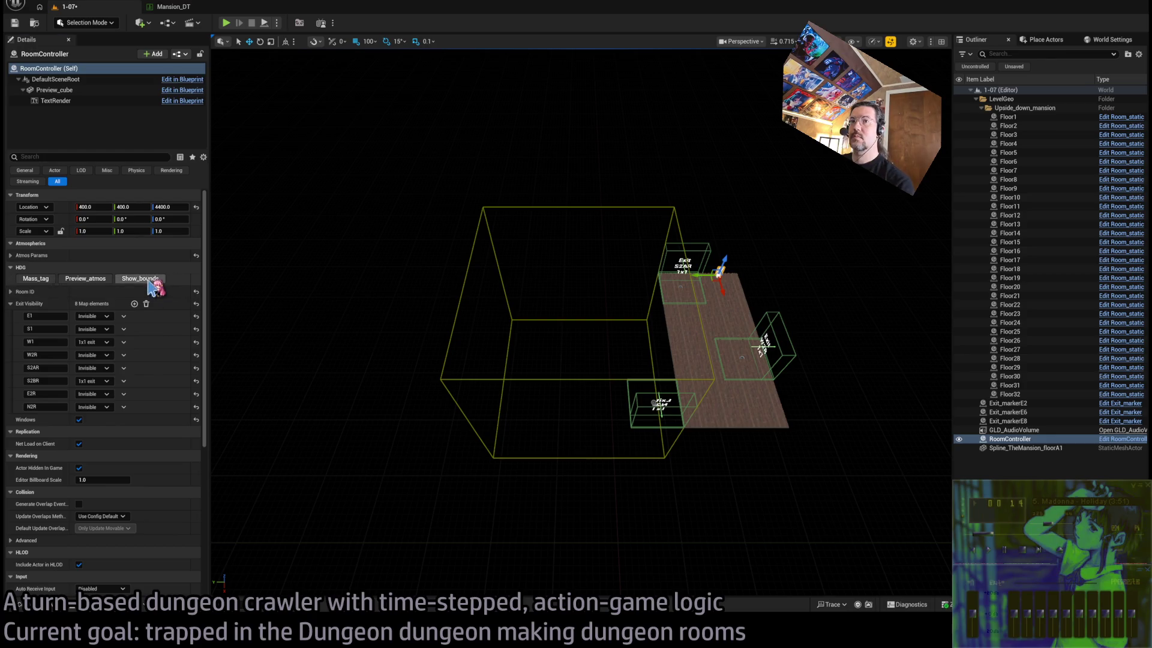
click(584, 321)
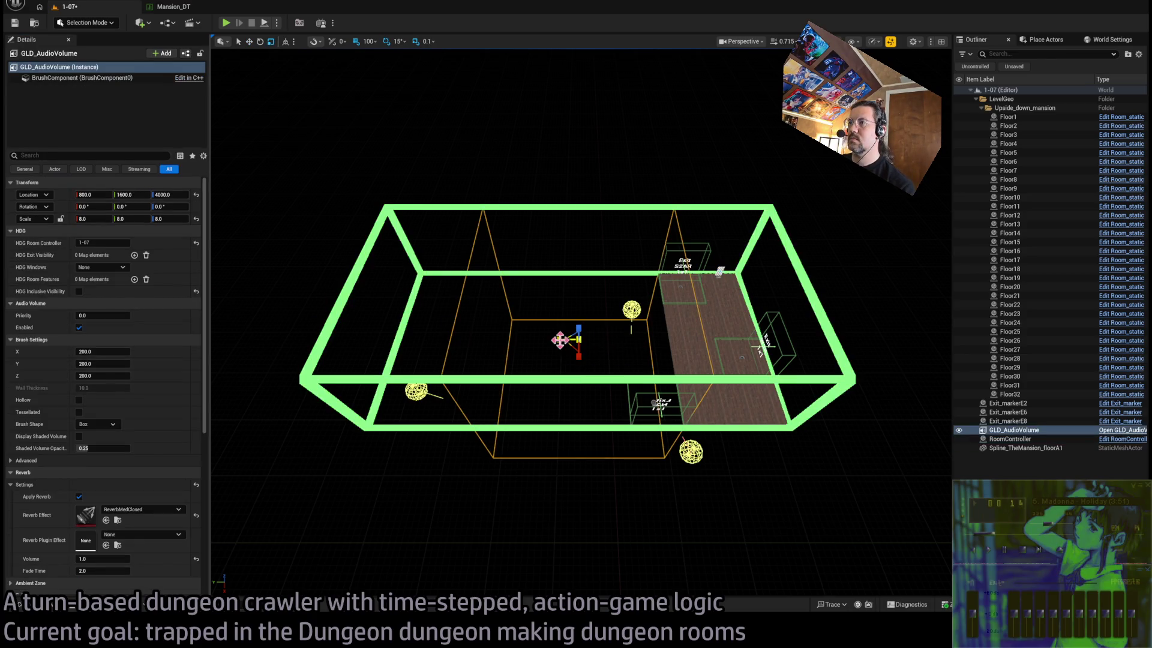
drag(559, 339, 555, 340)
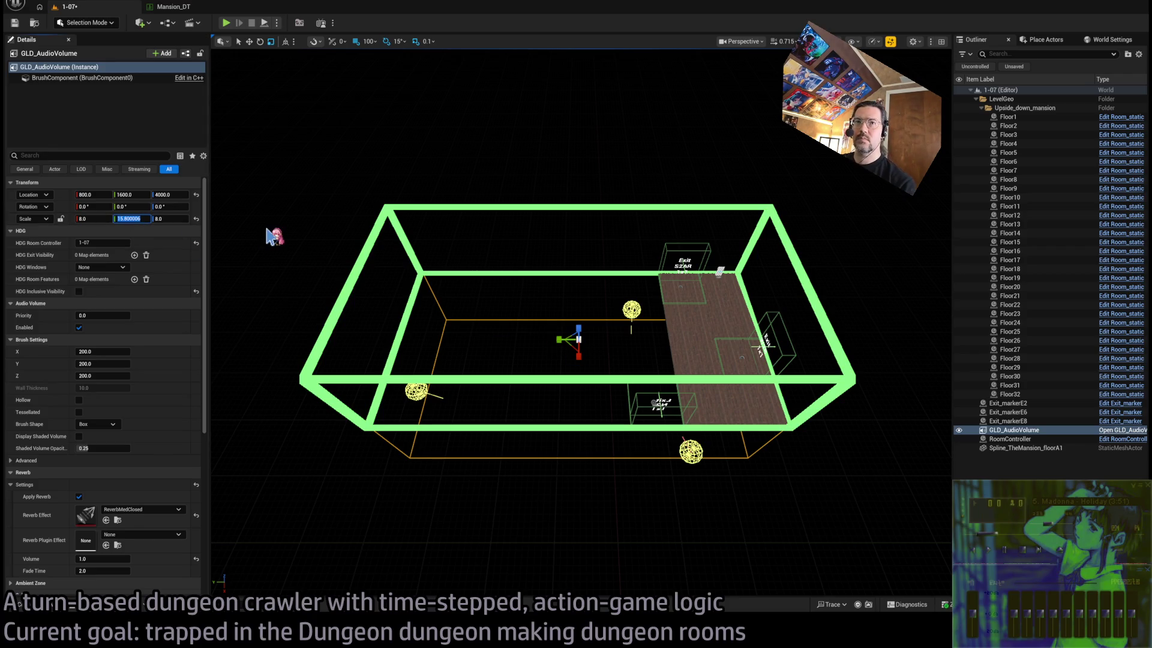
text(6)
key(Return)
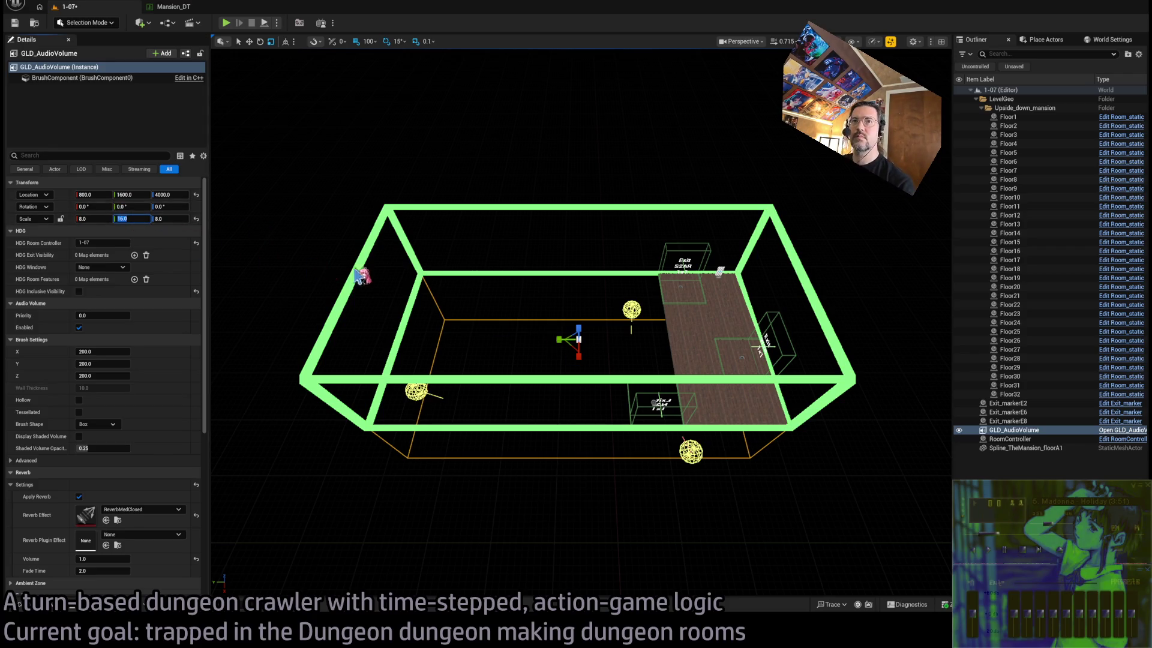
click(672, 303)
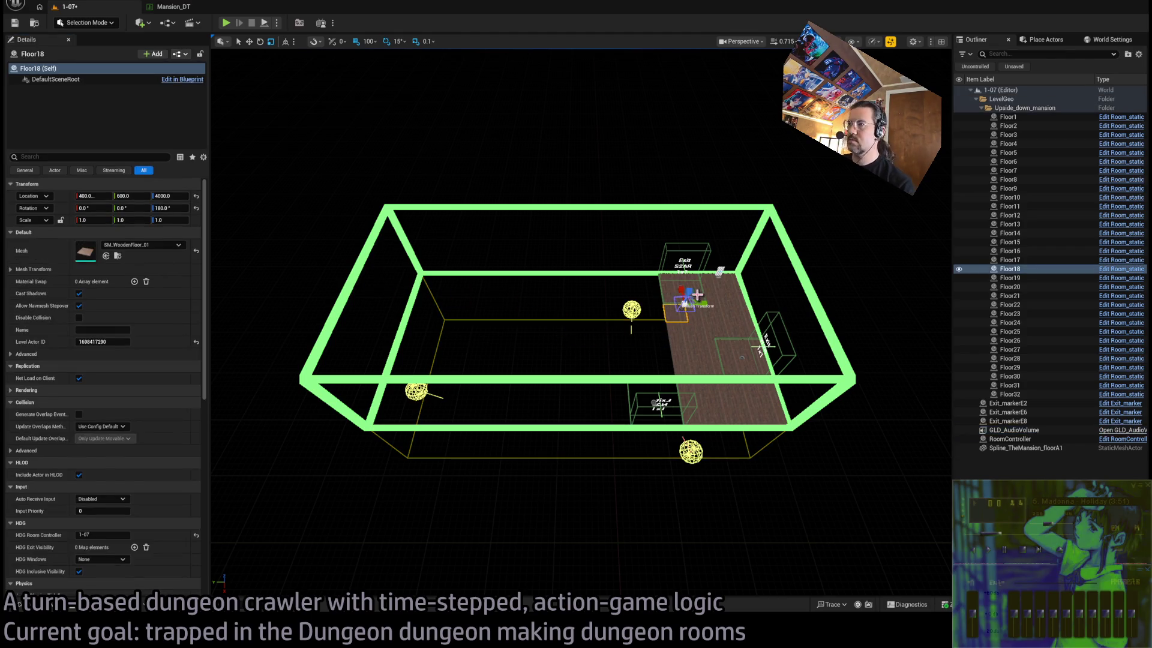
Alt-drag a copy of floor tiles Floor1 to Floor32 across the room
click(1009, 117)
shift+click(1010, 394)
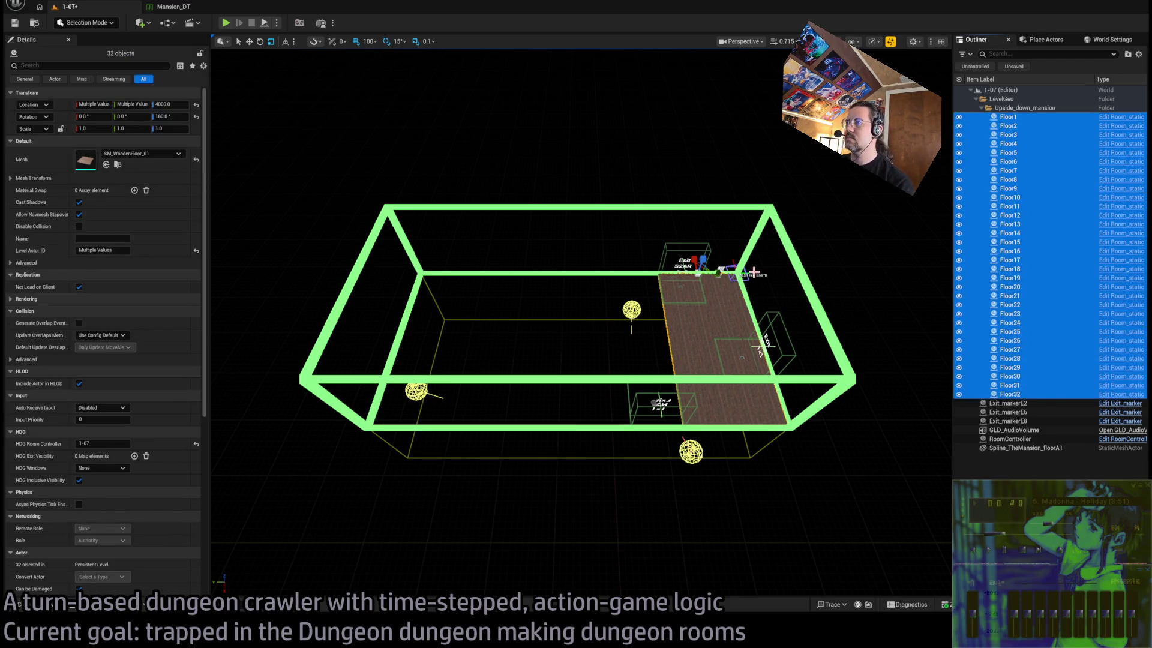
mouse_move(713, 273)
mouse_down()
mouse_move(467, 288)
mouse_move(408, 272)
mouse_move(593, 210)
mouse_move(686, 288)
mouse_up()
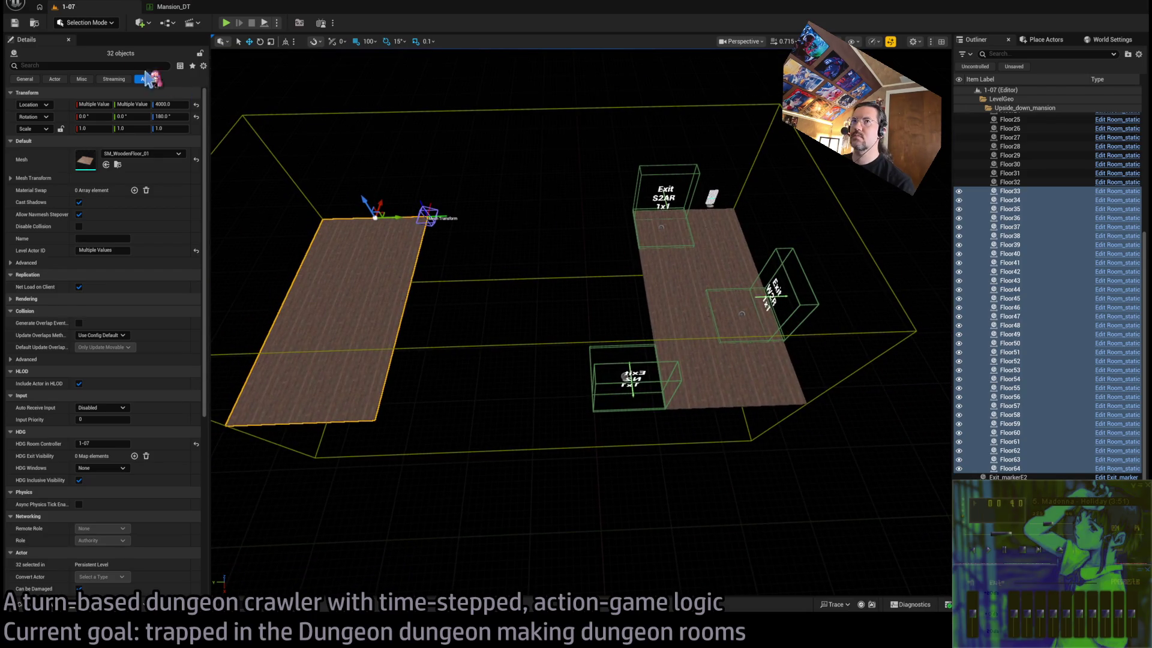
Rename the W2R exit marker's Exit Name to W2
click(774, 296)
drag(774, 297, 359, 307)
click(114, 254)
key(BackSpace)
key(Return)
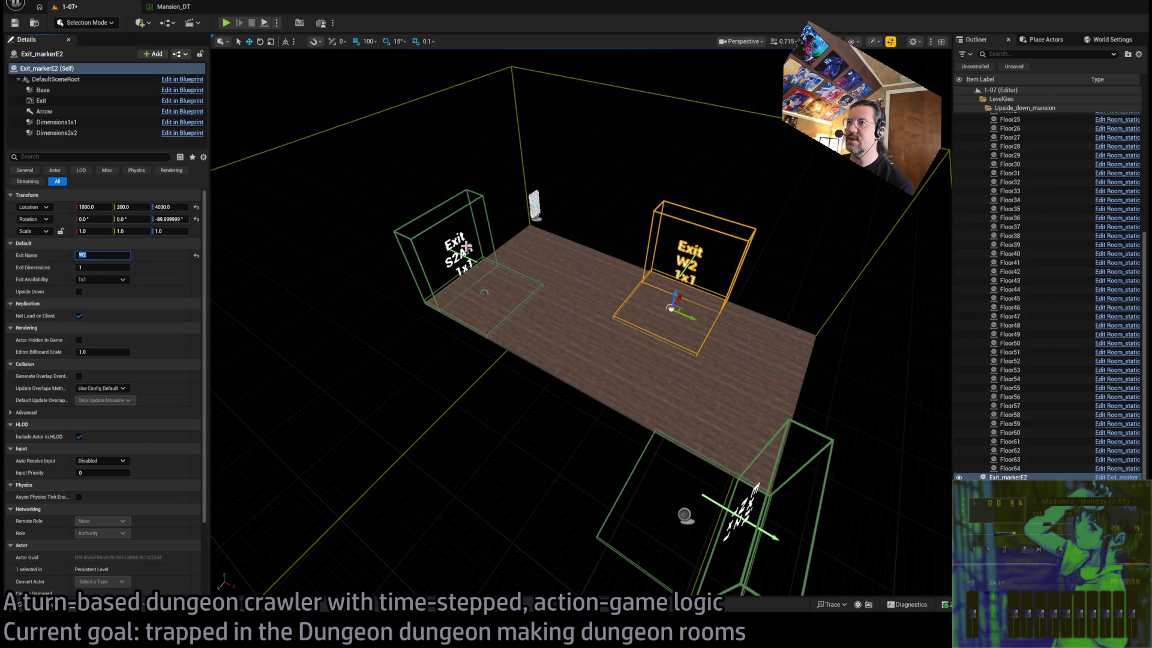
Move an exit marker onto the second floor, name it N2R and tick Upside Down
click(471, 250)
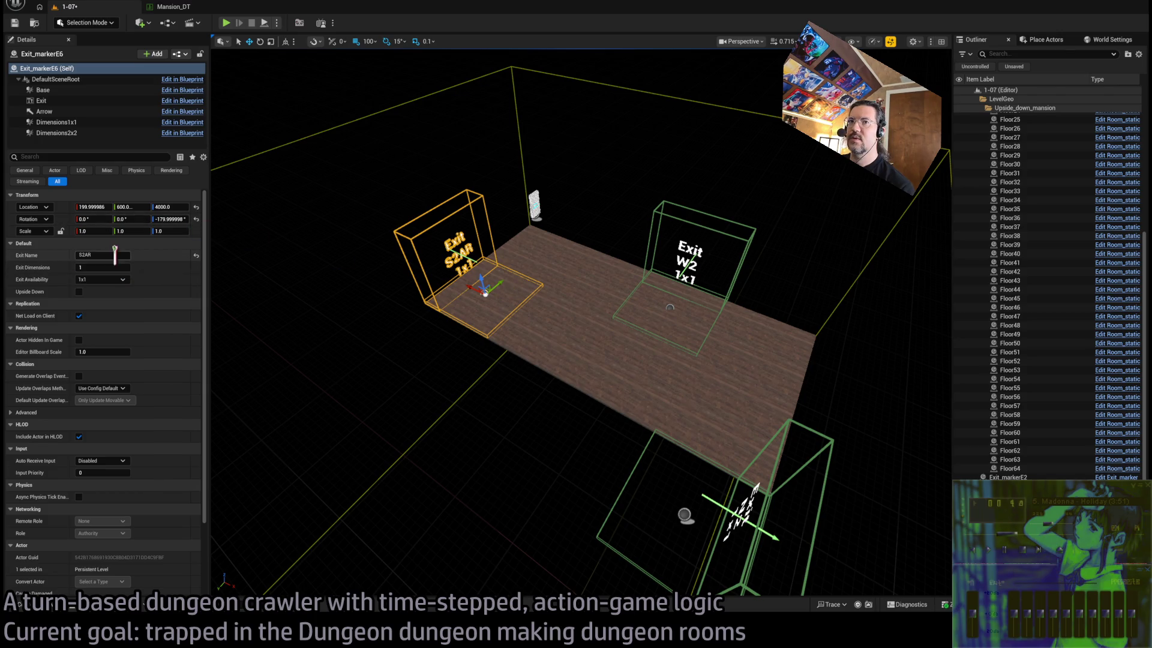
text(S1)
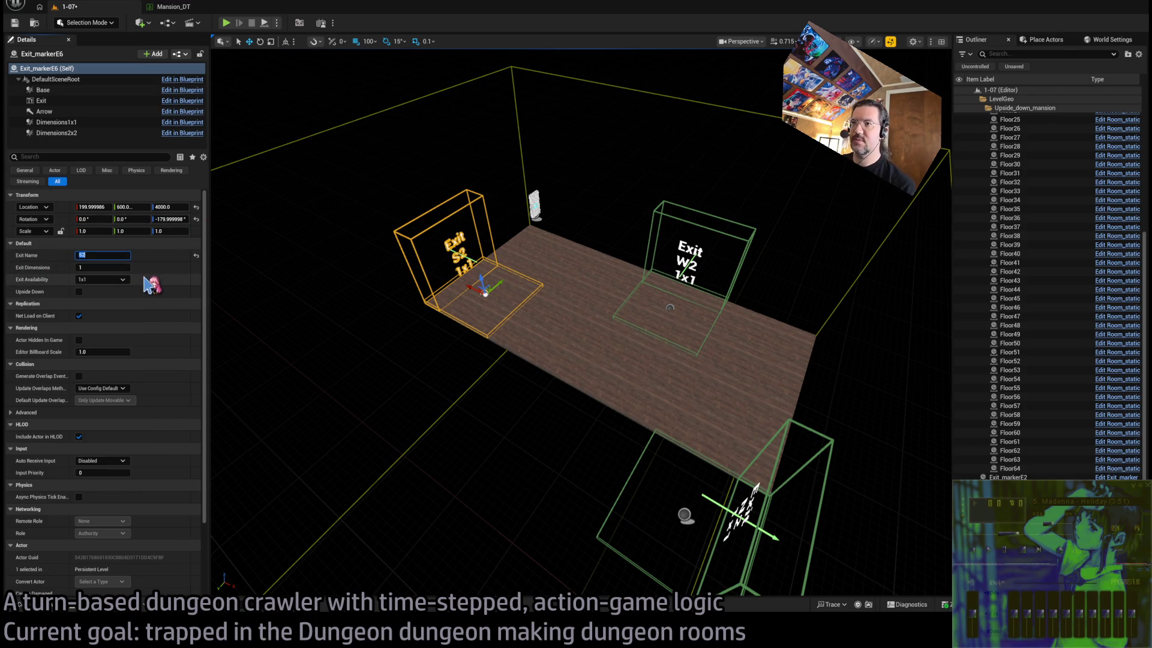
mouse_move(334, 316)
mouse_down()
mouse_move(537, 357)
mouse_move(536, 414)
mouse_move(564, 367)
mouse_move(485, 376)
mouse_up()
click(485, 410)
mouse_move(455, 412)
mouse_down()
mouse_move(865, 408)
mouse_move(792, 418)
mouse_up()
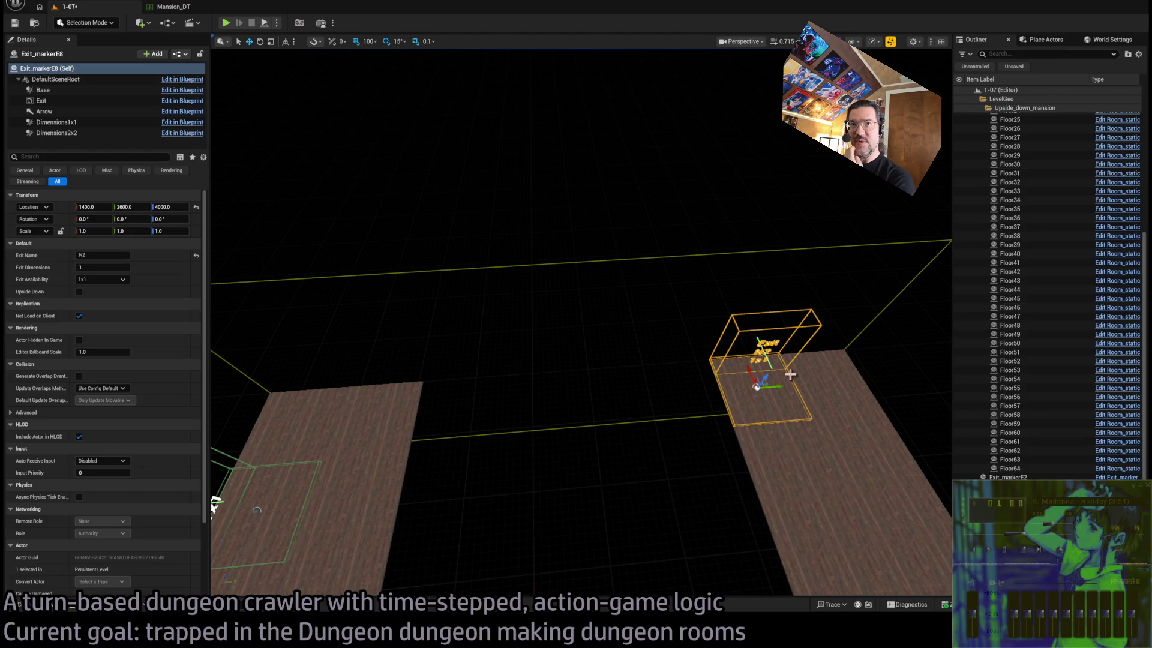
key(f)
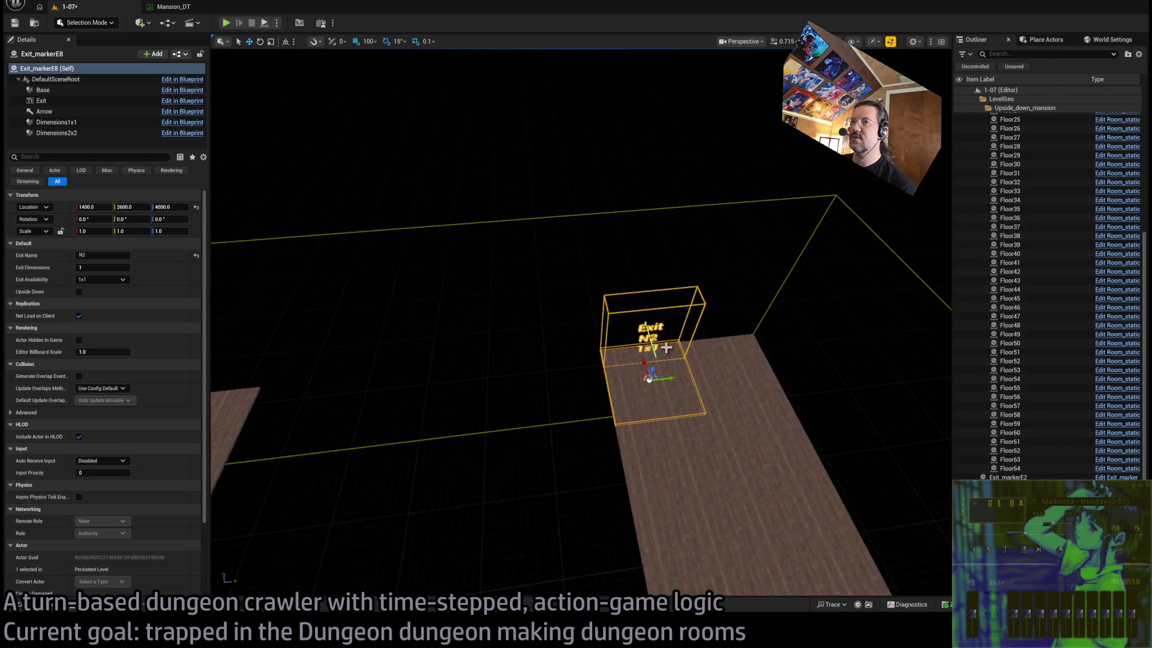
click(105, 253)
text(N2R)
click(79, 292)
Alt-rotate a copy of the N2R marker 90 degrees and rename it E2R
drag(250, 353, 367, 340)
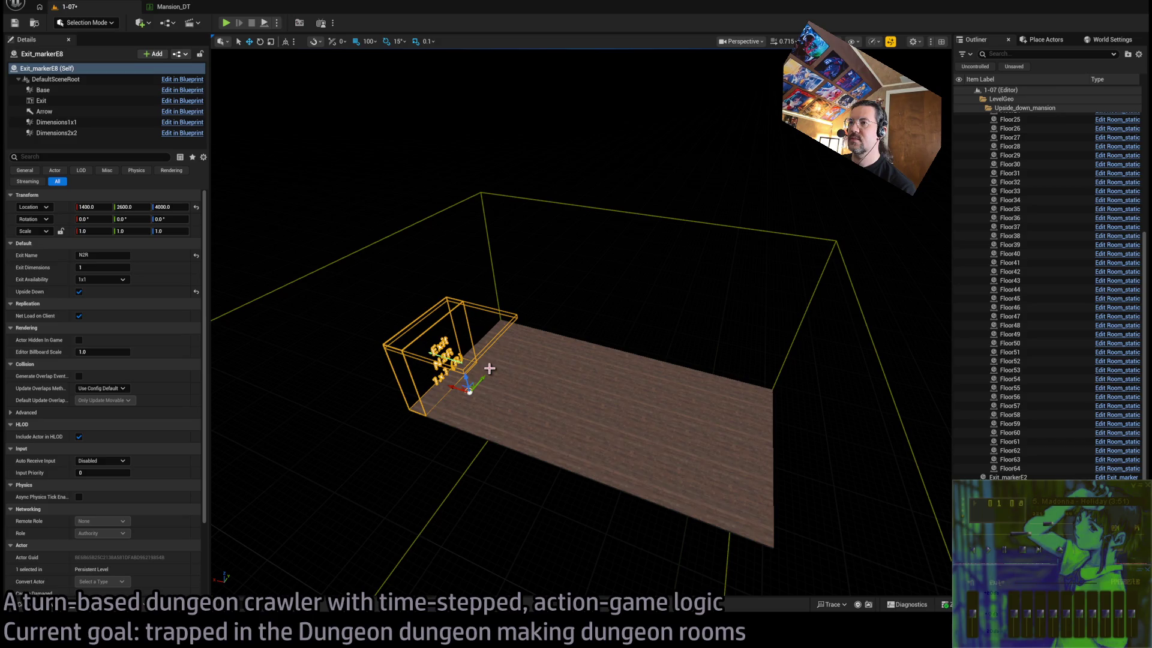
key(e)
alt+drag(484, 414, 657, 384)
key(w)
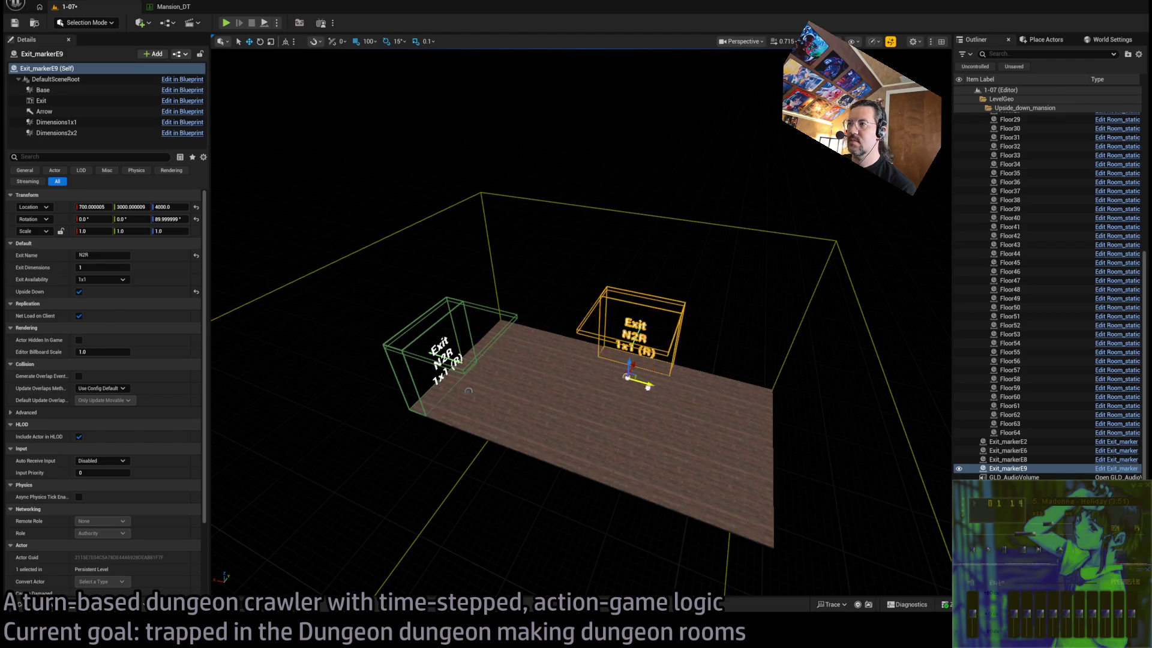
drag(248, 390, 257, 384)
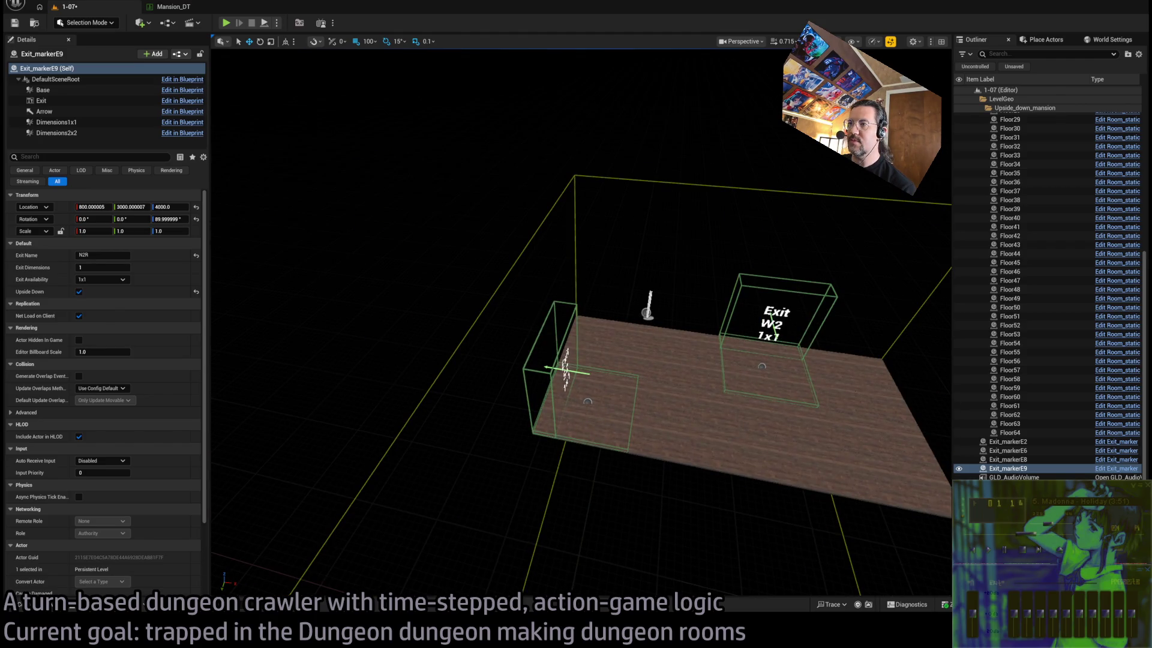
drag(285, 249, 285, 249)
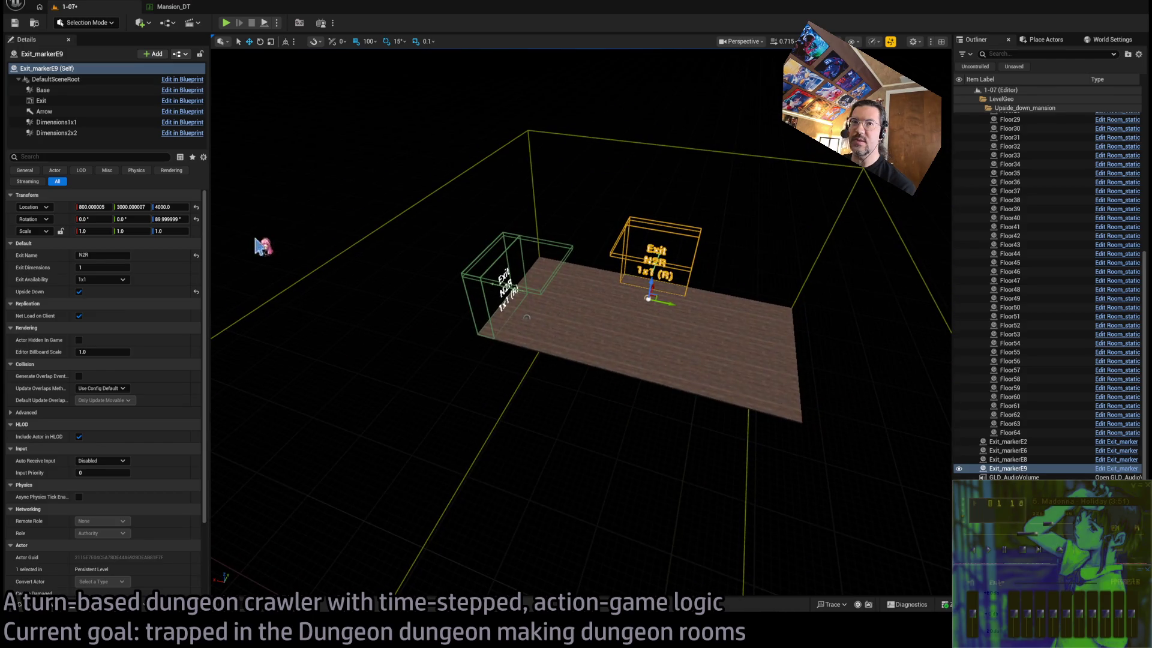
click(116, 255)
text(E2R)
key(Return)
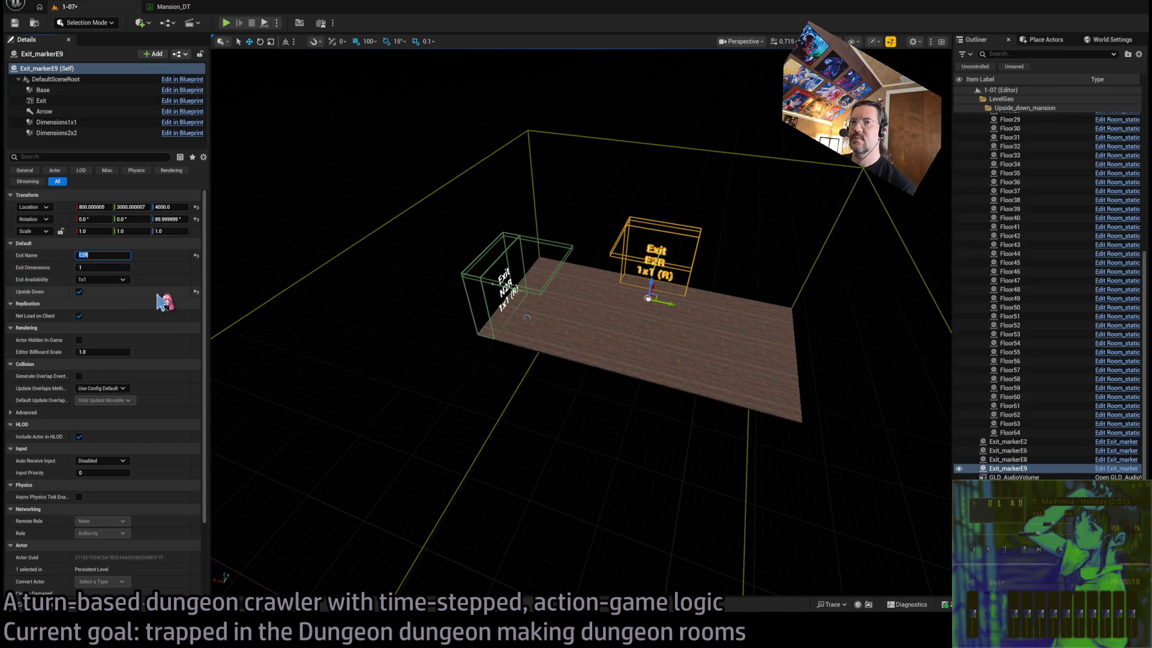
Position the E2R exit marker at Location X 600
drag(360, 359, 360, 345)
drag(709, 294, 708, 294)
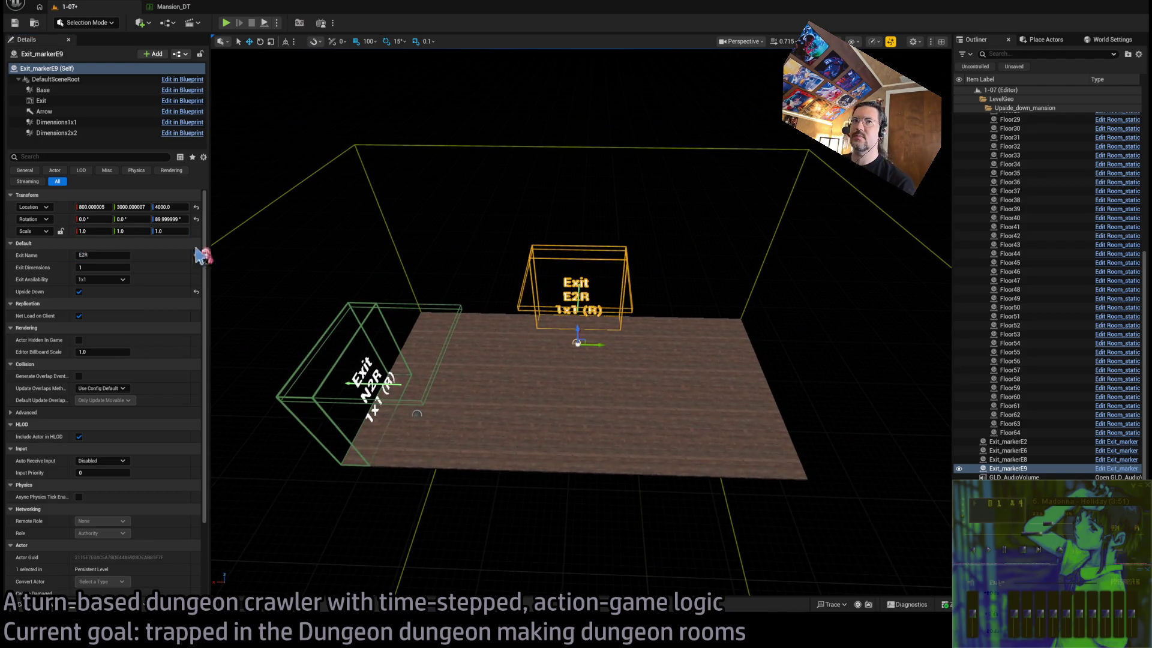
mouse_move(592, 345)
mouse_down()
mouse_move(570, 343)
mouse_move(645, 345)
mouse_move(523, 349)
mouse_move(600, 347)
mouse_up()
click(92, 207)
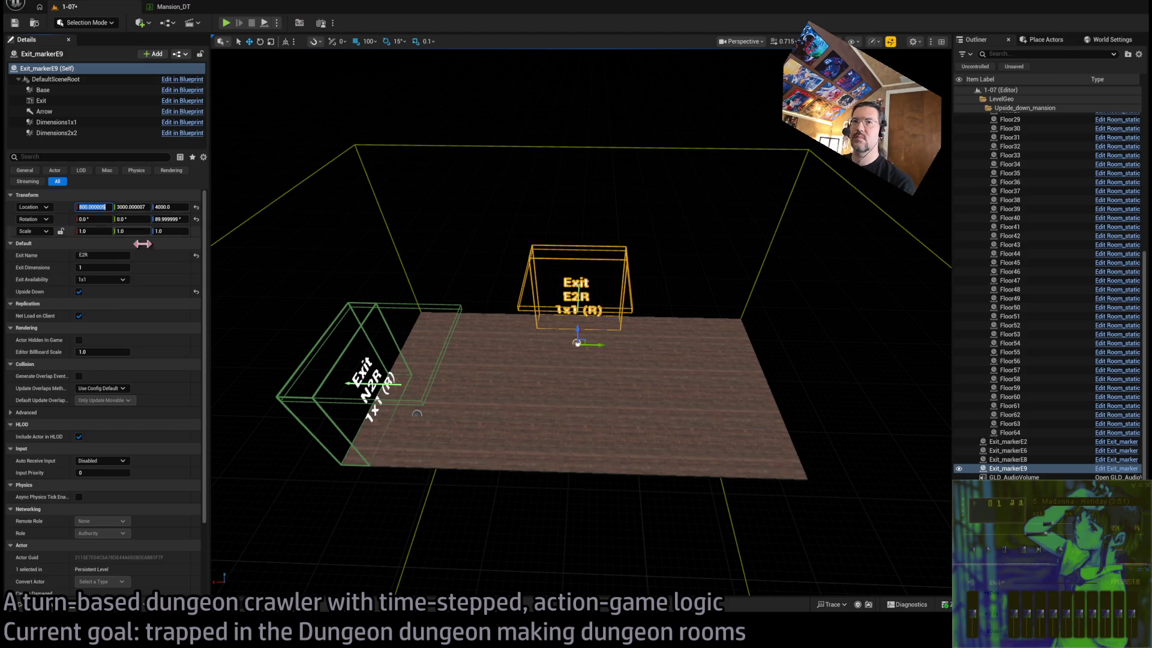
mouse_move(599, 348)
mouse_down()
mouse_move(528, 354)
mouse_move(489, 396)
mouse_up()
key(f)
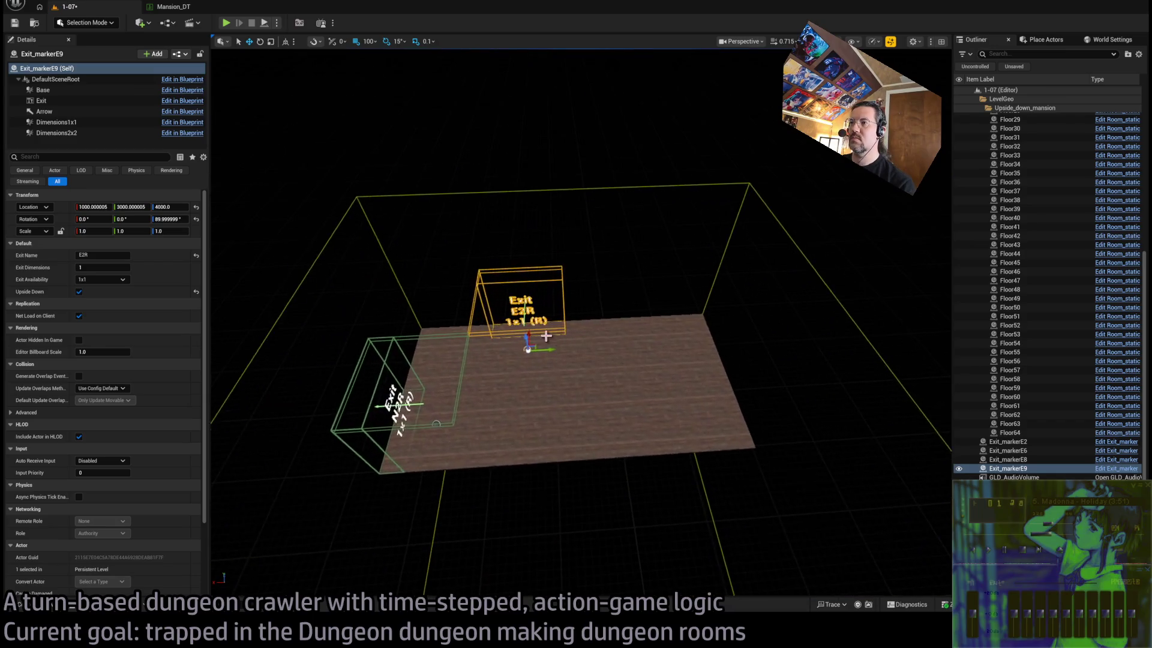
drag(558, 347, 627, 344)
click(91, 206)
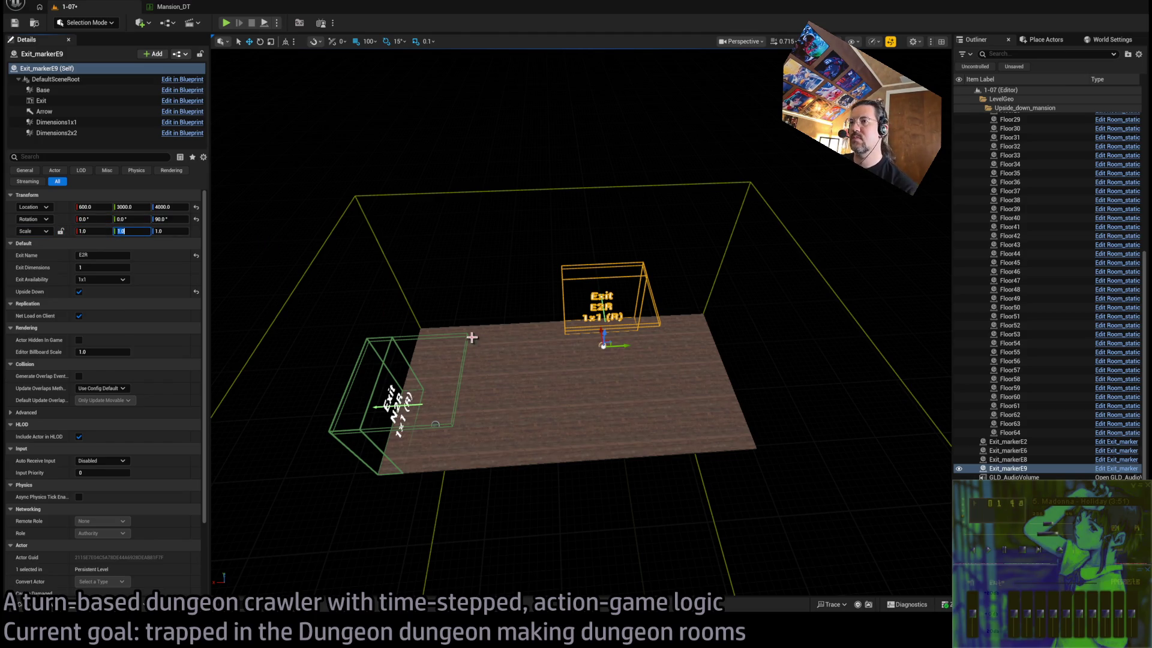
click(393, 408)
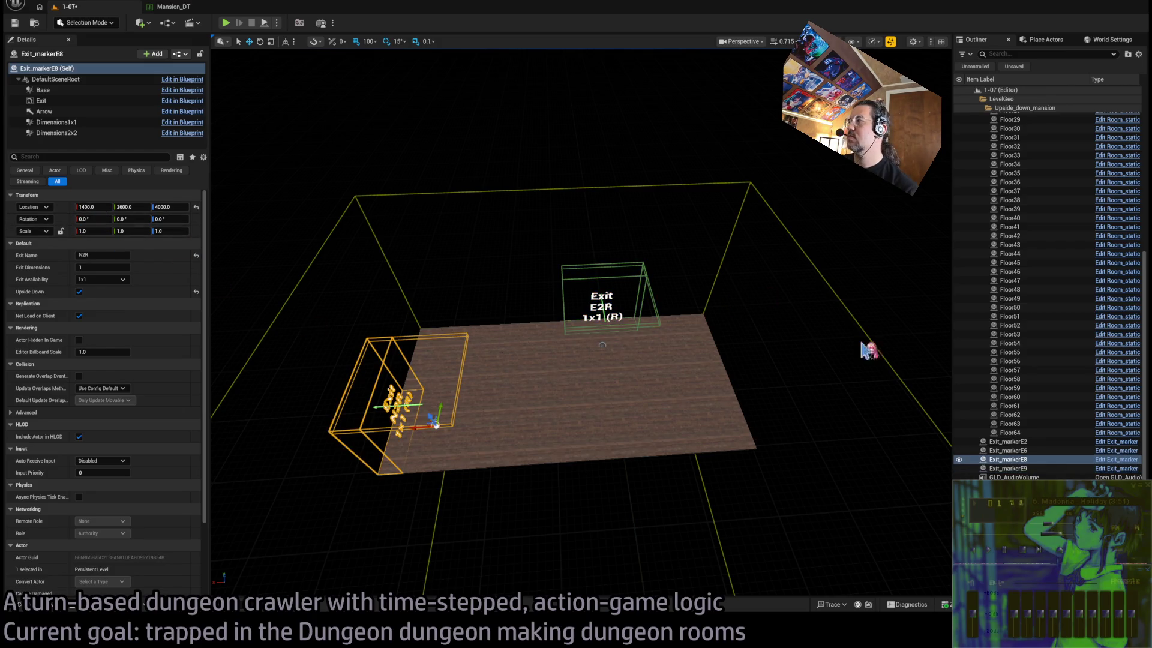
click(1010, 432)
scroll(1049, 342, up, 10)
shift+click(1015, 110)
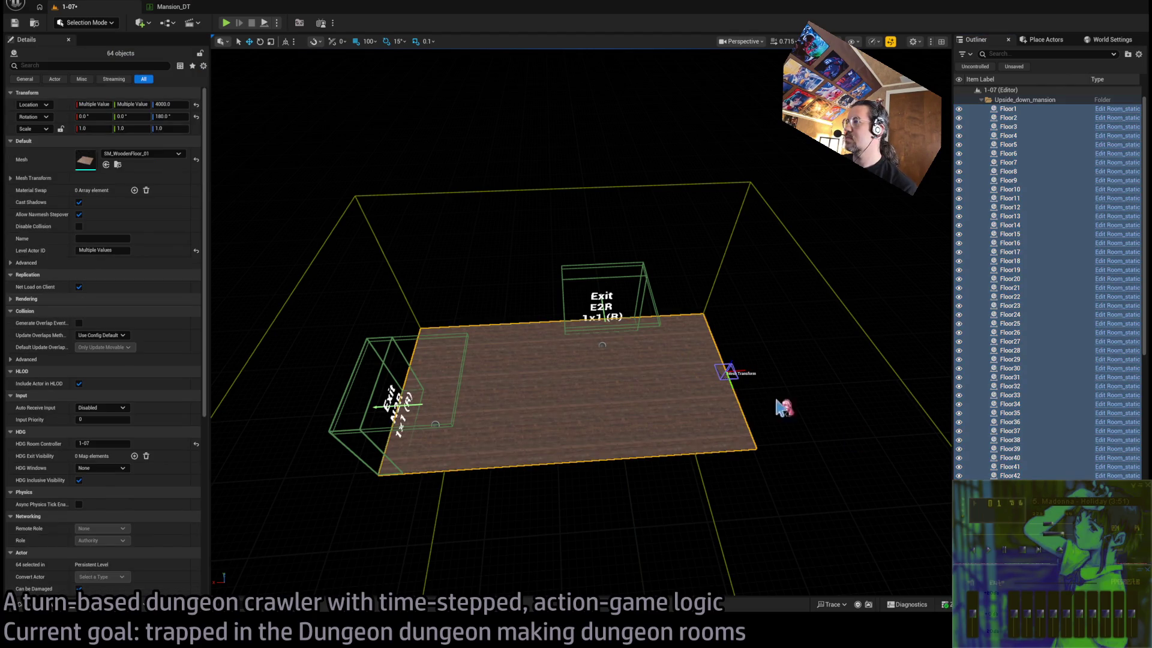
click(612, 345)
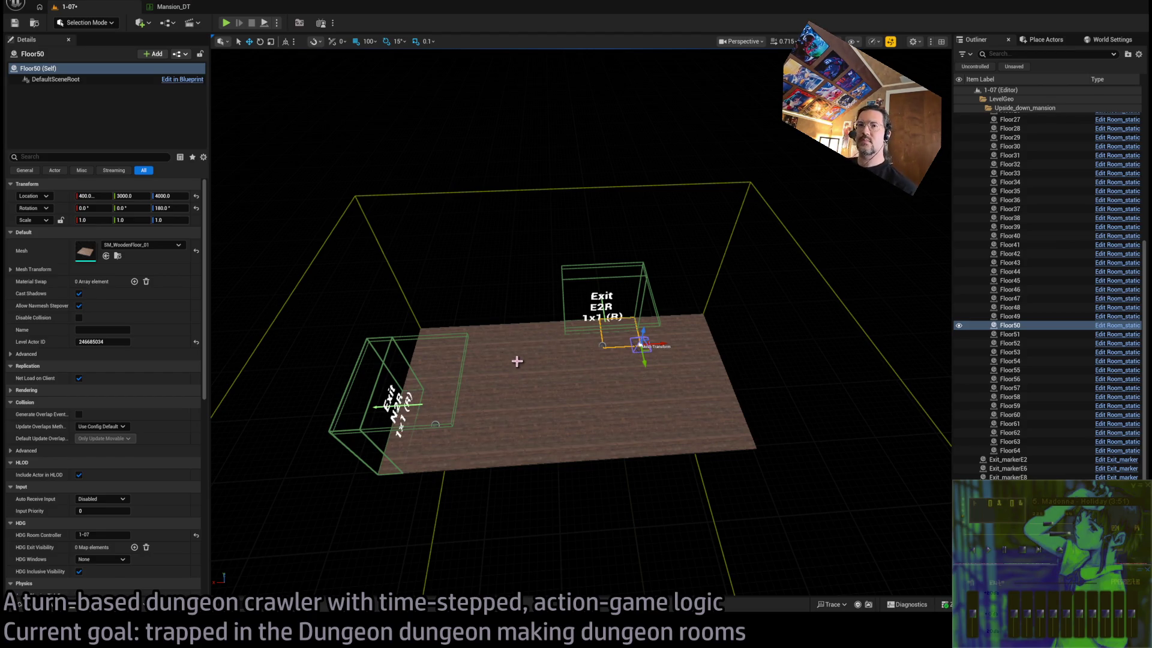
click(431, 334)
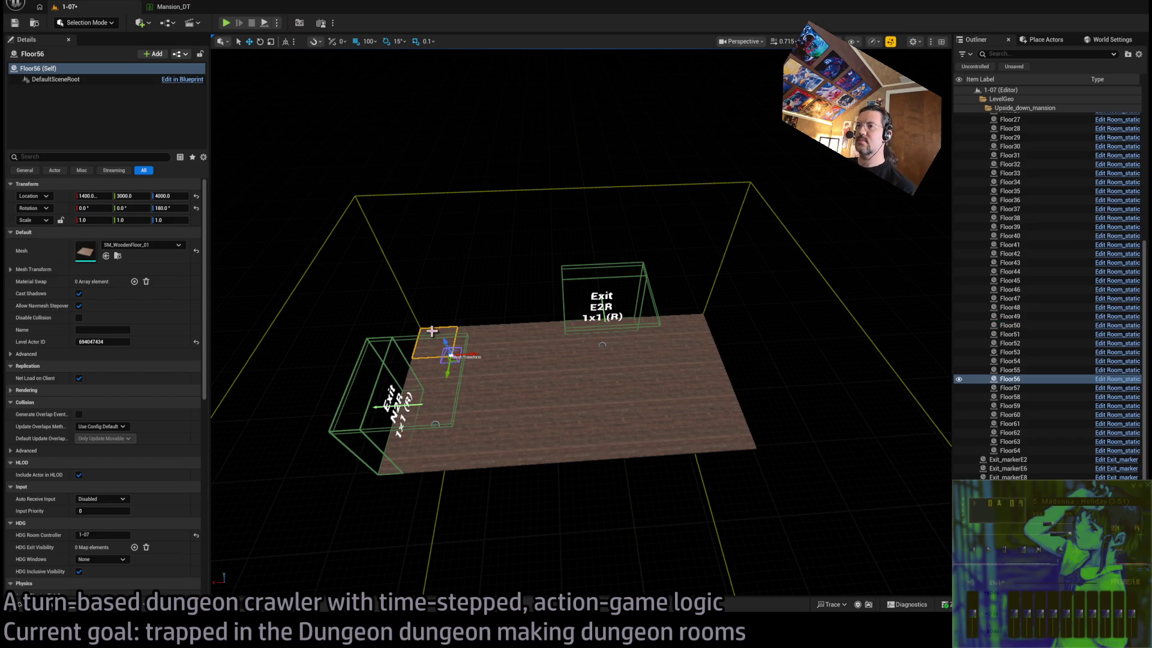
click(469, 333)
click(520, 341)
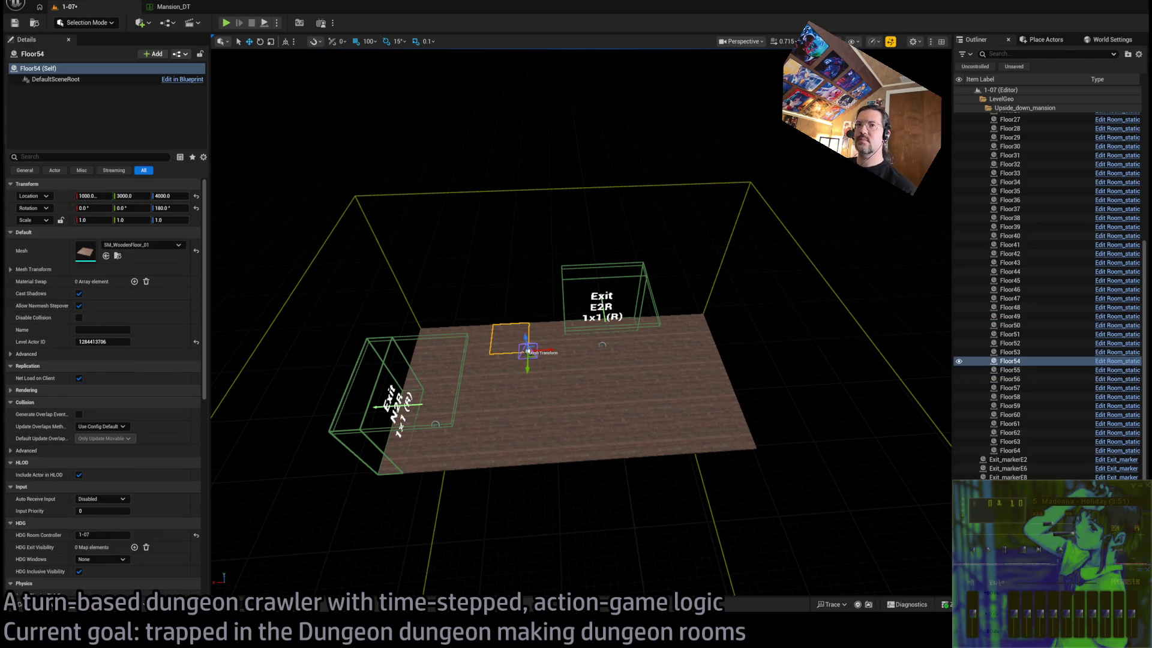
click(545, 400)
click(543, 357)
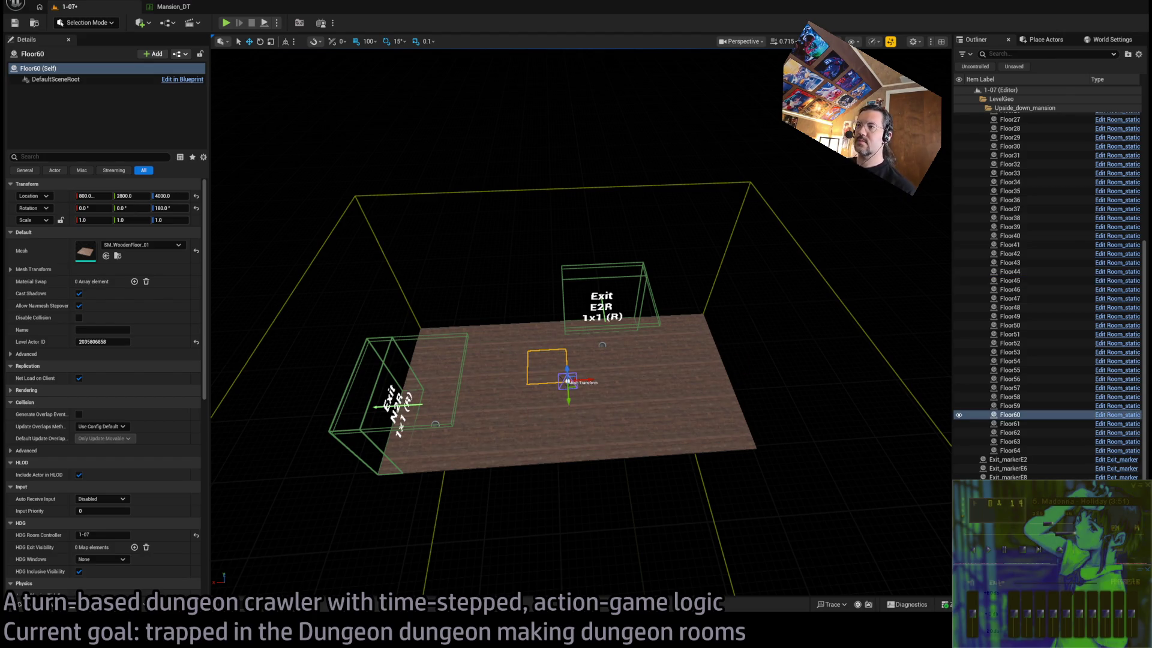
click(1020, 450)
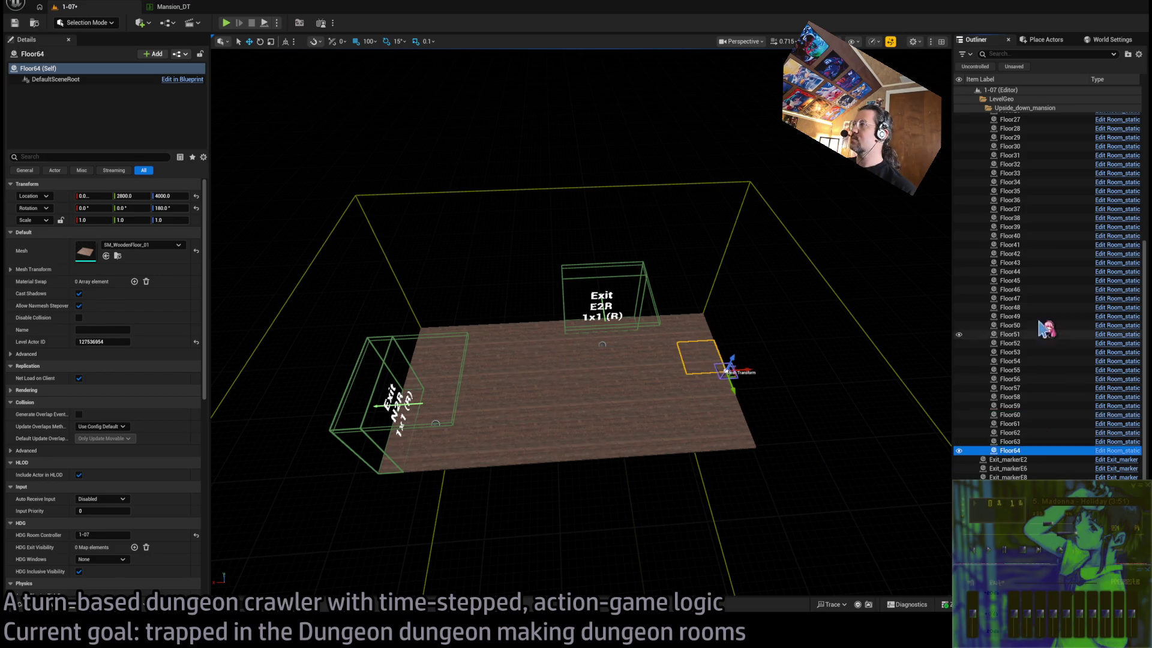
scroll(1042, 267, up, 2)
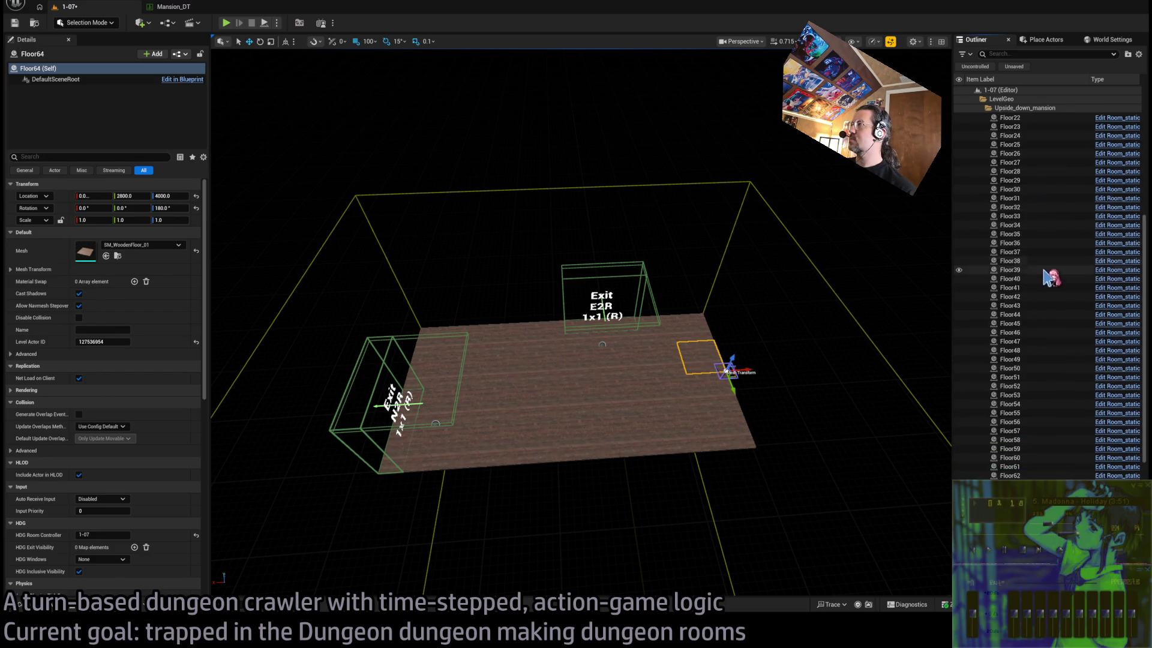
shift+click(1042, 217)
Flip the 32 duplicated floor planks 180° around X and move them into the room
mouse_move(851, 389)
mouse_down()
mouse_move(816, 402)
mouse_move(819, 420)
mouse_move(823, 399)
mouse_up()
key(e)
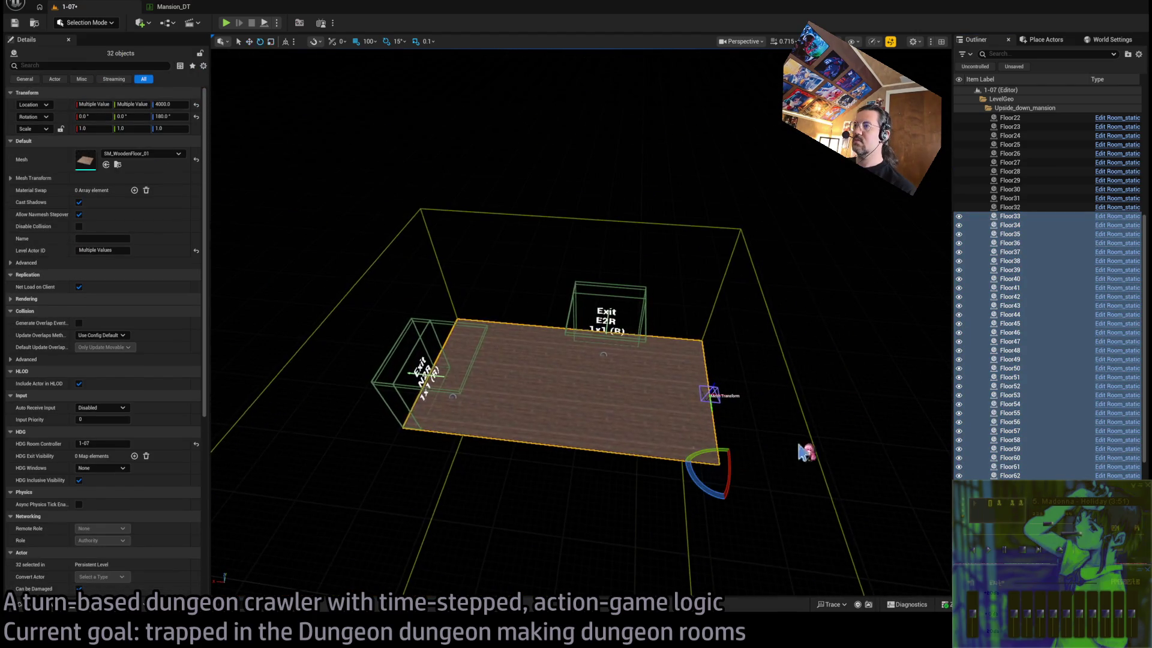
drag(727, 470, 727, 414)
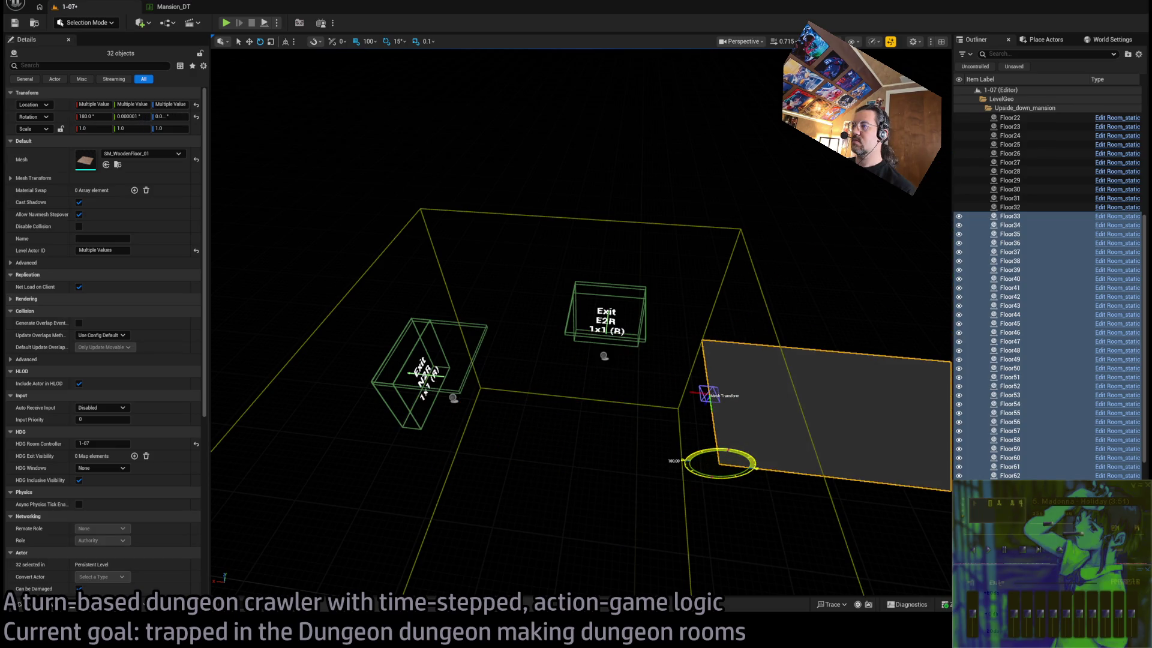
key(w)
mouse_move(700, 462)
mouse_down()
mouse_move(395, 422)
mouse_move(389, 431)
mouse_move(407, 429)
mouse_move(404, 399)
mouse_up()
Orbit around the room to check the flipped floor sits level with the Exit E2R box
mouse_move(415, 446)
mouse_down()
mouse_move(415, 396)
mouse_move(447, 390)
mouse_move(447, 414)
mouse_move(447, 372)
mouse_move(429, 390)
mouse_move(417, 378)
mouse_up()
drag(474, 413, 478, 417)
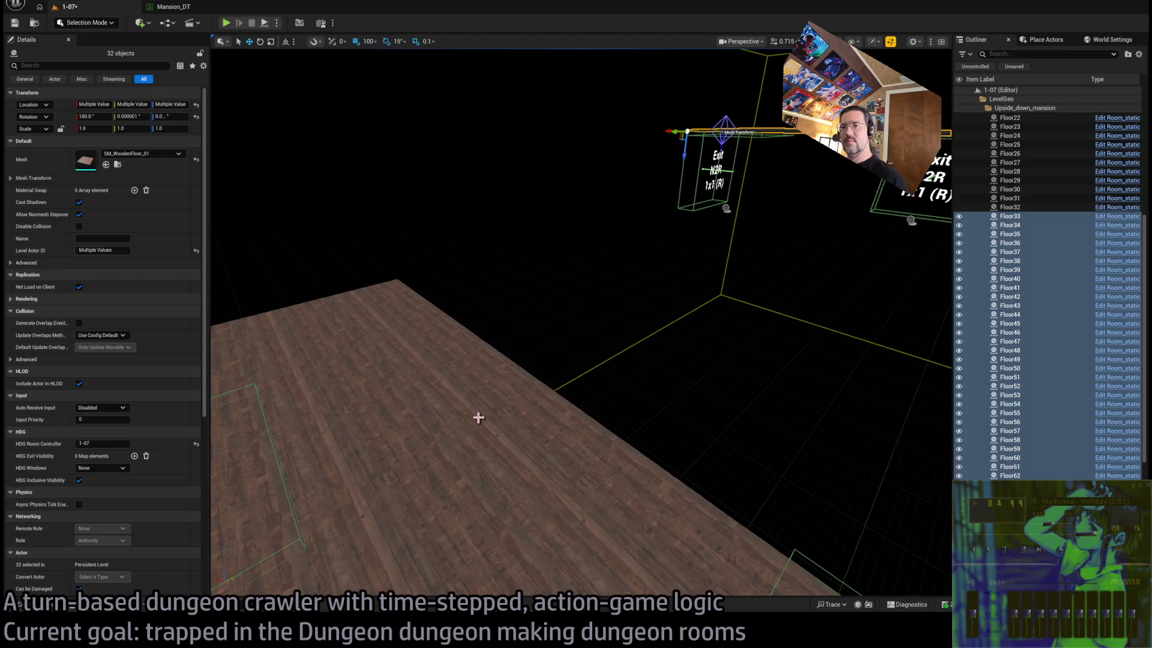
drag(554, 383, 557, 349)
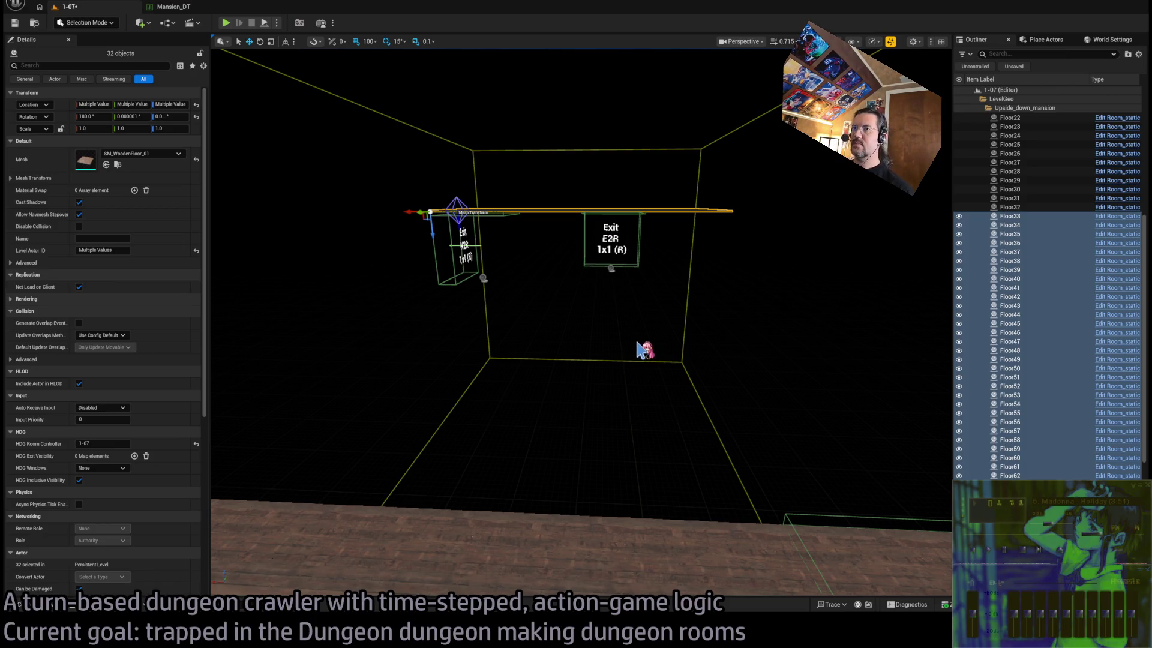
mouse_move(643, 350)
mouse_down()
mouse_move(643, 318)
mouse_move(618, 282)
mouse_up()
mouse_move(642, 321)
mouse_down()
mouse_move(643, 366)
mouse_move(642, 321)
mouse_up()
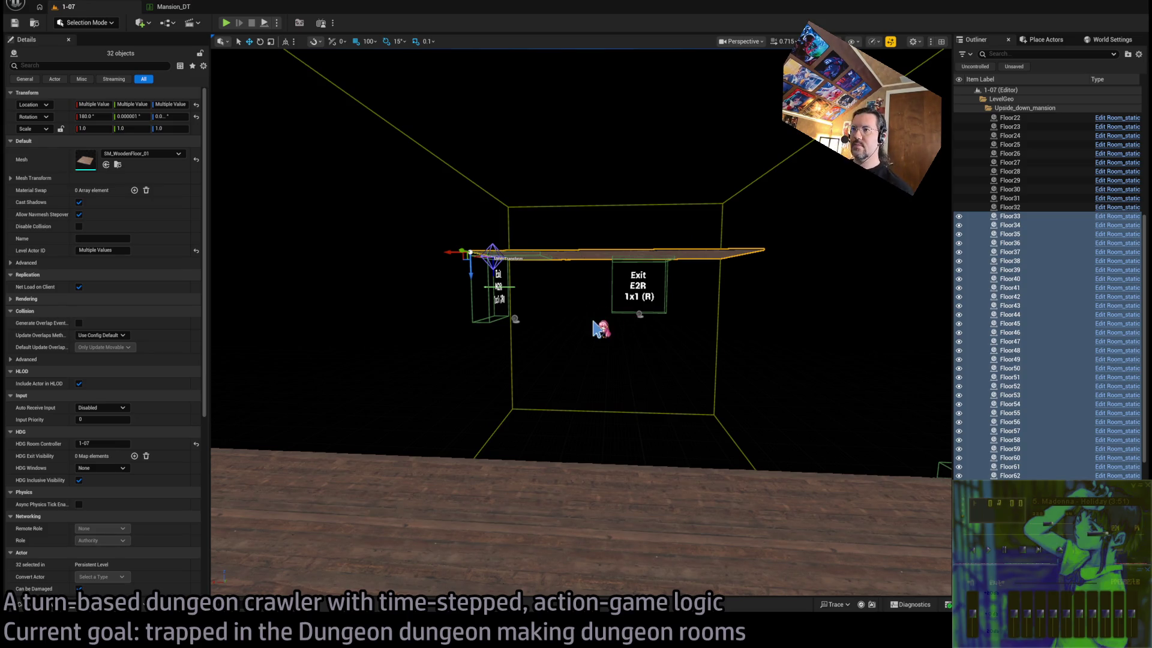
click(551, 463)
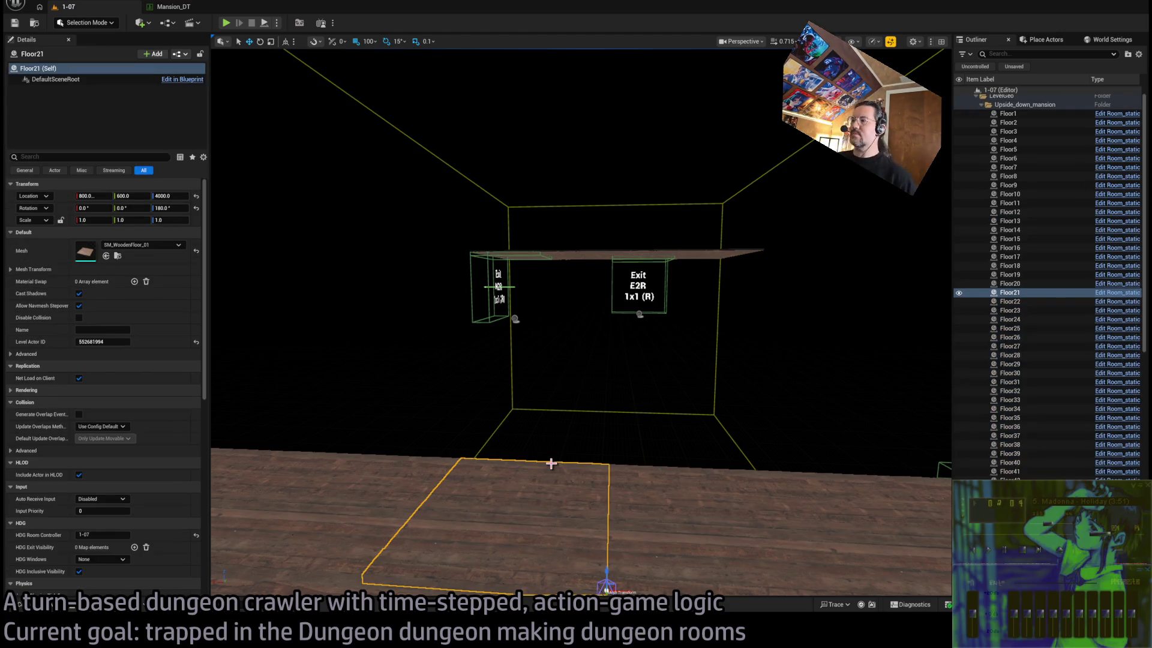
Lower the RoomController to Location Z 4200
mouse_move(612, 381)
mouse_down()
mouse_move(588, 324)
mouse_move(615, 373)
mouse_up()
mouse_move(573, 465)
mouse_down()
mouse_move(548, 454)
mouse_move(550, 495)
mouse_up()
ctrl+click(549, 495)
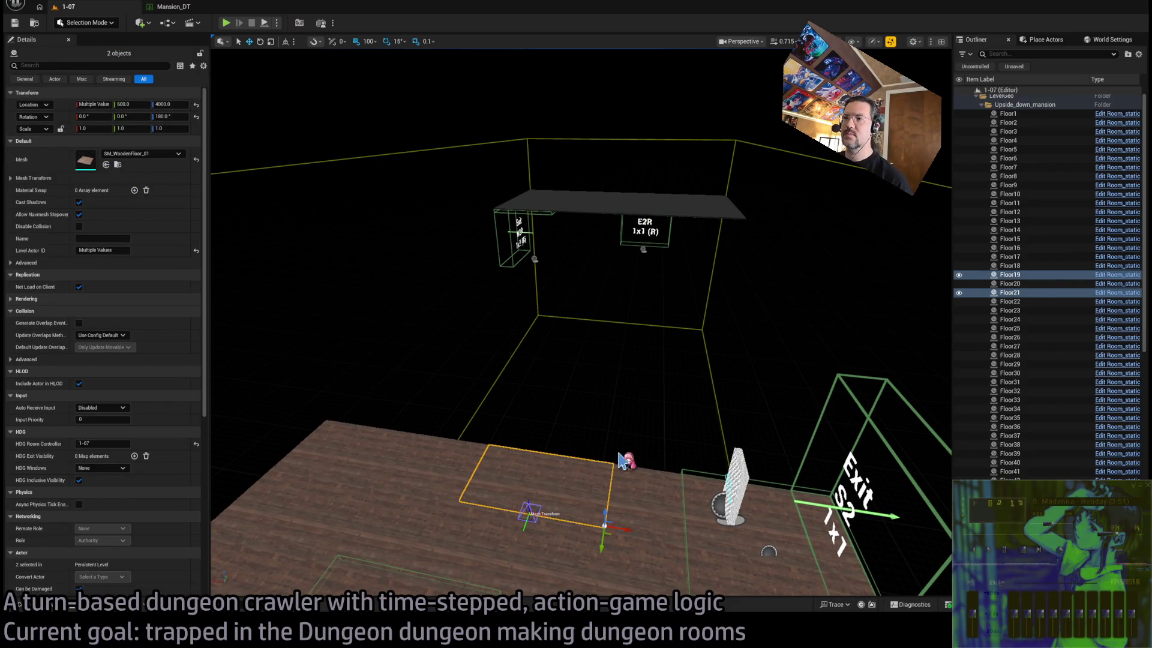
mouse_move(602, 404)
mouse_down()
mouse_move(597, 360)
mouse_move(640, 336)
mouse_up()
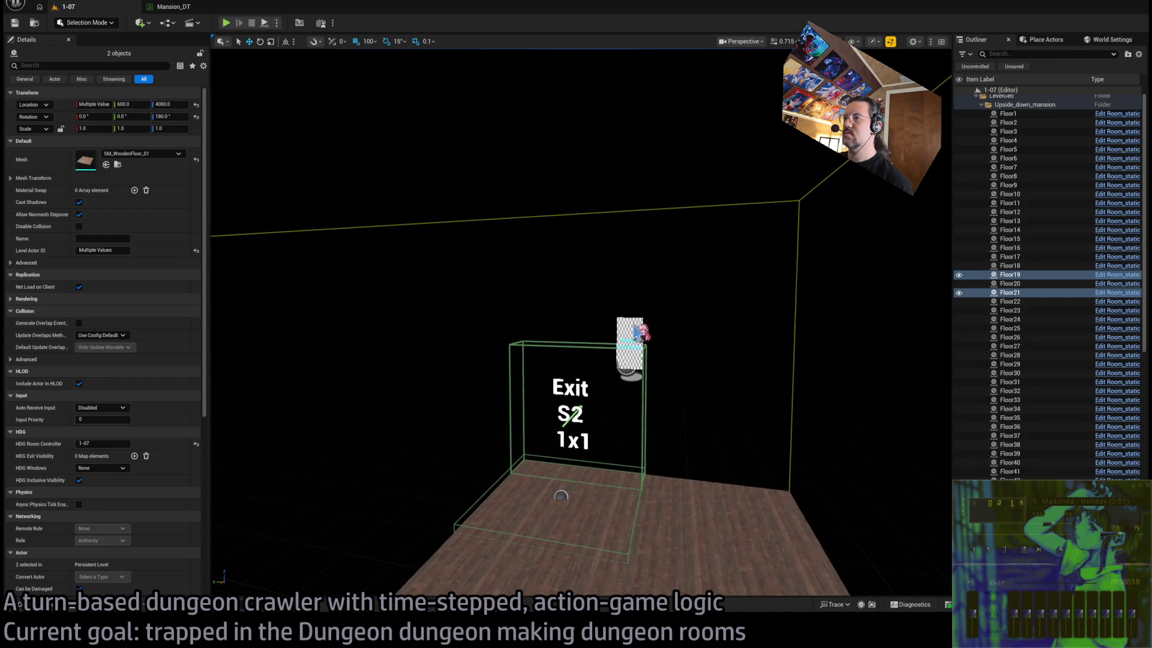
click(639, 331)
click(170, 207)
key(Return)
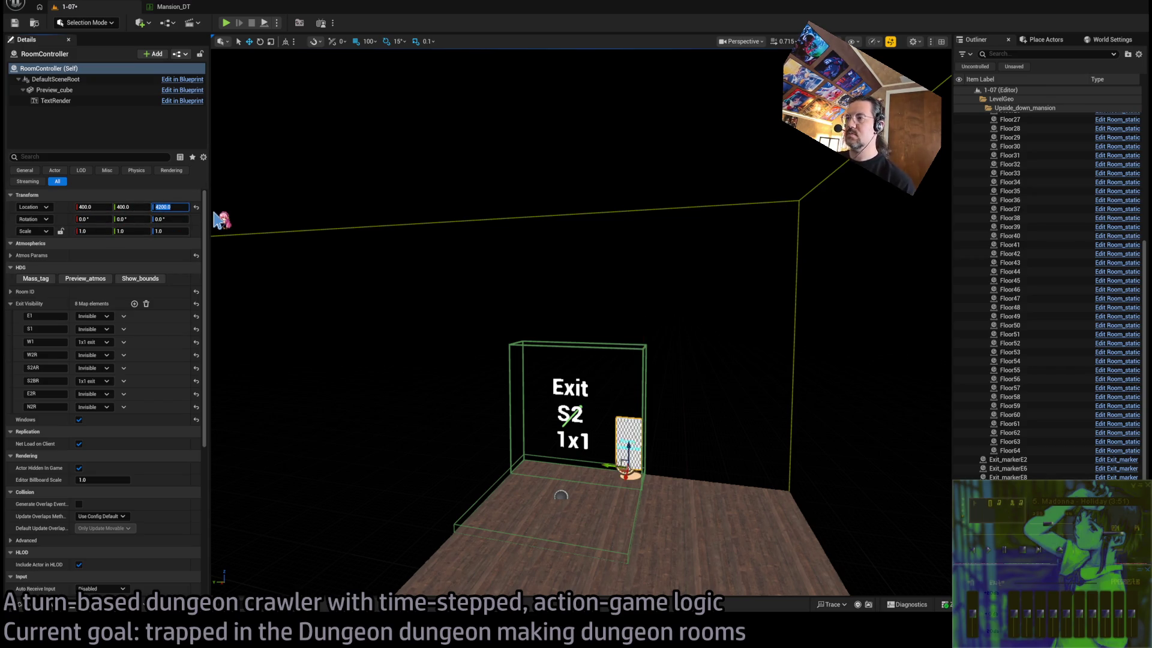
Delete two columns of floor tiles, eight planks, from the lower floor
drag(278, 232, 278, 171)
mouse_move(454, 322)
mouse_down()
mouse_move(454, 348)
mouse_move(454, 322)
mouse_up()
drag(615, 324, 650, 329)
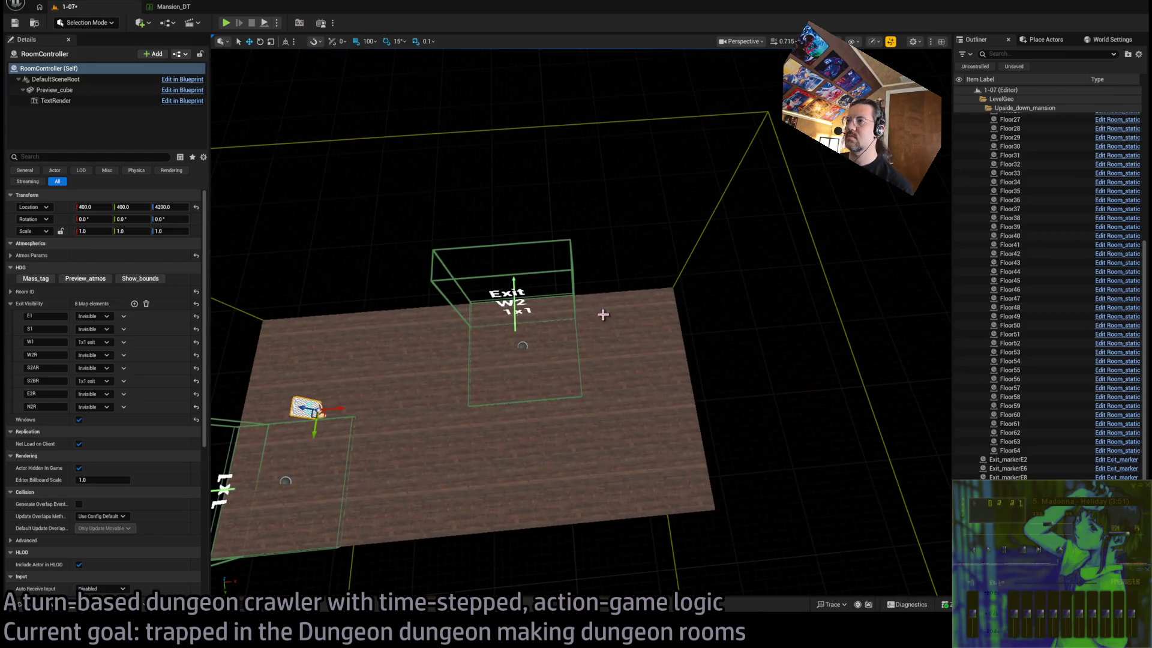
click(604, 318)
ctrl+click(609, 375)
ctrl+click(585, 420)
ctrl+click(627, 495)
ctrl+click(690, 492)
ctrl+click(678, 420)
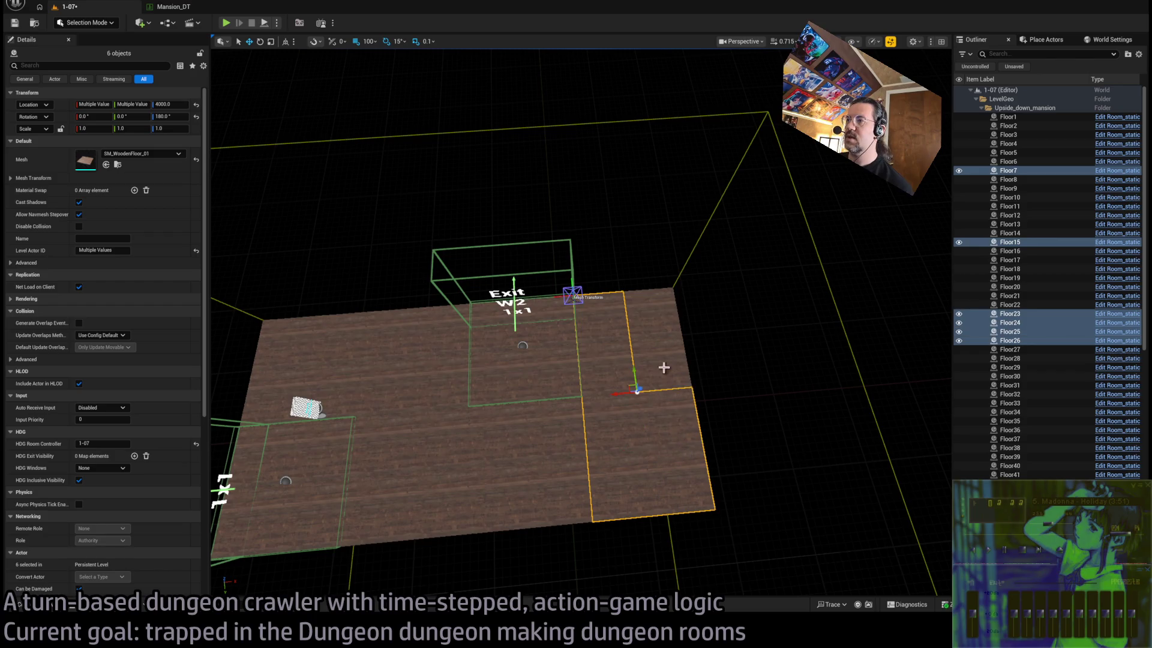
ctrl+click(663, 368)
ctrl+click(655, 316)
key(Delete)
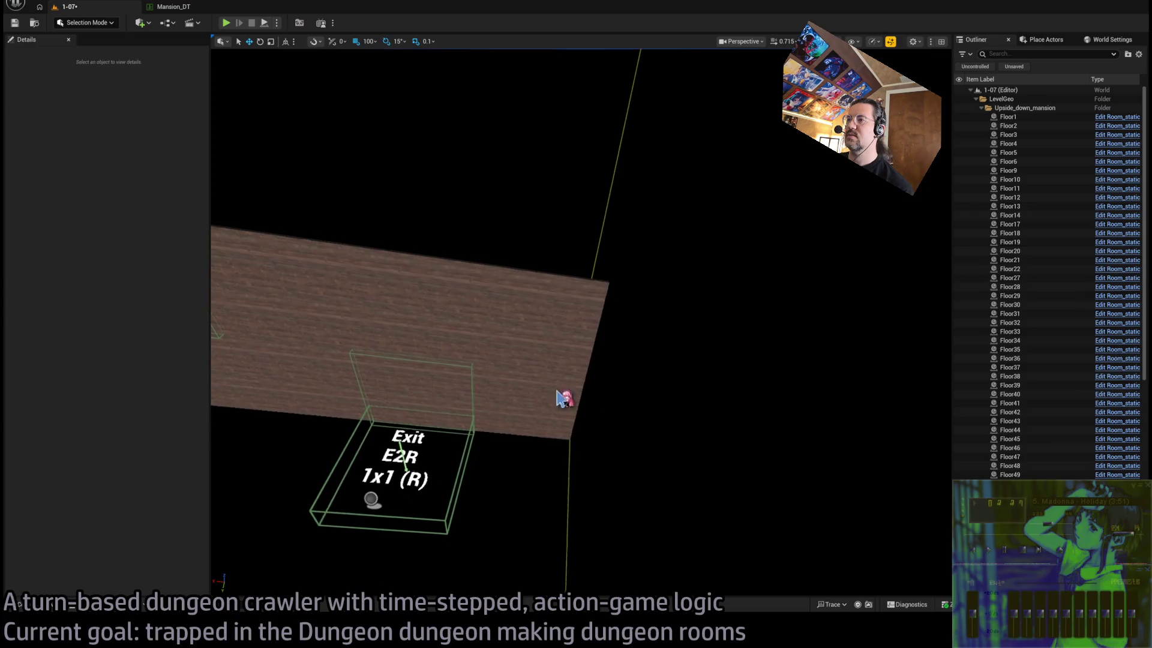
Delete eight tiles from the upside-down upper floor and save the level
click(480, 401)
ctrl+click(510, 335)
ctrl+click(516, 282)
ctrl+click(564, 285)
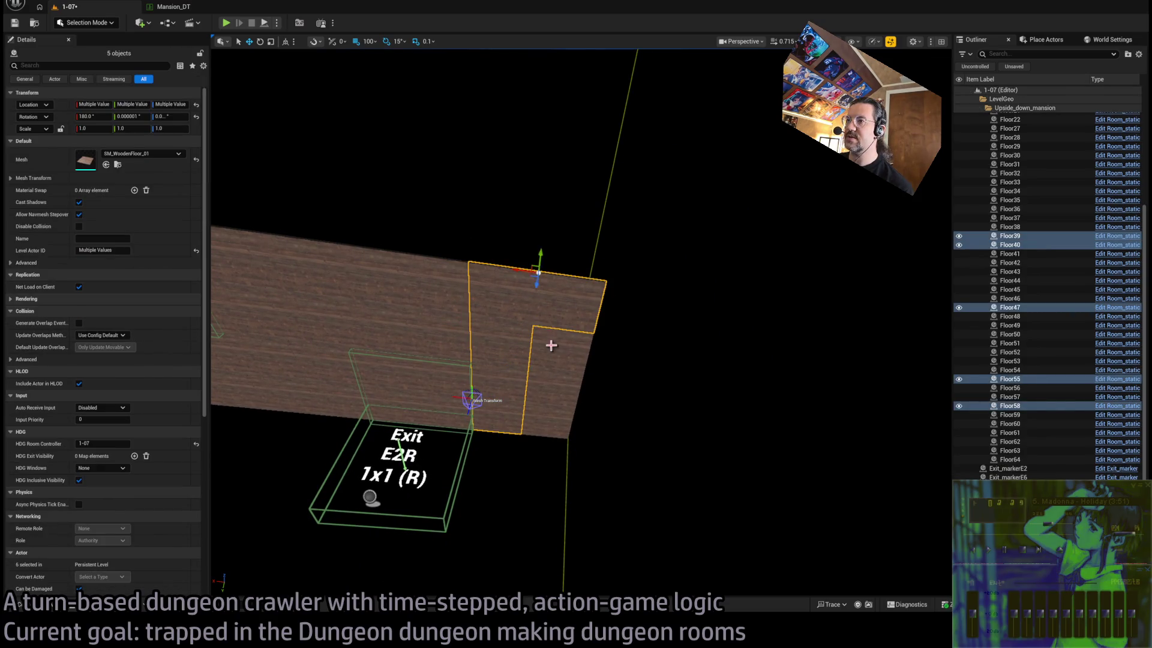
ctrl+click(554, 336)
ctrl+click(546, 384)
ctrl+click(540, 413)
key(Delete)
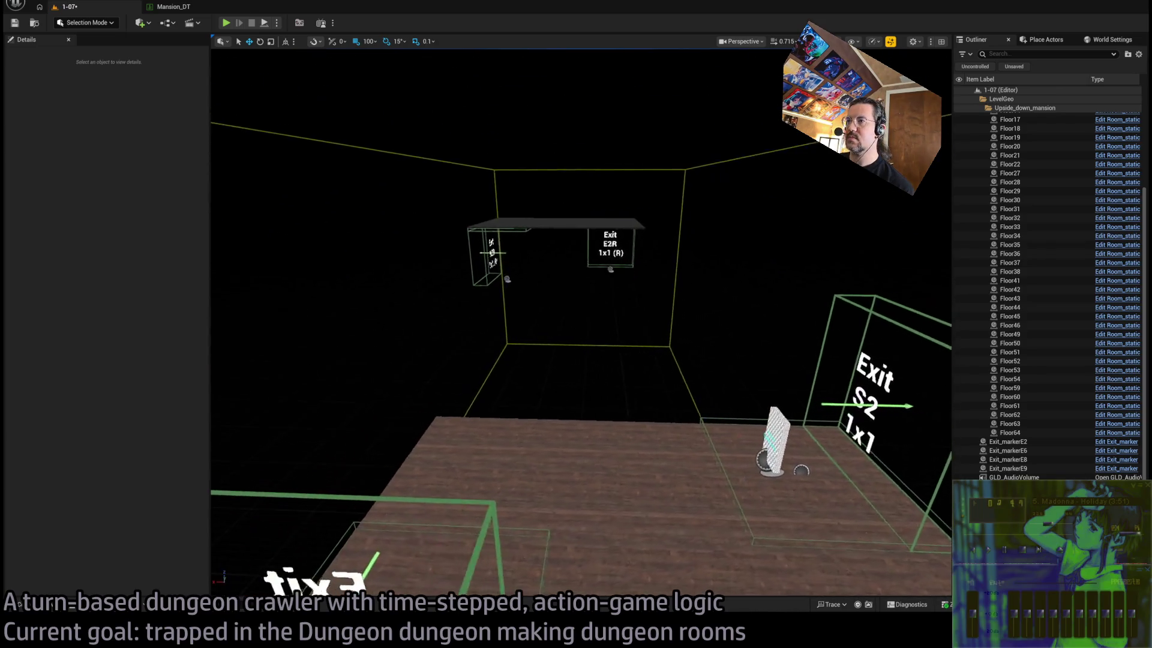
key(ctrl+s)
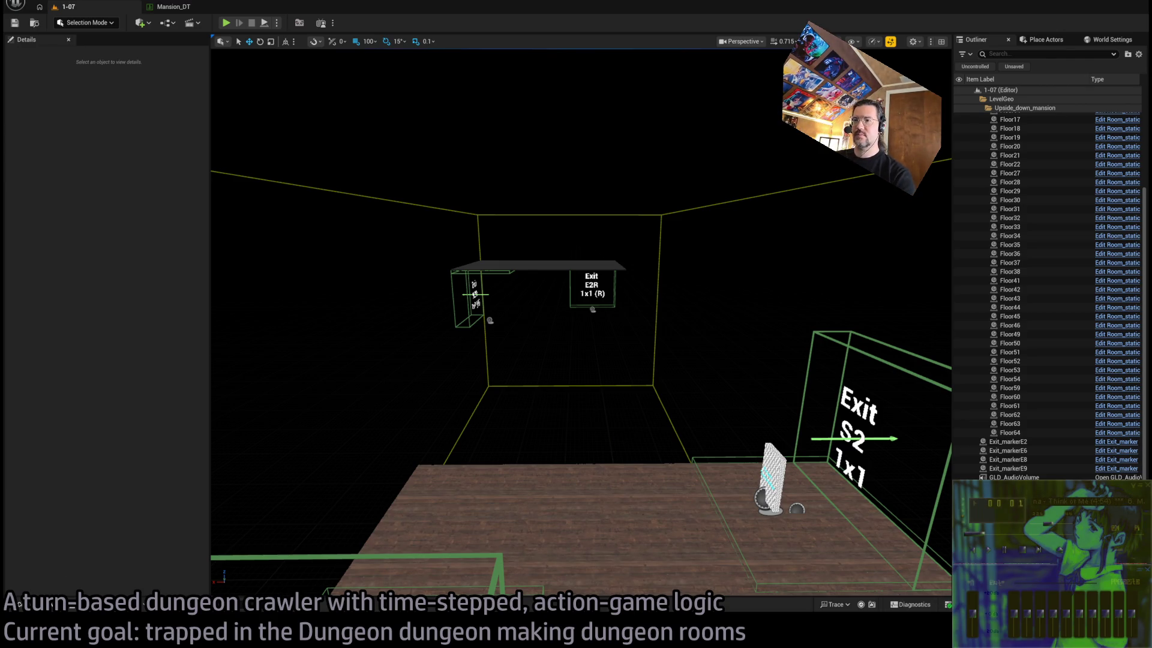
Browse the Content Drawer to the Base_classes > Room_actors folder
click(19, 604)
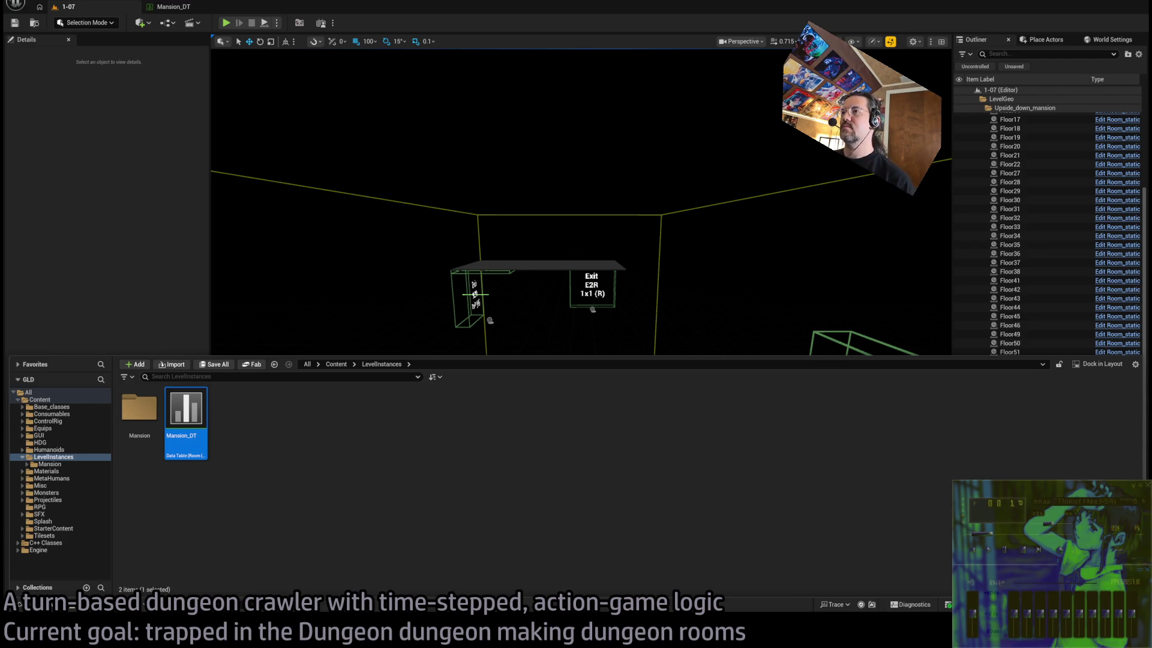
click(498, 307)
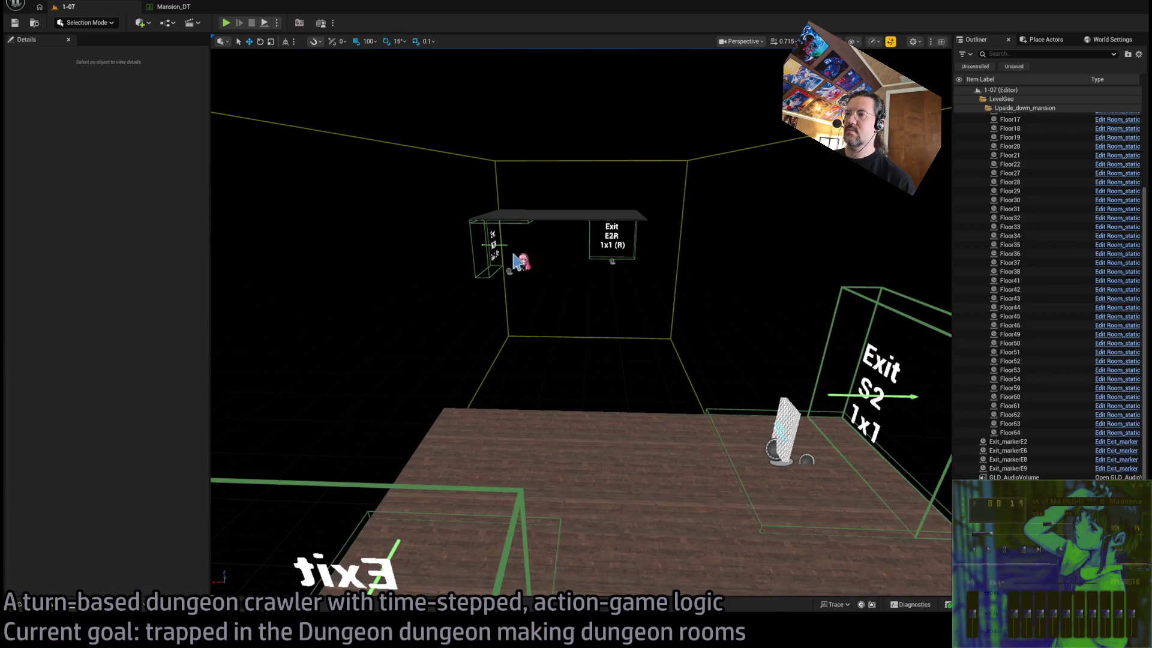
click(19, 605)
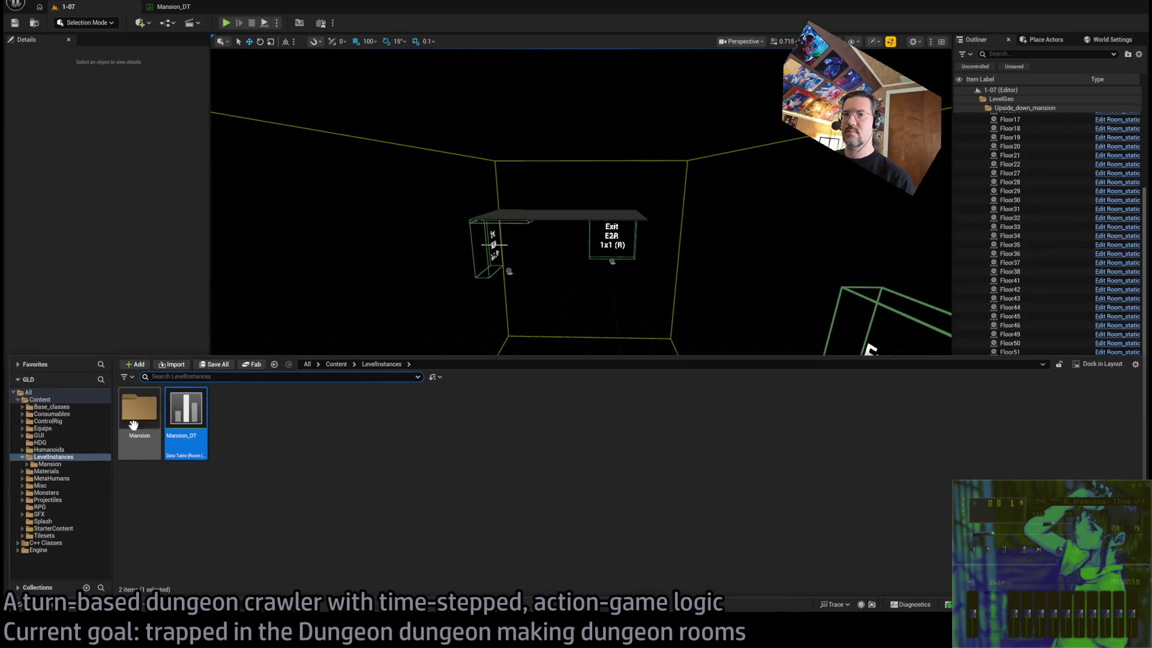
click(67, 408)
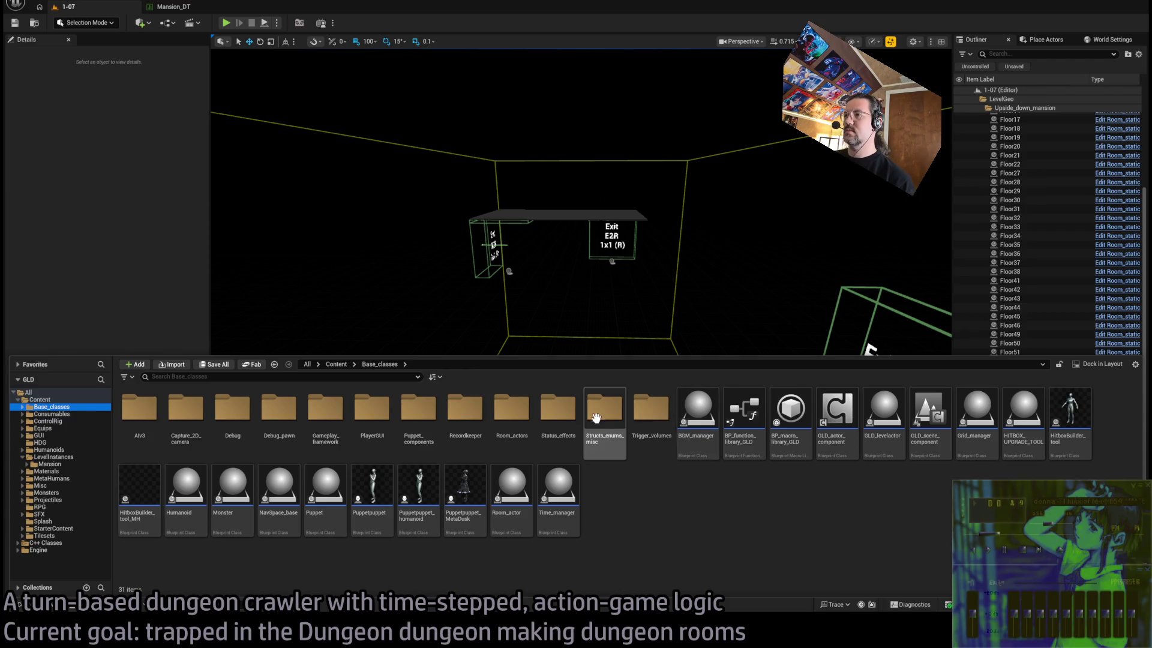
click(523, 411)
double_click(523, 412)
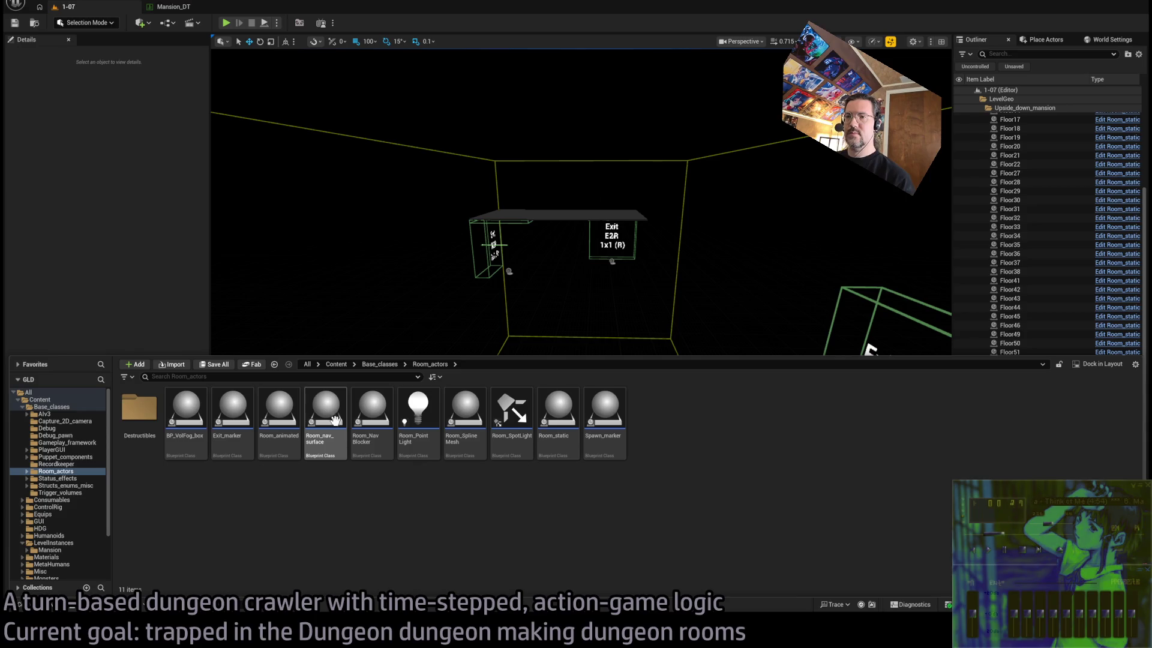
Place a Room_nav_surface in the room, turn it 90°, and bring the drawer back up
click(335, 456)
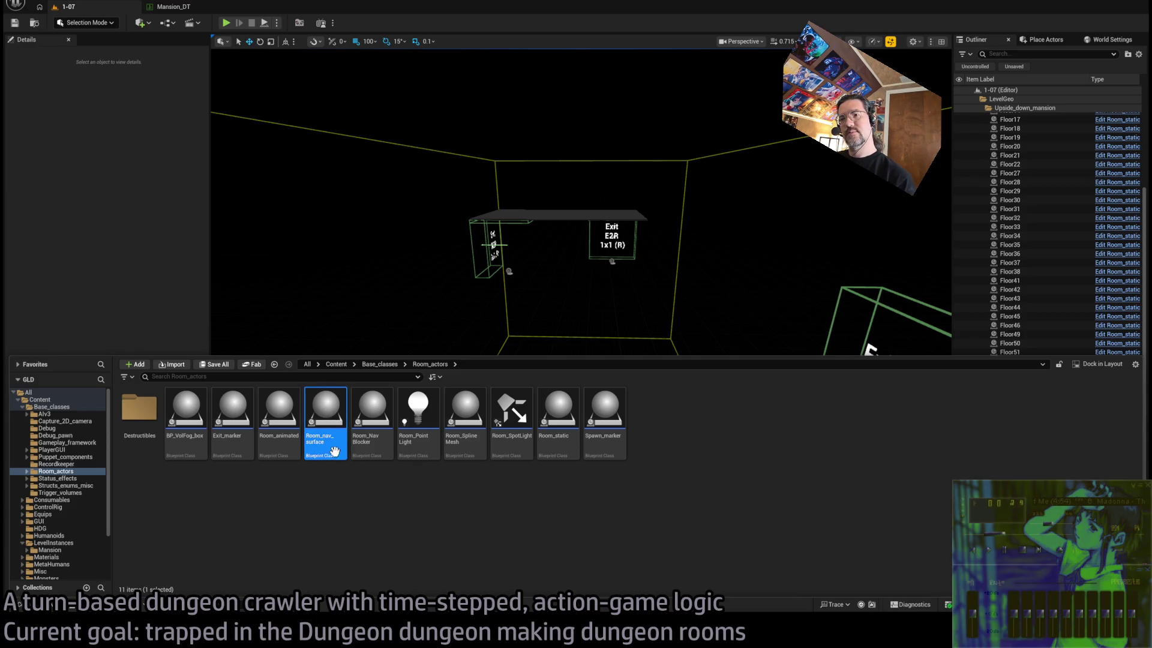
mouse_move(332, 448)
mouse_down()
mouse_move(588, 393)
mouse_move(610, 435)
mouse_move(618, 379)
mouse_move(576, 379)
mouse_up()
key(f)
scroll(575, 379, down, 3)
scroll(576, 378, down, 2)
key(f)
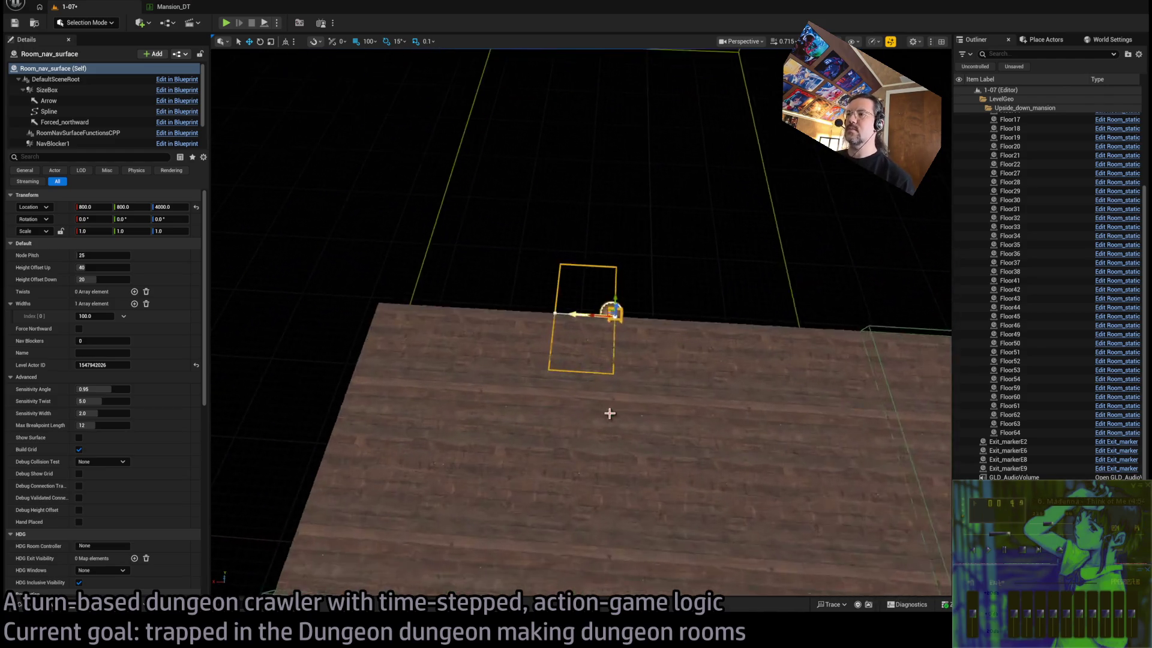
key(e)
drag(624, 327, 601, 319)
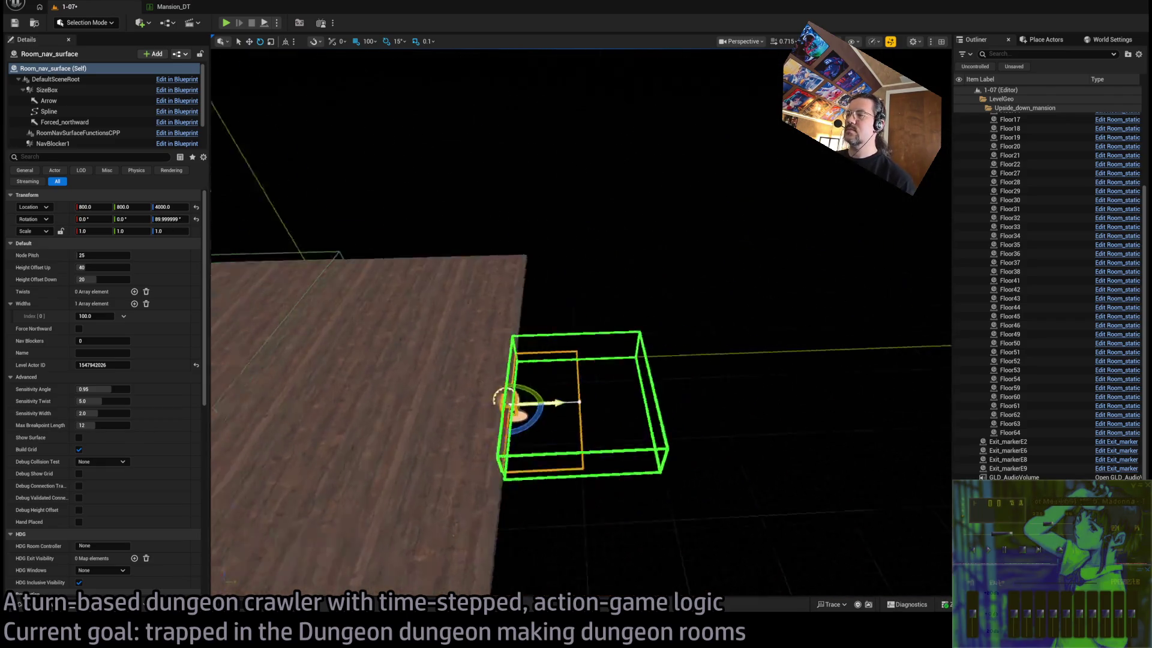
key(Escape)
key(ctrl+space)
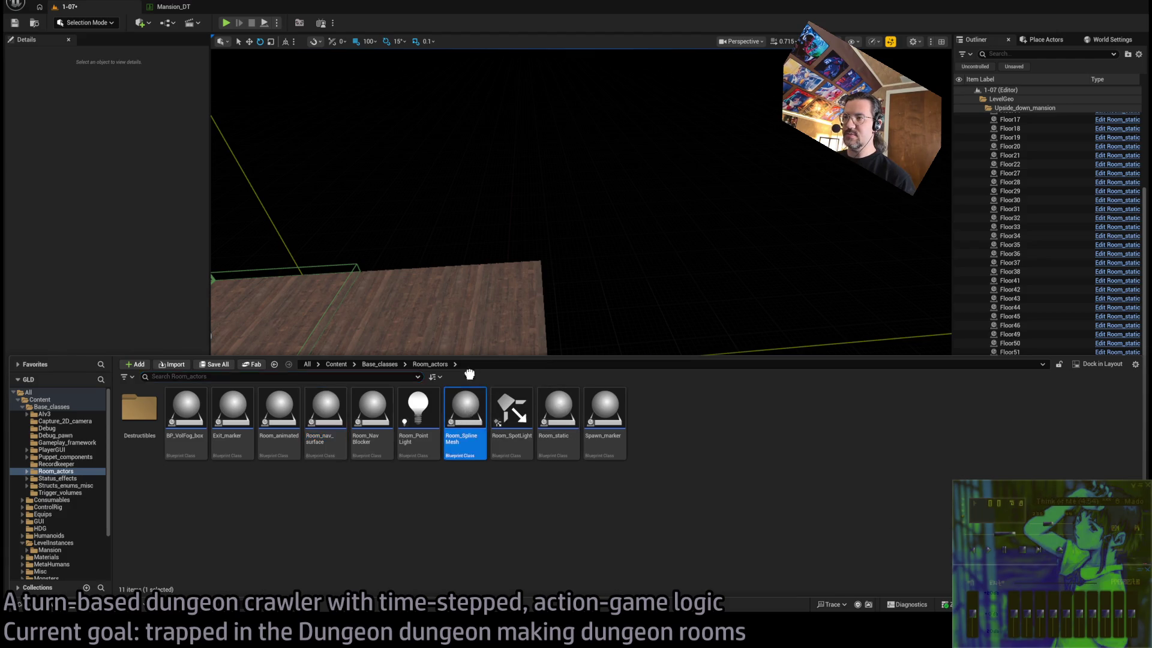
Place a Room_SplineMesh in the room, shift it to X 700 and rotate it 45°
drag(465, 411, 549, 425)
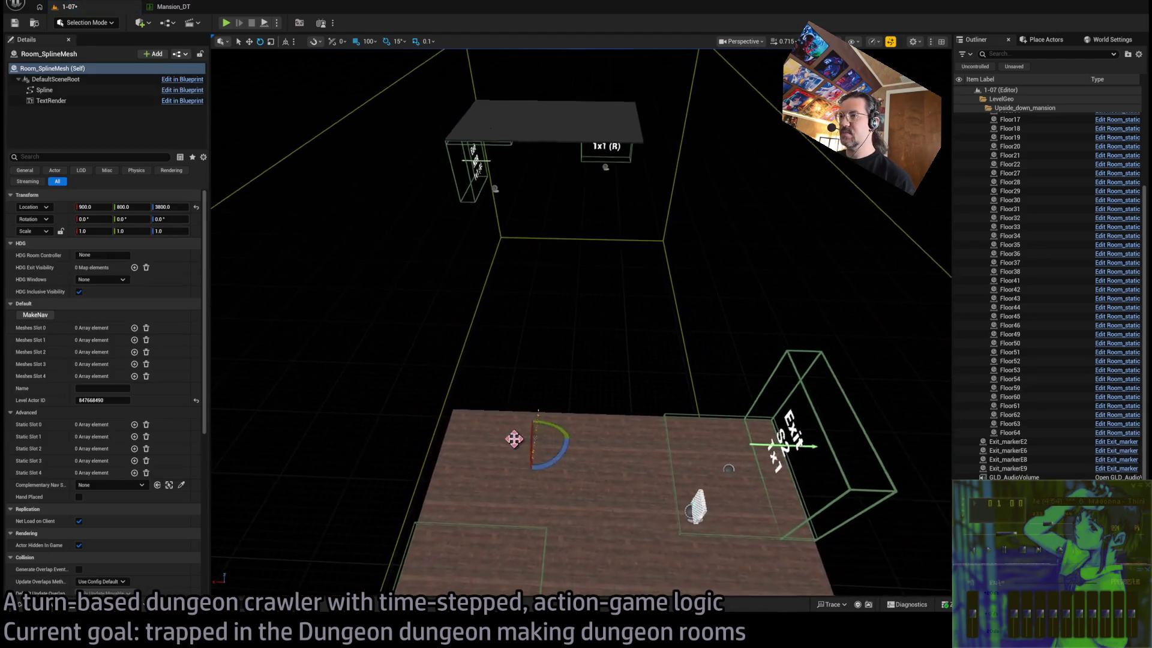
click(176, 207)
text(4000)
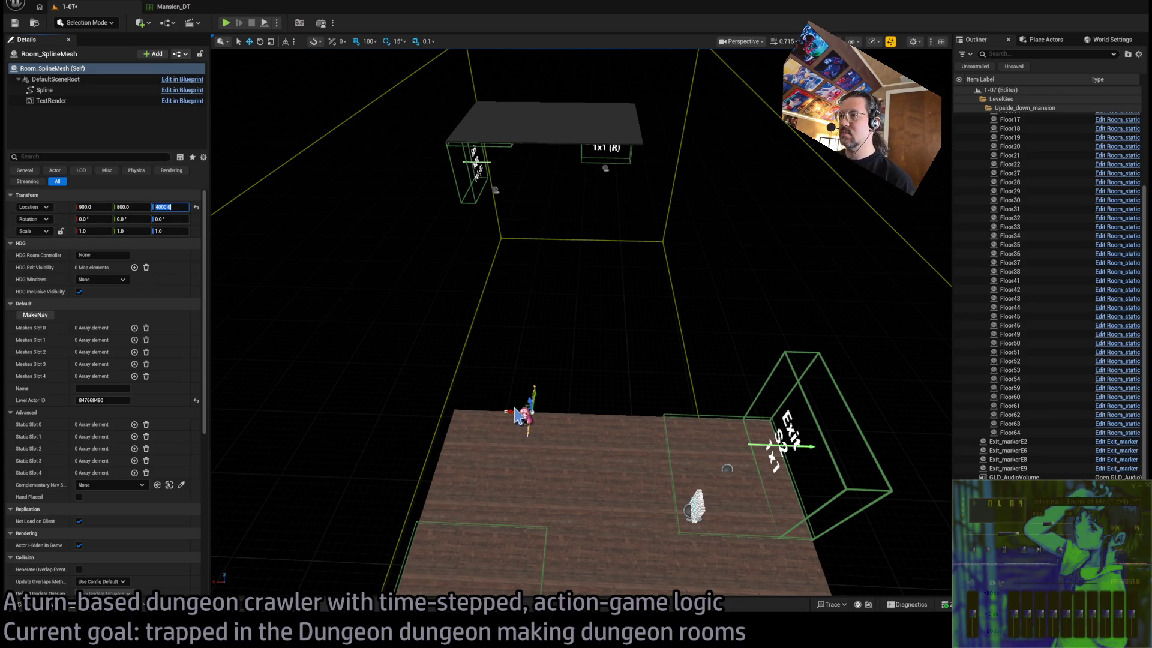
drag(517, 417, 577, 414)
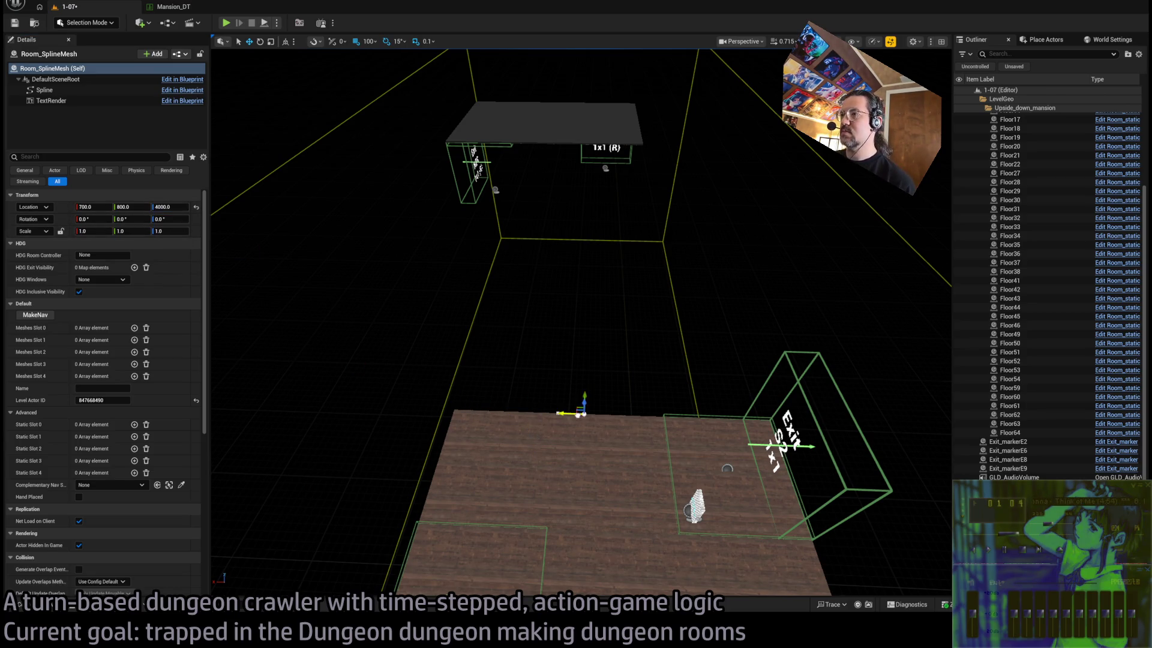
scroll(549, 417, down, 3)
key(e)
drag(563, 456, 595, 412)
key(f)
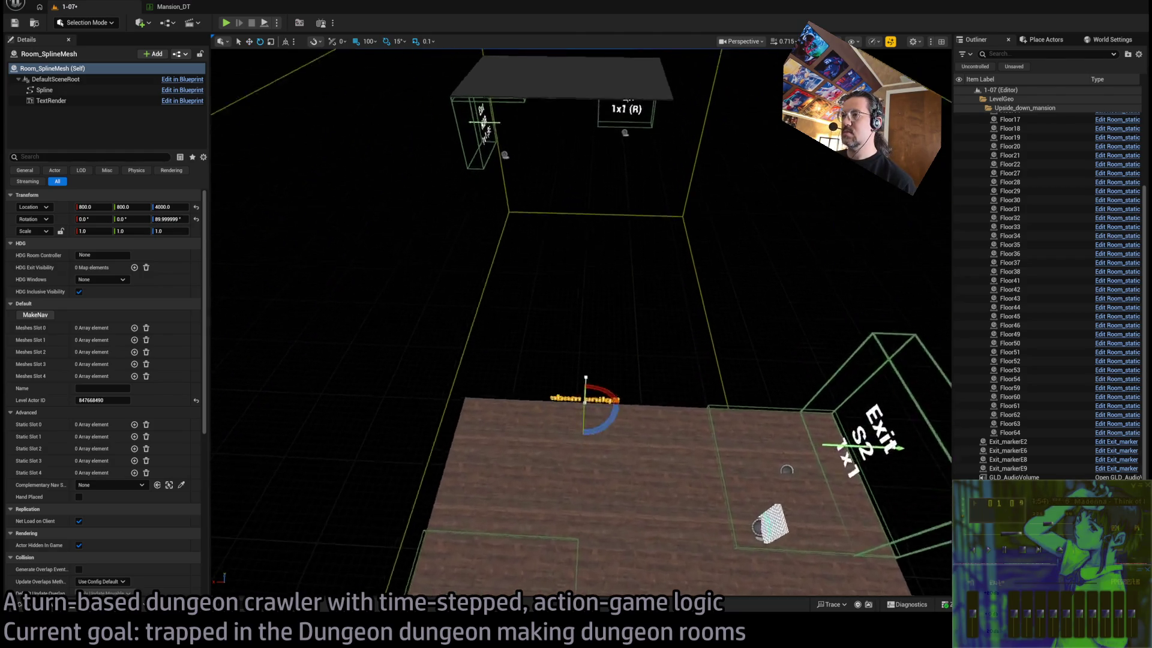
Raise the spline's end point to 1600, 0, 400 so it curves upward
click(561, 399)
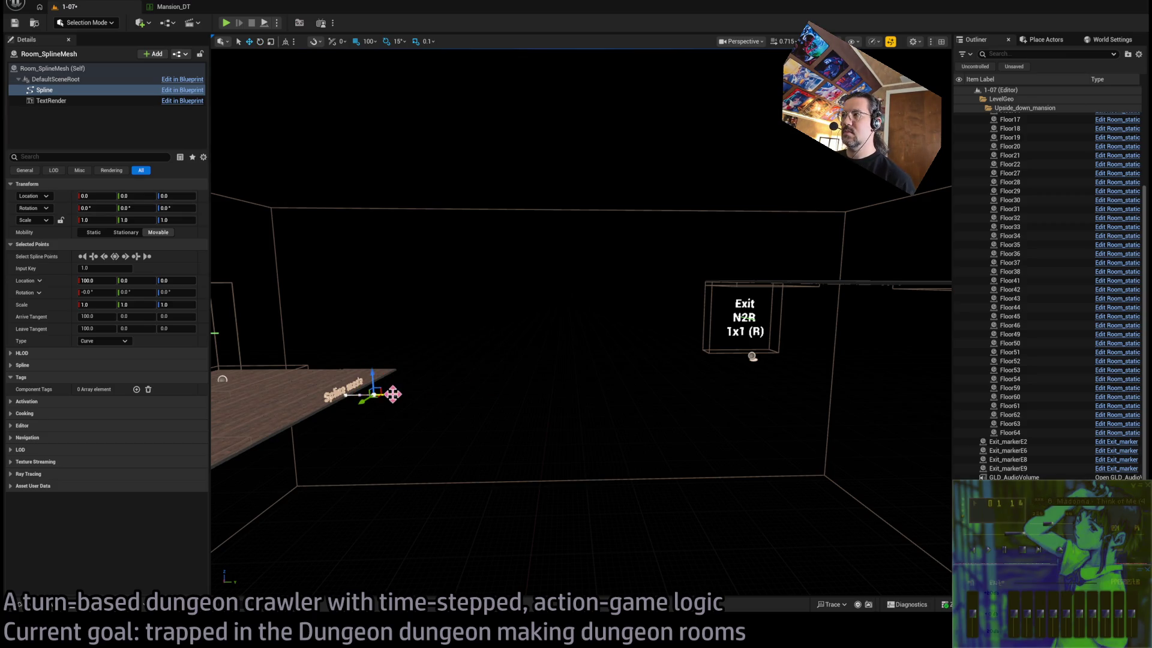
drag(455, 372, 776, 366)
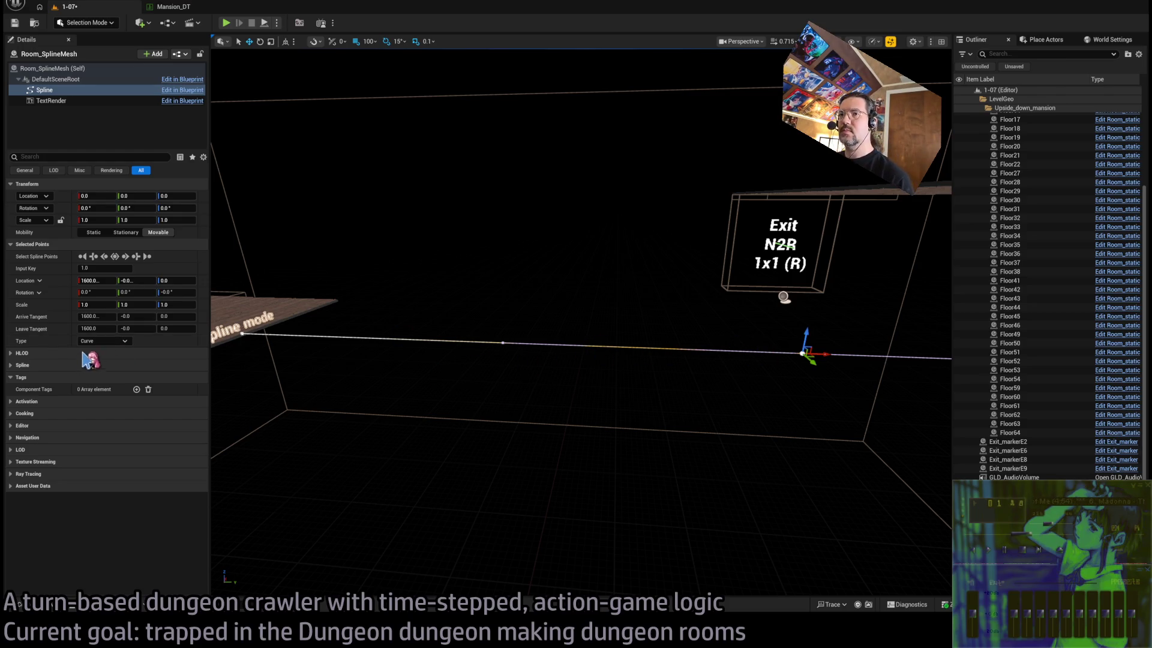
key(ctrl+z)
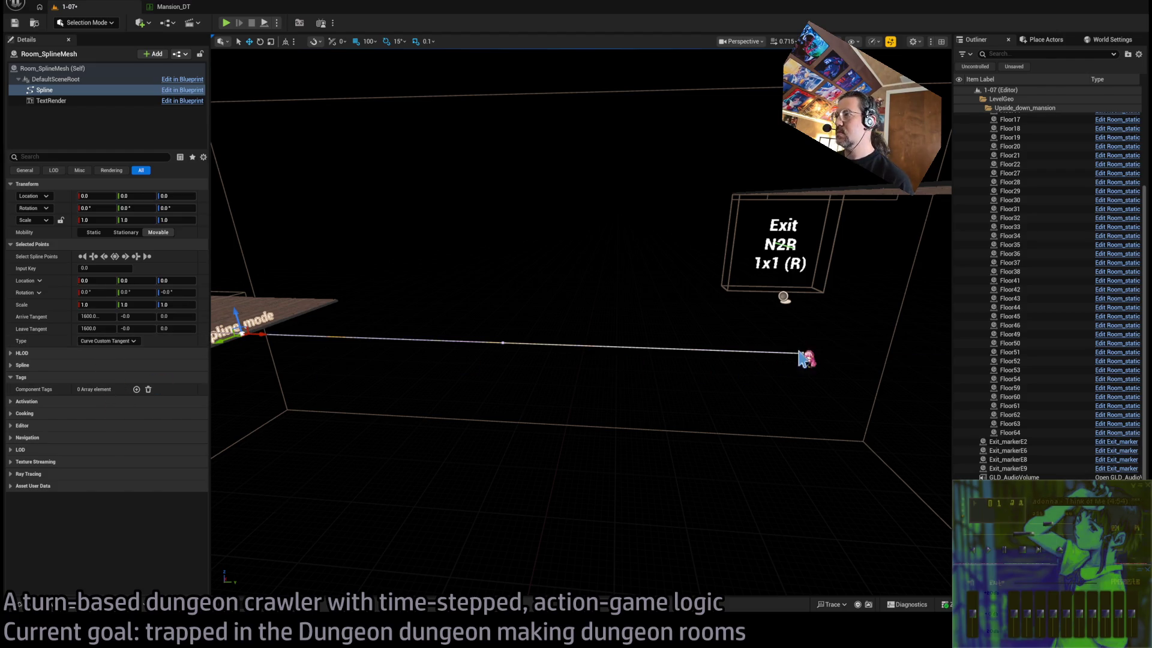
key(Escape)
click(801, 353)
drag(804, 339, 810, 176)
mouse_move(754, 277)
mouse_down()
mouse_move(690, 198)
mouse_move(623, 174)
mouse_up()
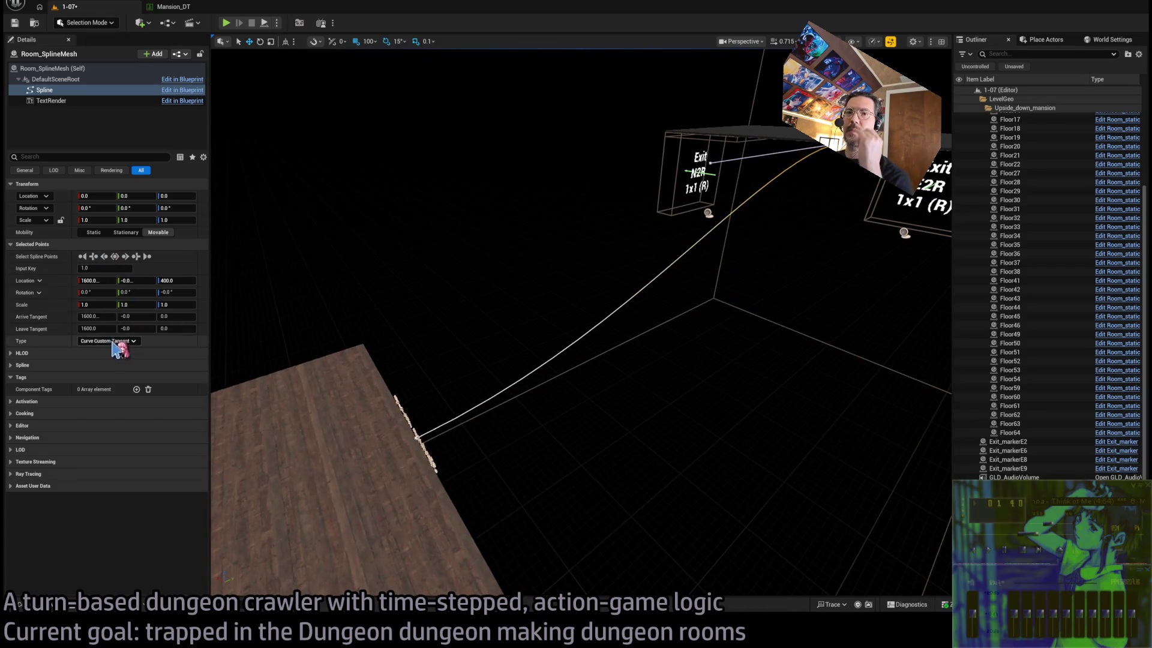
Add a Meshes Slot 0 element and assign it the Spline_TheMansion_floorA mesh
click(72, 69)
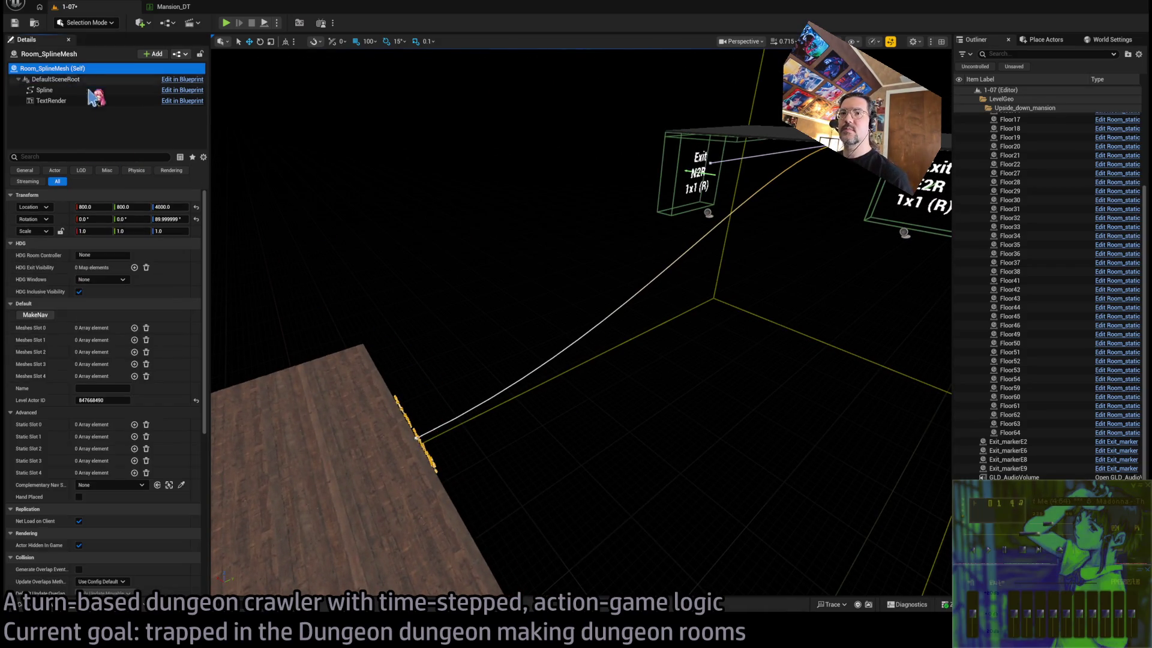
click(134, 328)
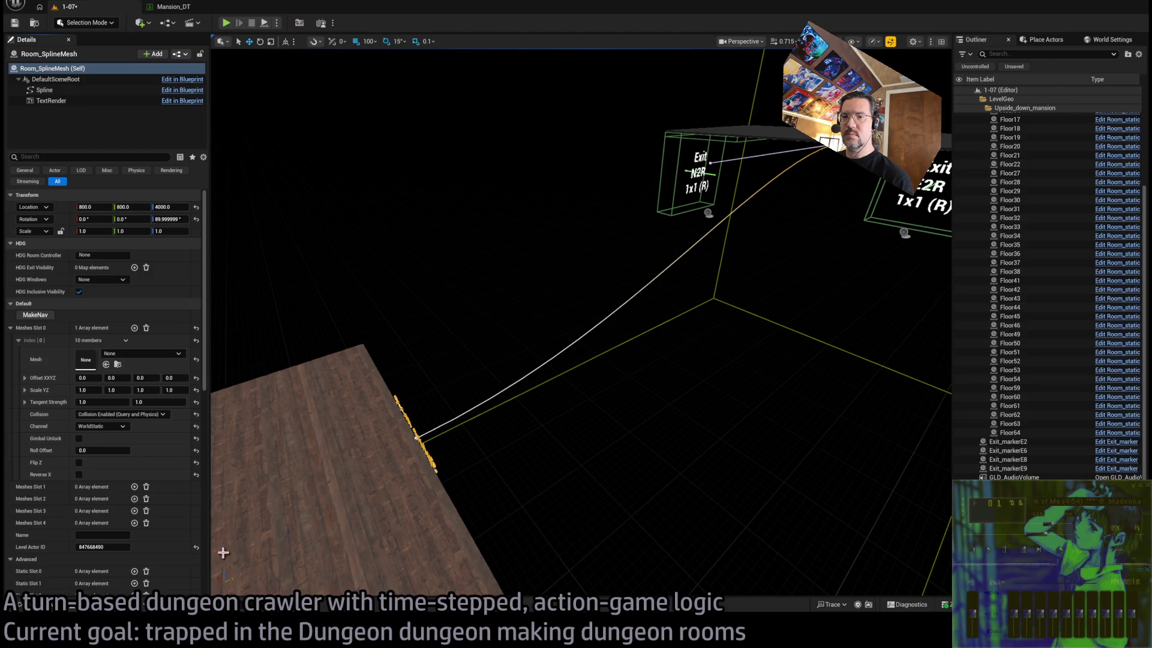
drag(532, 450, 516, 420)
mouse_move(752, 258)
mouse_down()
mouse_move(507, 254)
mouse_move(600, 258)
mouse_move(527, 258)
mouse_up()
mouse_move(490, 471)
mouse_down()
mouse_move(540, 468)
mouse_move(462, 426)
mouse_up()
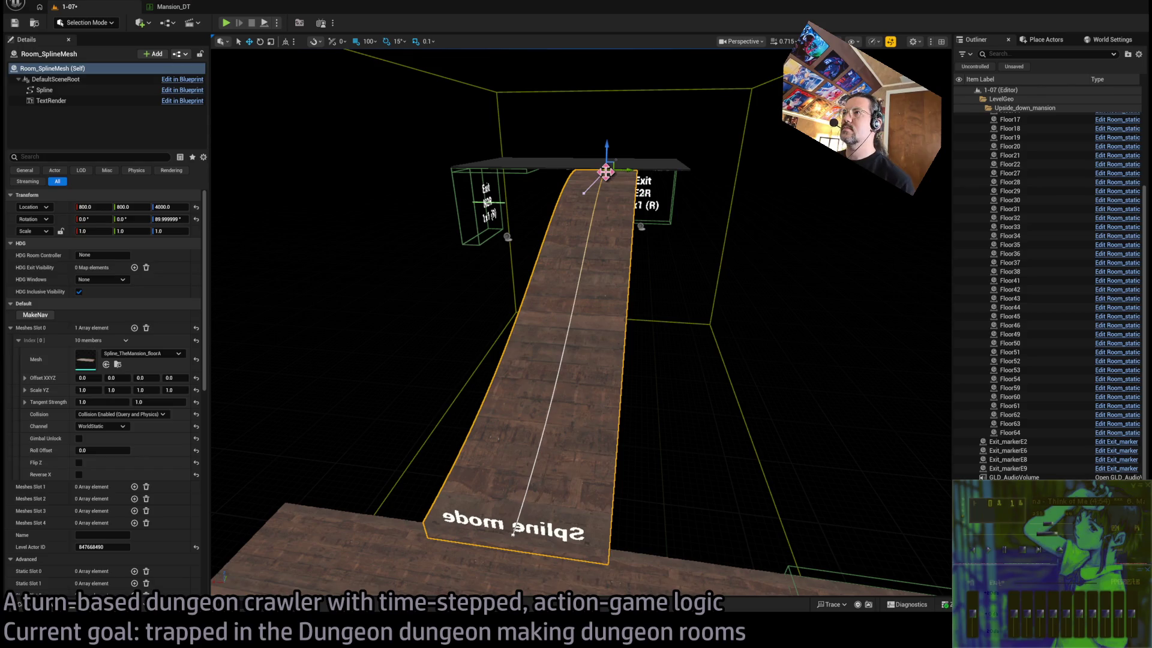
Widen the ramp's top spline point to 2.0 and the bottom point to 2.75
click(606, 172)
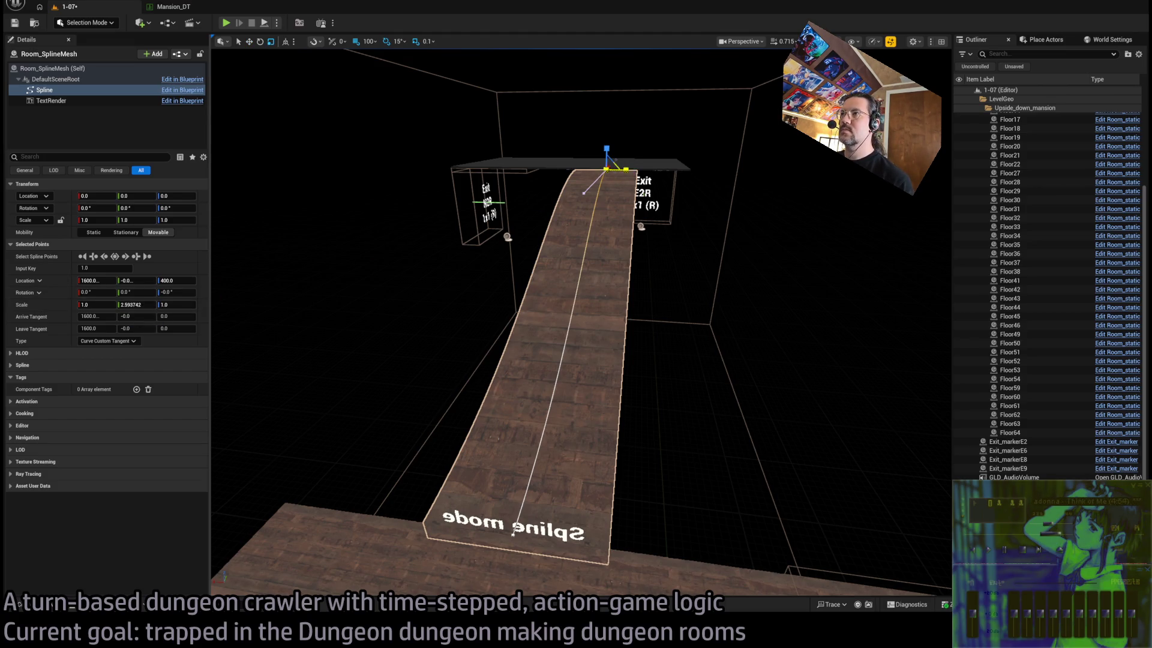
drag(626, 169, 239, 292)
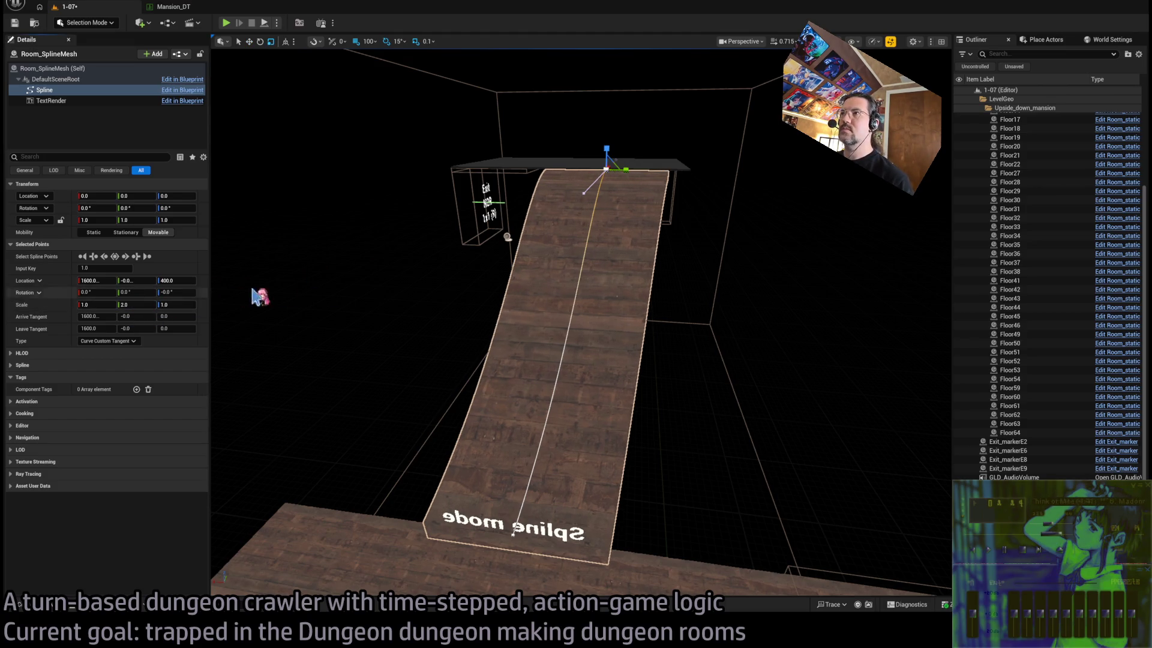
click(524, 527)
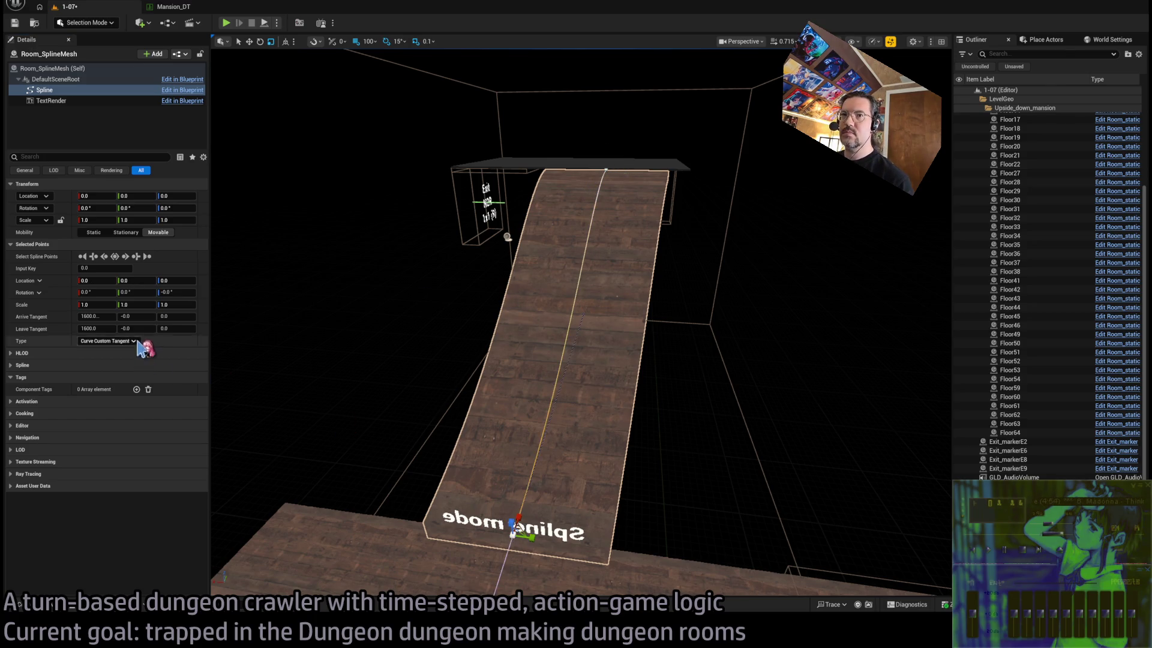
drag(137, 306, 158, 318)
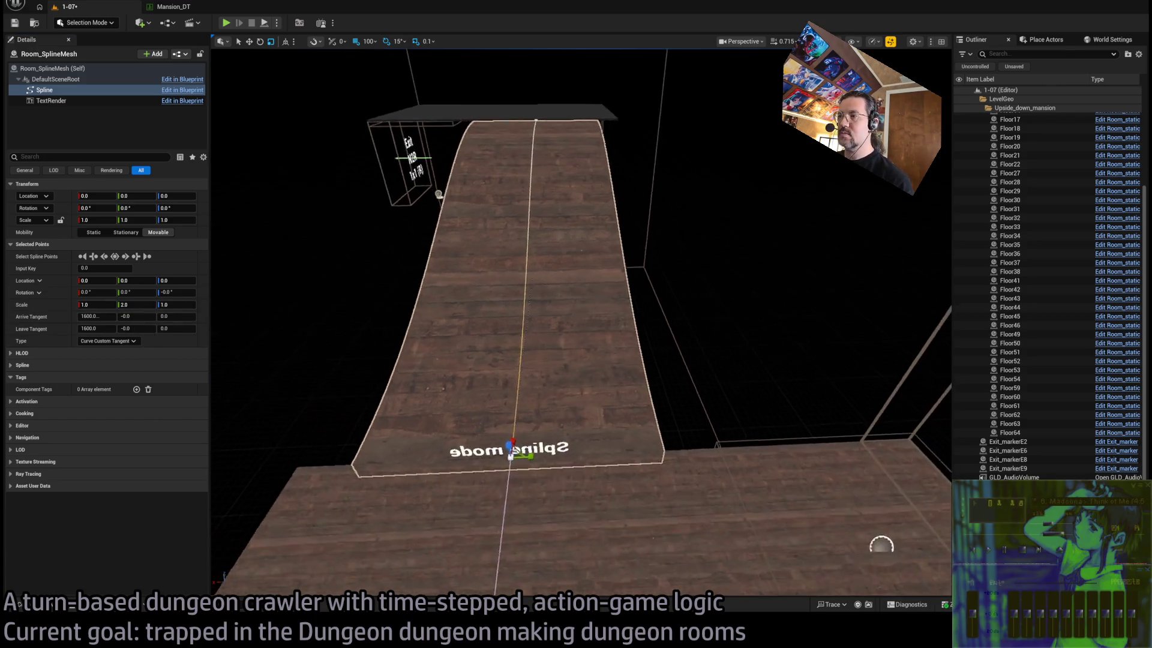
scroll(564, 300, up, 5)
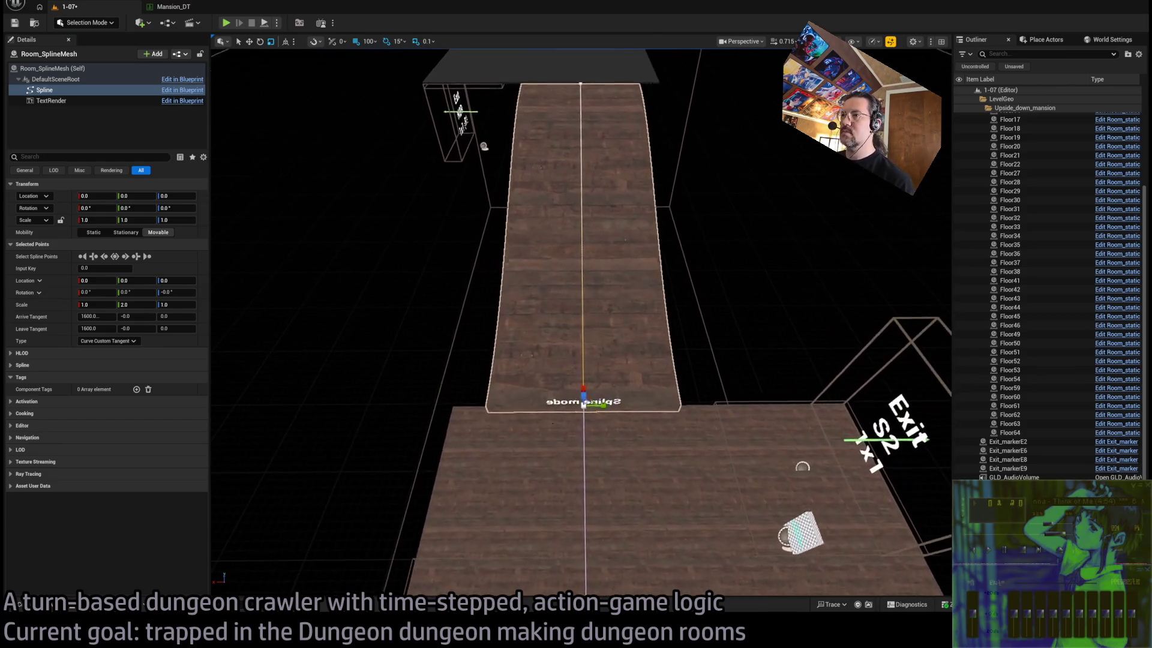
drag(139, 304, 147, 304)
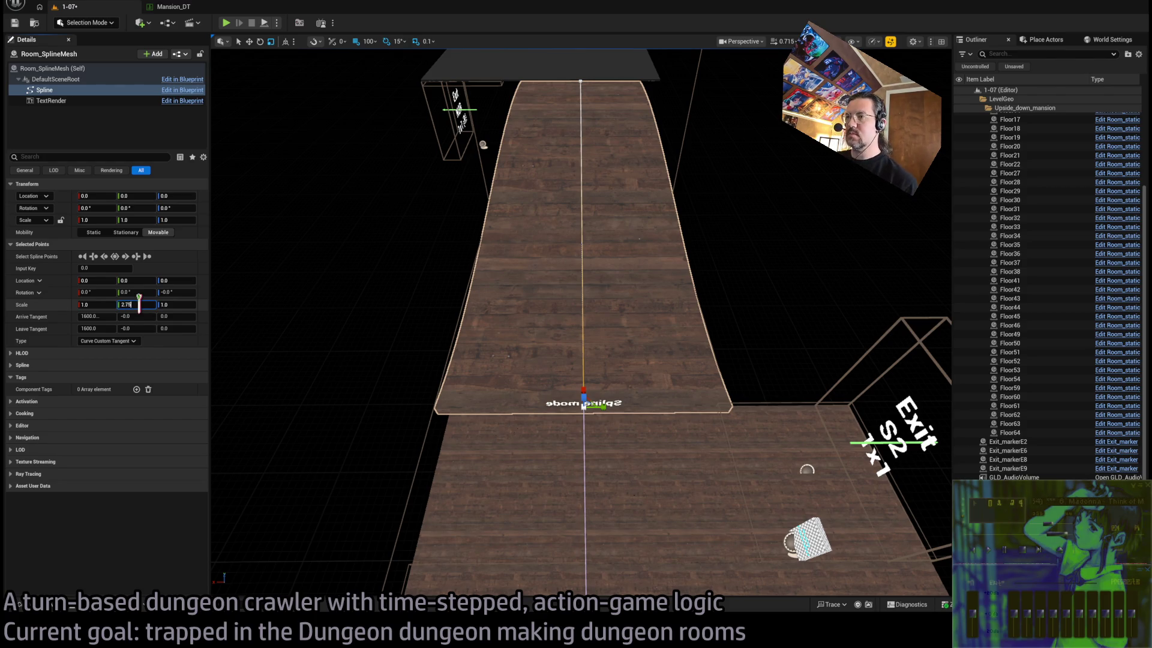
key(Return)
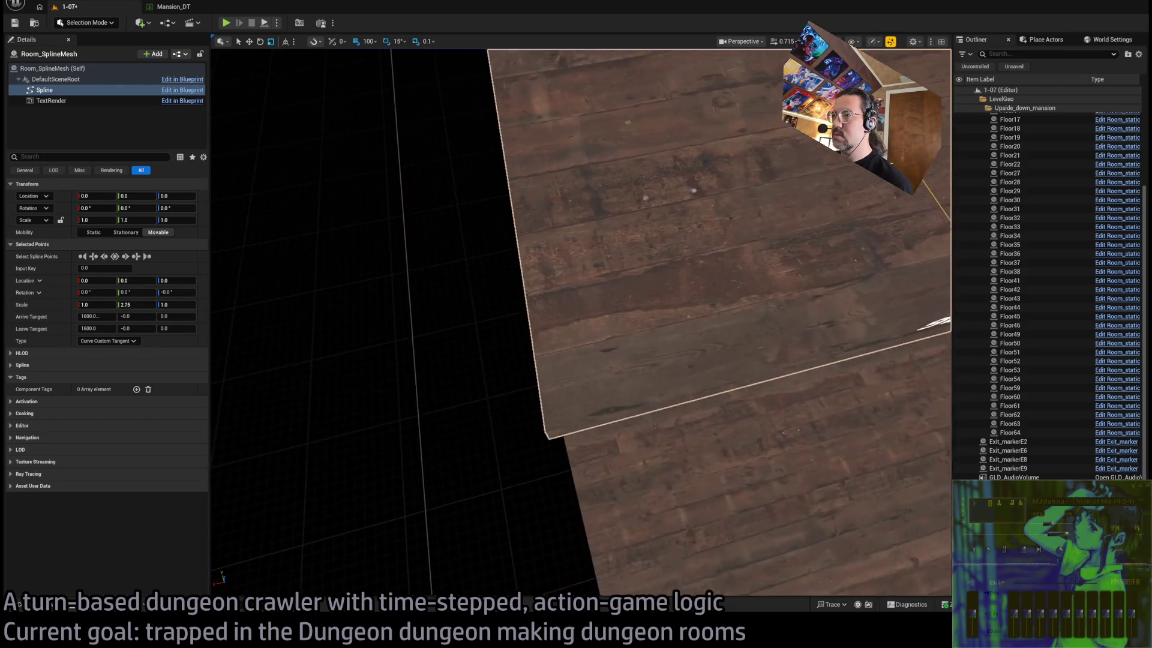
Set the Y scale of both bottom and top spline points to 2.666667
key(f)
scroll(581, 323, down, 2)
scroll(581, 322, up, 4)
mouse_move(581, 322)
mouse_down()
mouse_move(510, 297)
mouse_move(283, 275)
mouse_up()
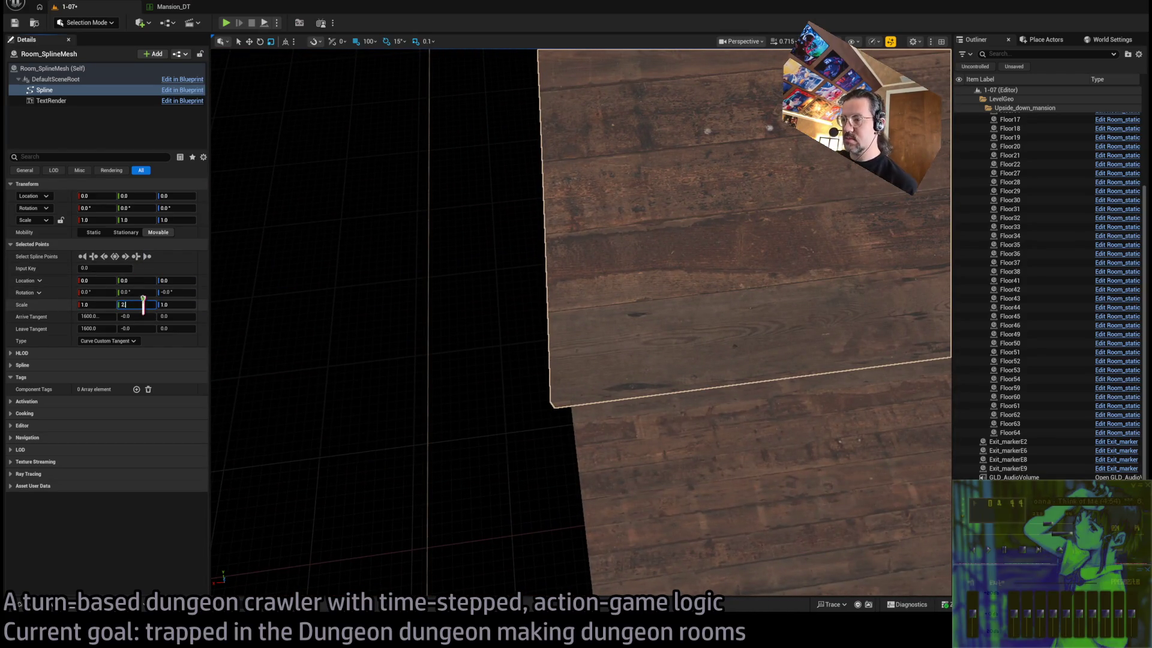
text(.7)
key(Return)
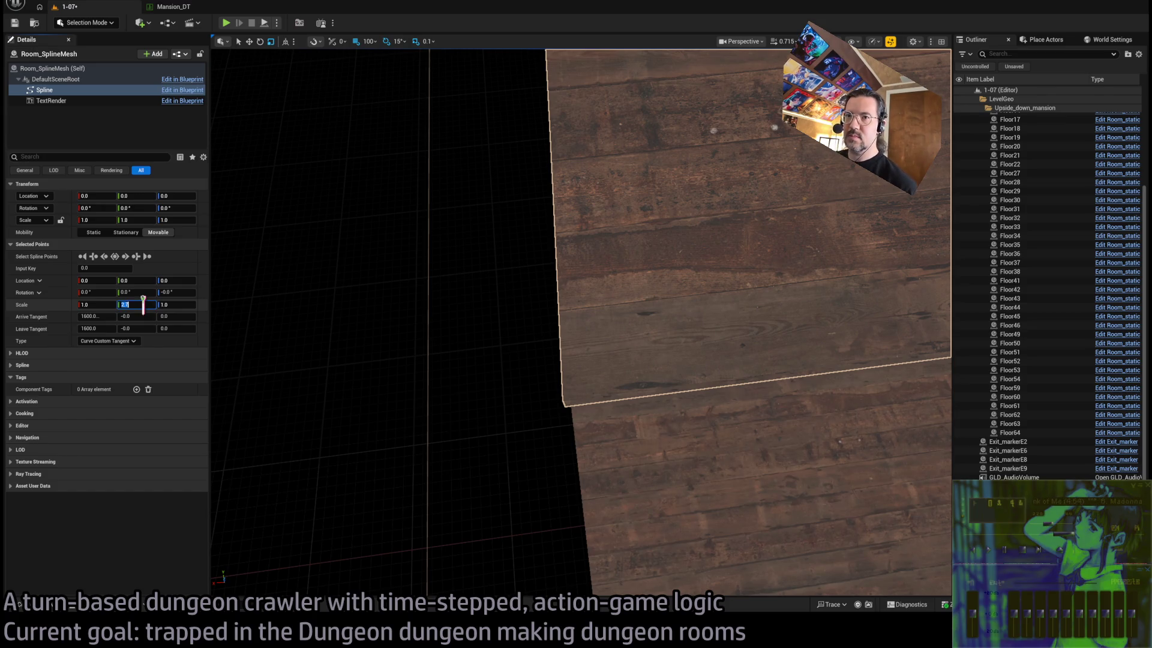
key(Return)
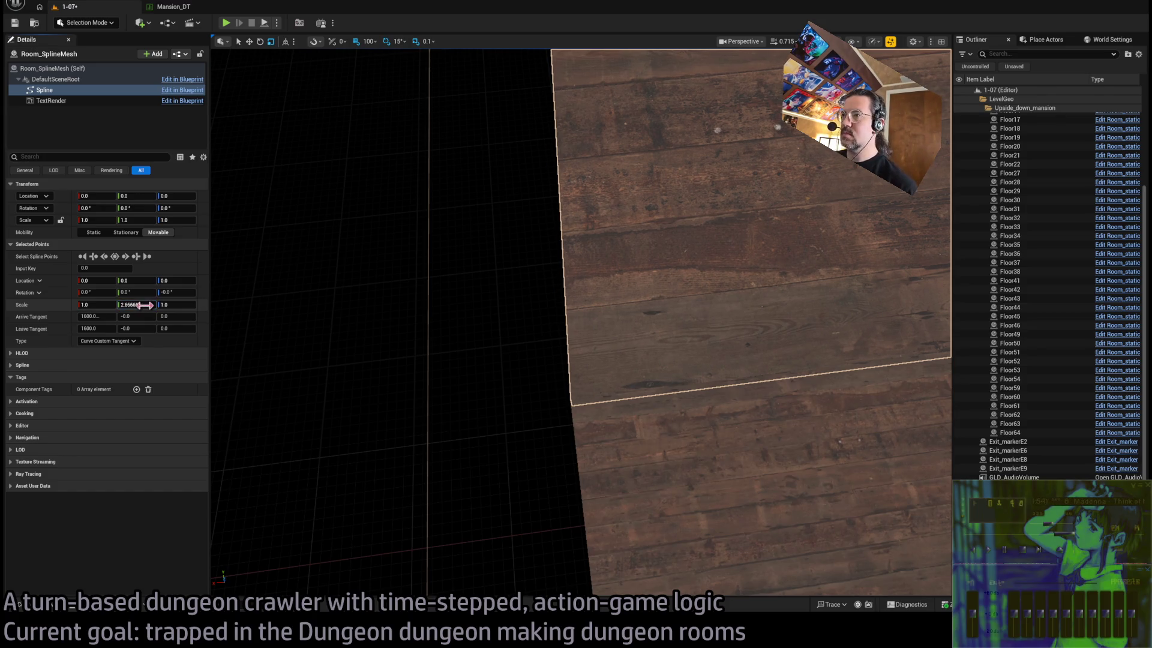
key(f)
click(574, 334)
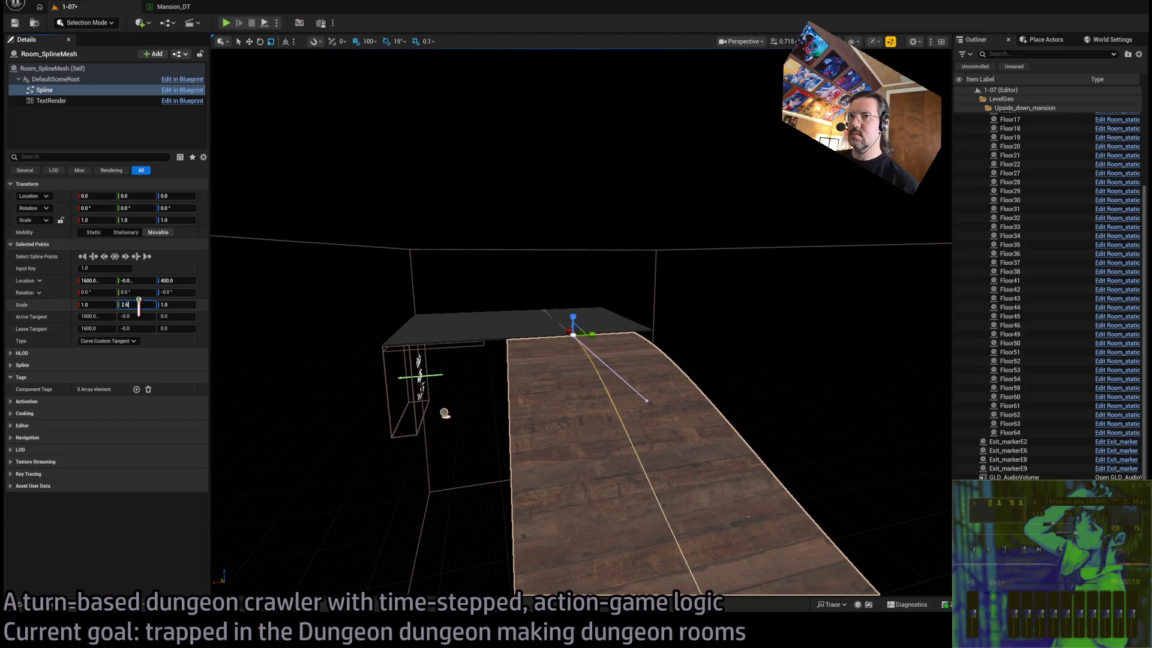
text(66667)
key(Return)
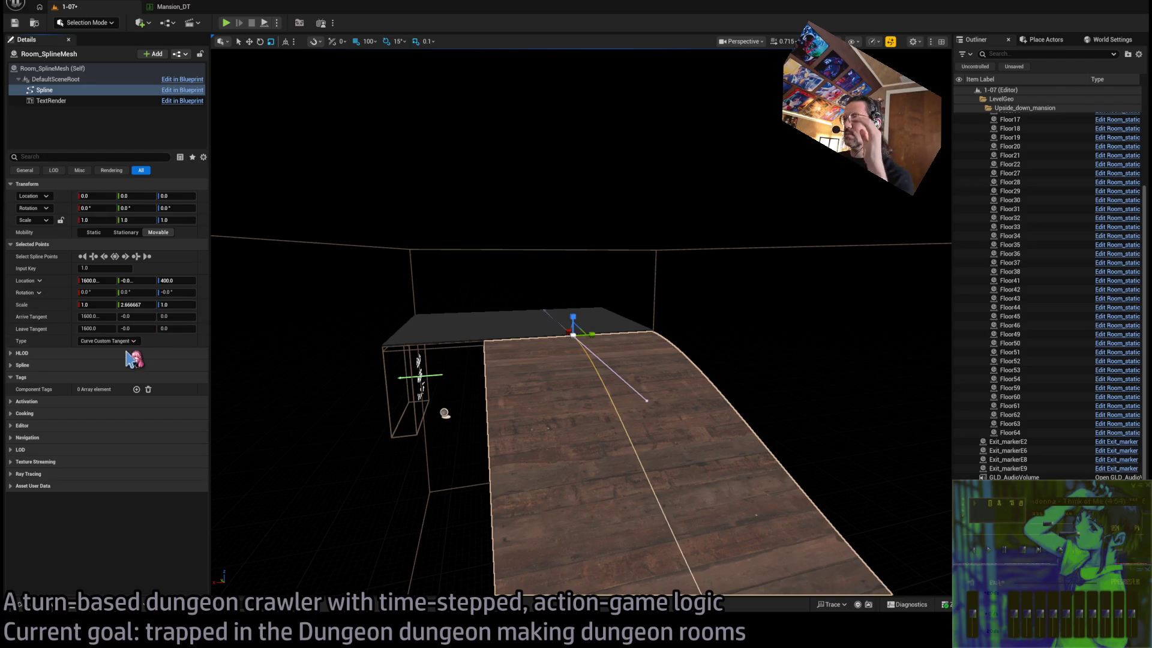
Twist the ramp by giving its top spline point a roll of -12.57 degrees
drag(420, 420, 413, 456)
key(f)
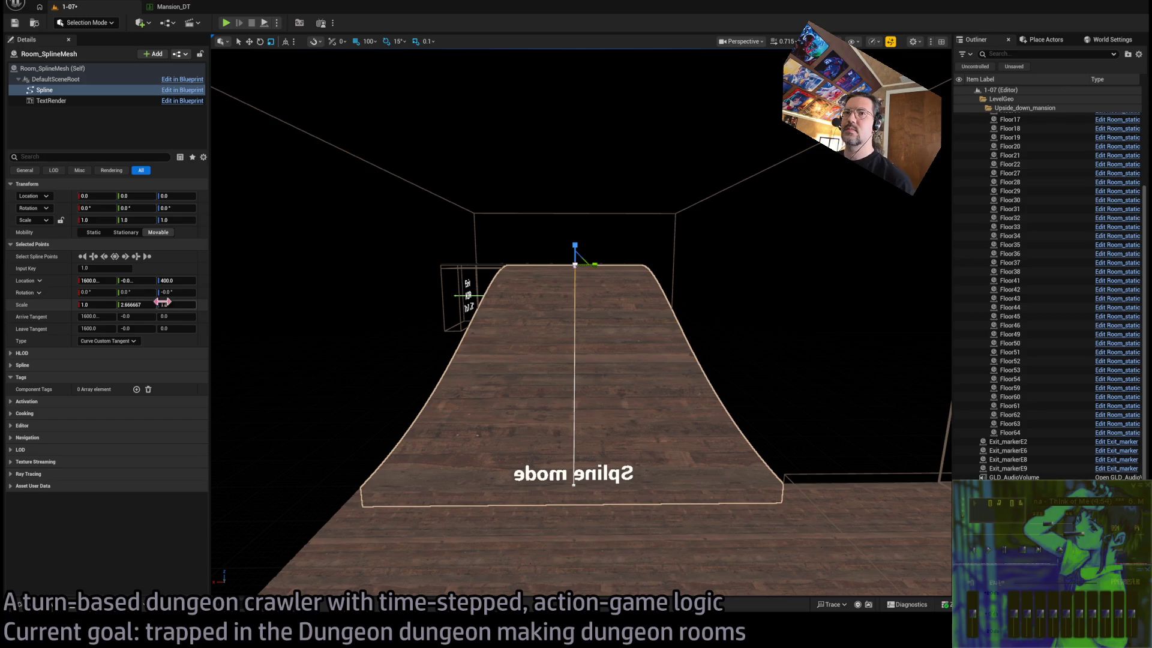
key(e)
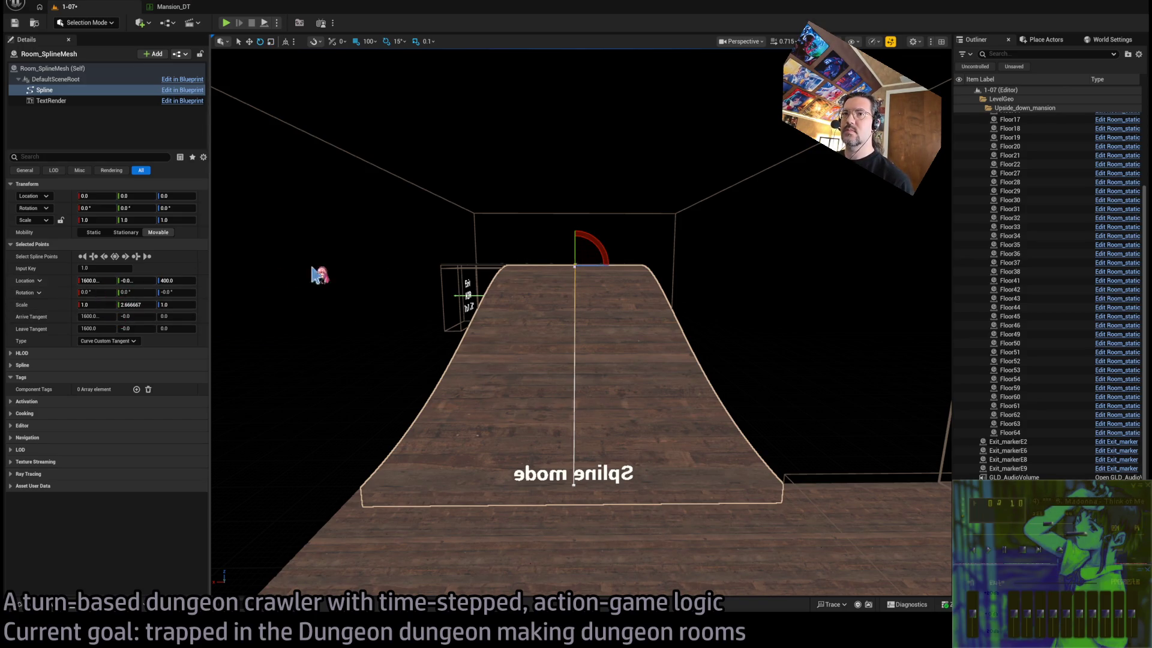
drag(570, 234, 594, 240)
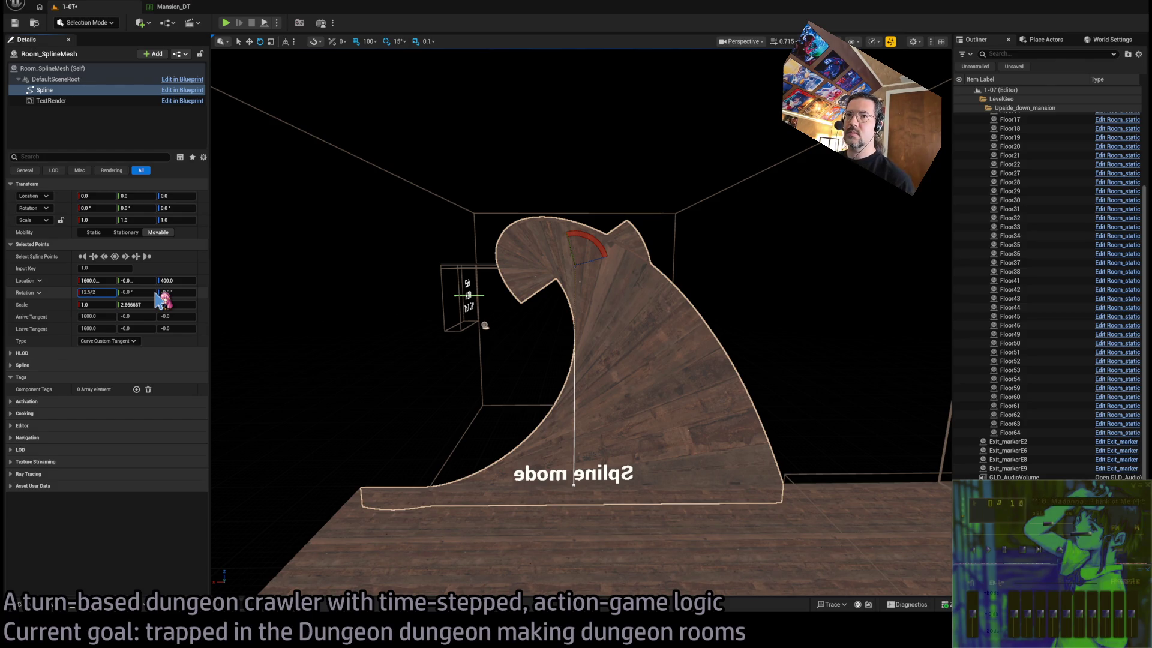
key(Return)
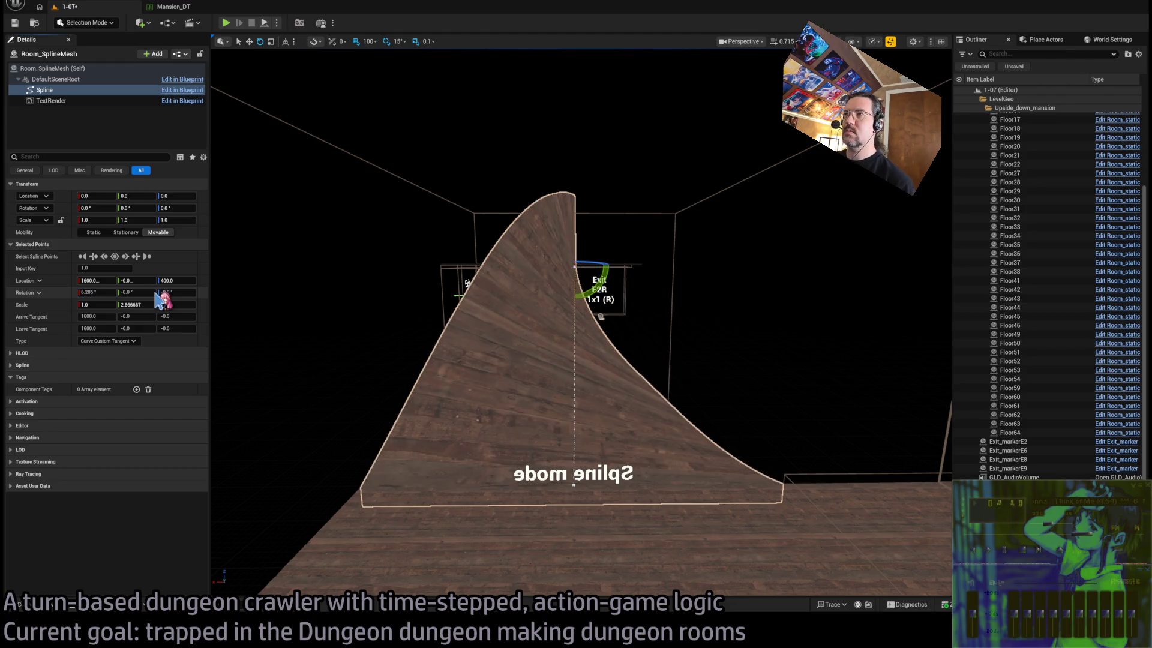
text(12)
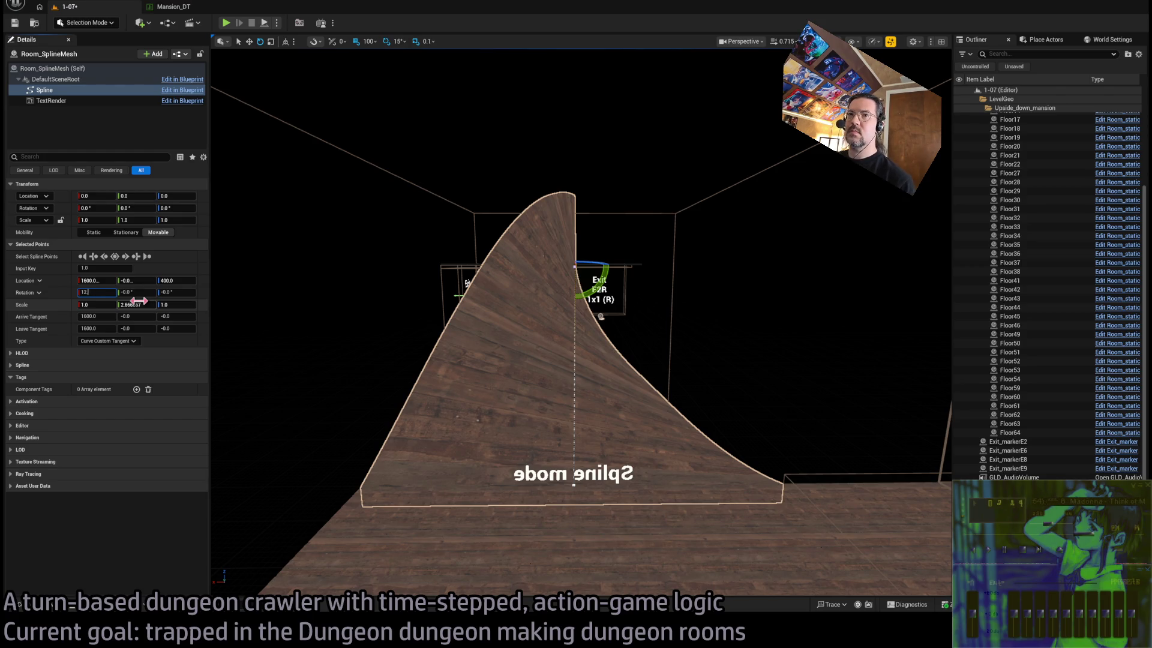
text(.57)
key(Return)
scroll(509, 278, up, 2)
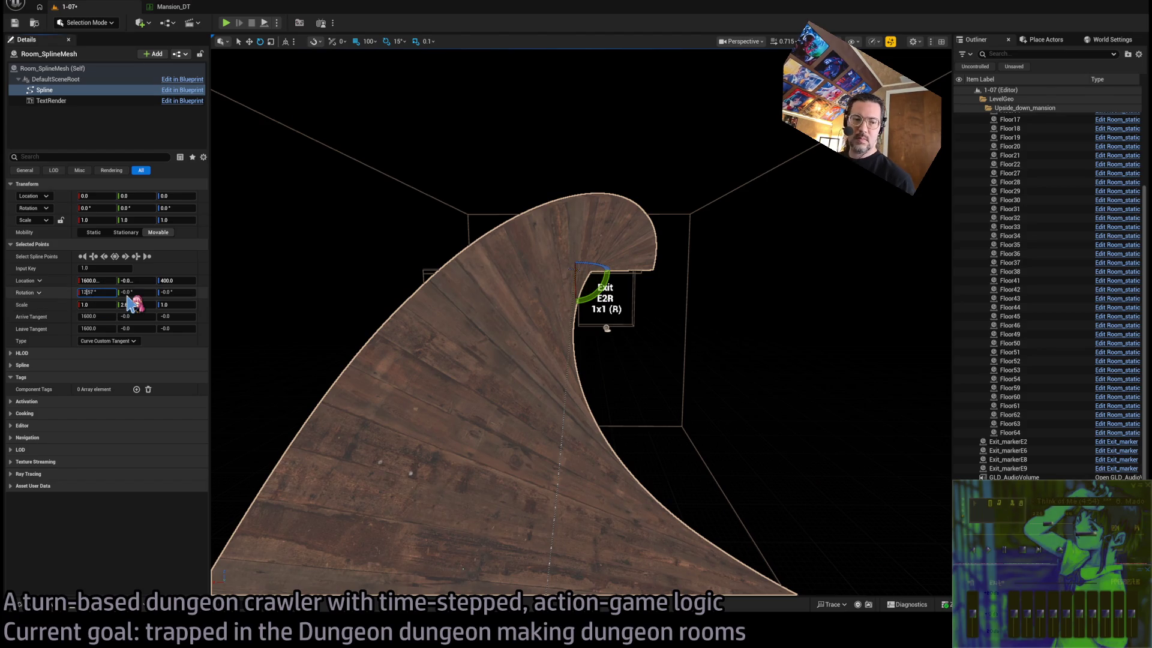
text(-)
key(Return)
Orbit and zoom around the twisted ramp to inspect it from several angles
scroll(581, 324, up, 4)
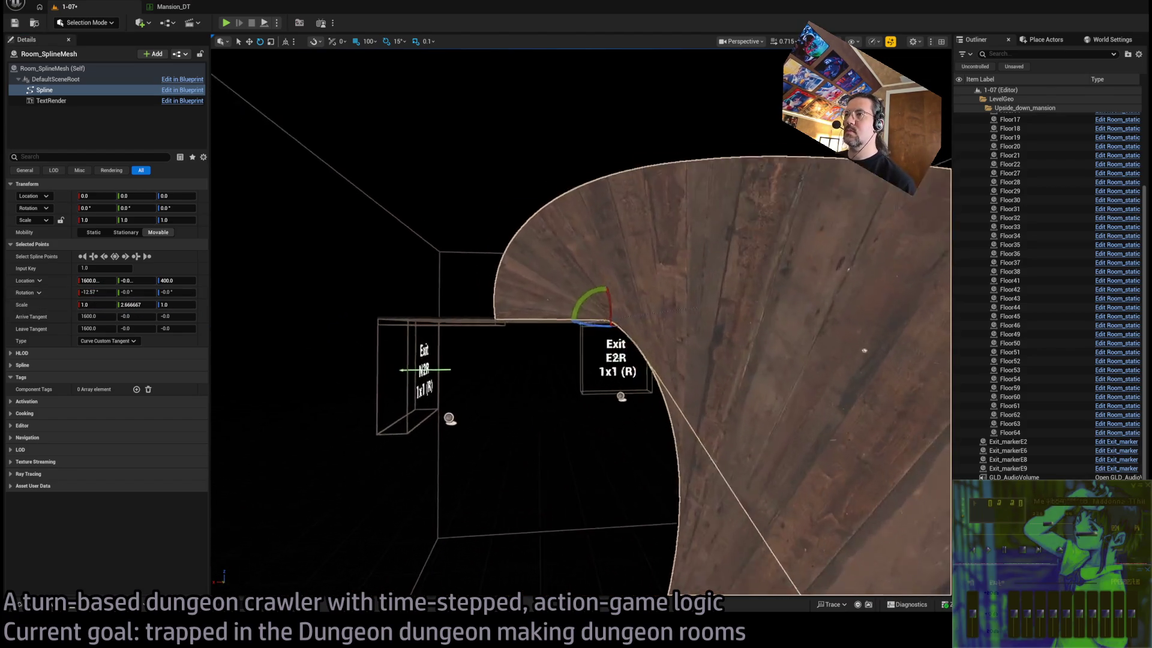
scroll(580, 324, up, 5)
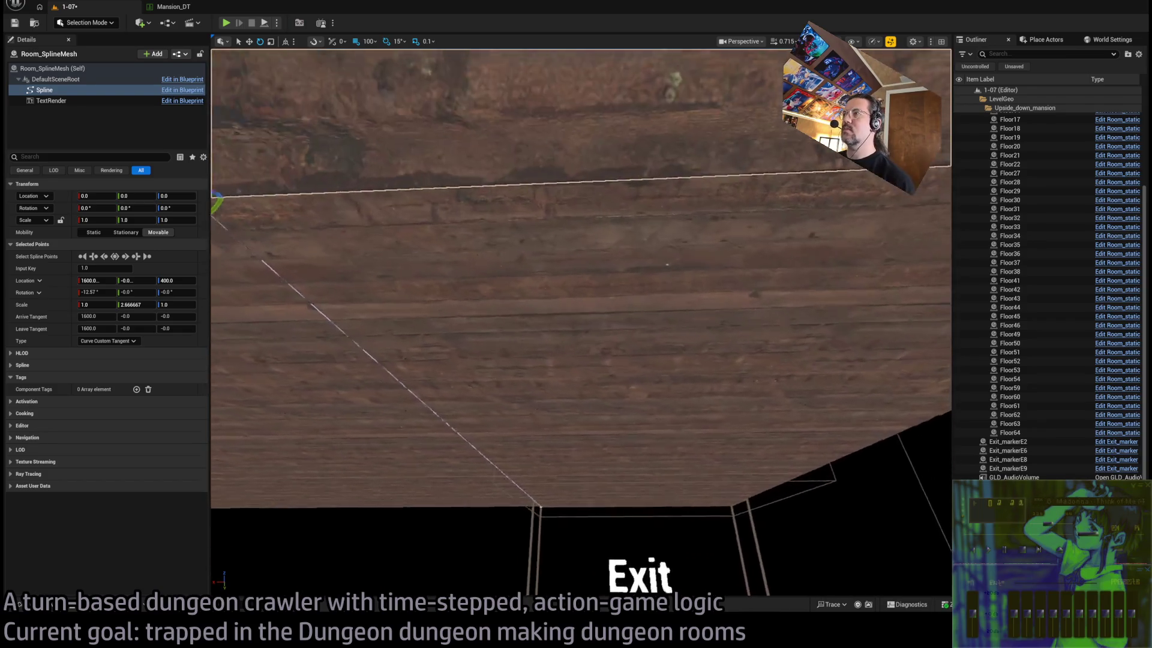
scroll(581, 324, up, 4)
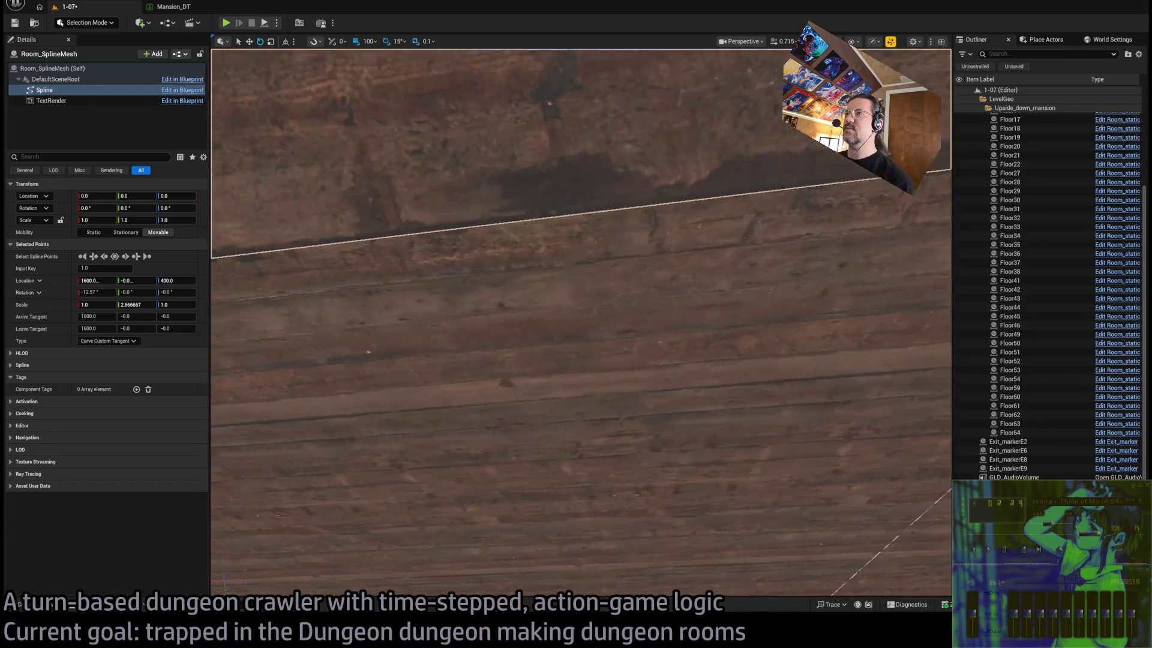
scroll(581, 324, down, 6)
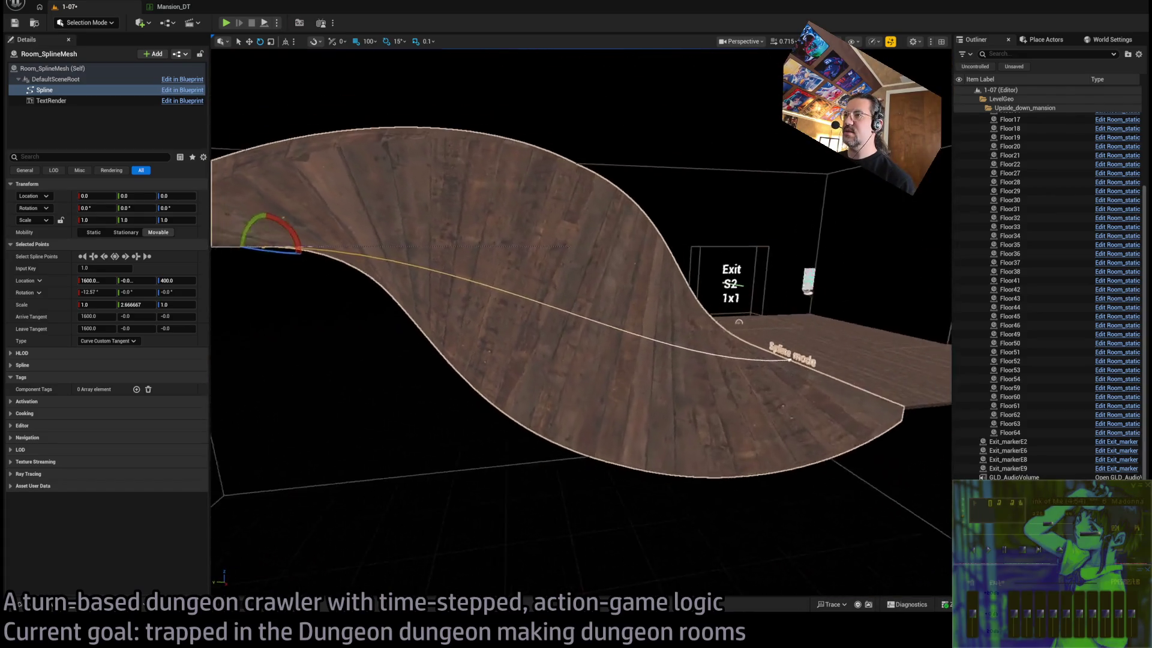
scroll(581, 324, down, 8)
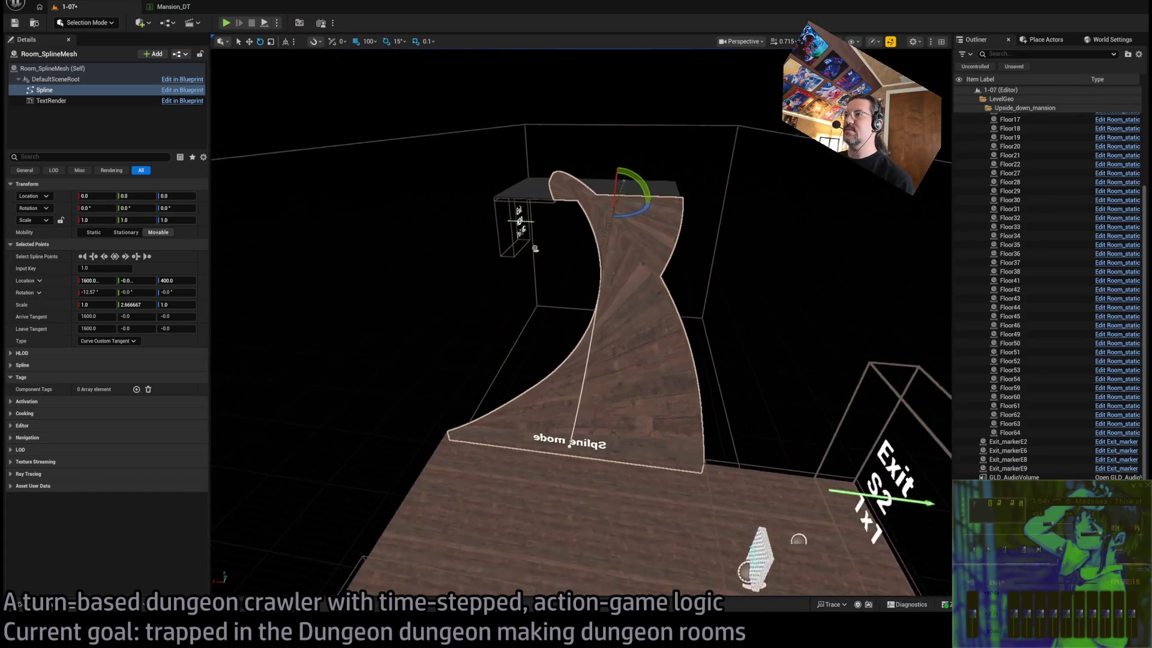
scroll(580, 324, up, 6)
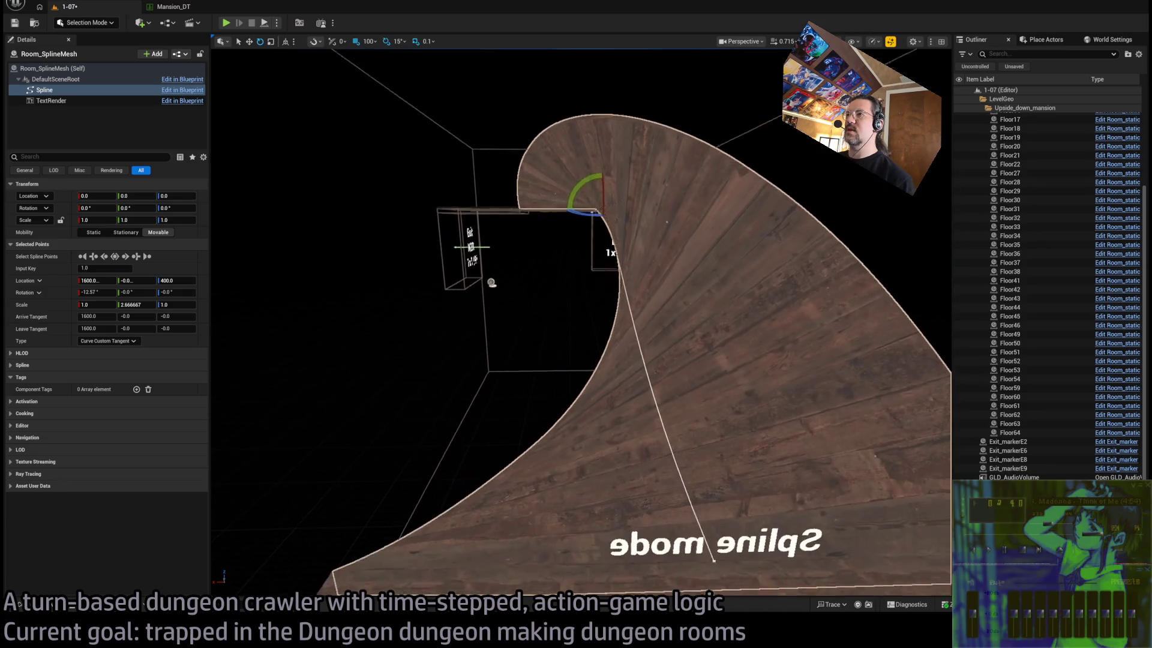
scroll(580, 324, up, 5)
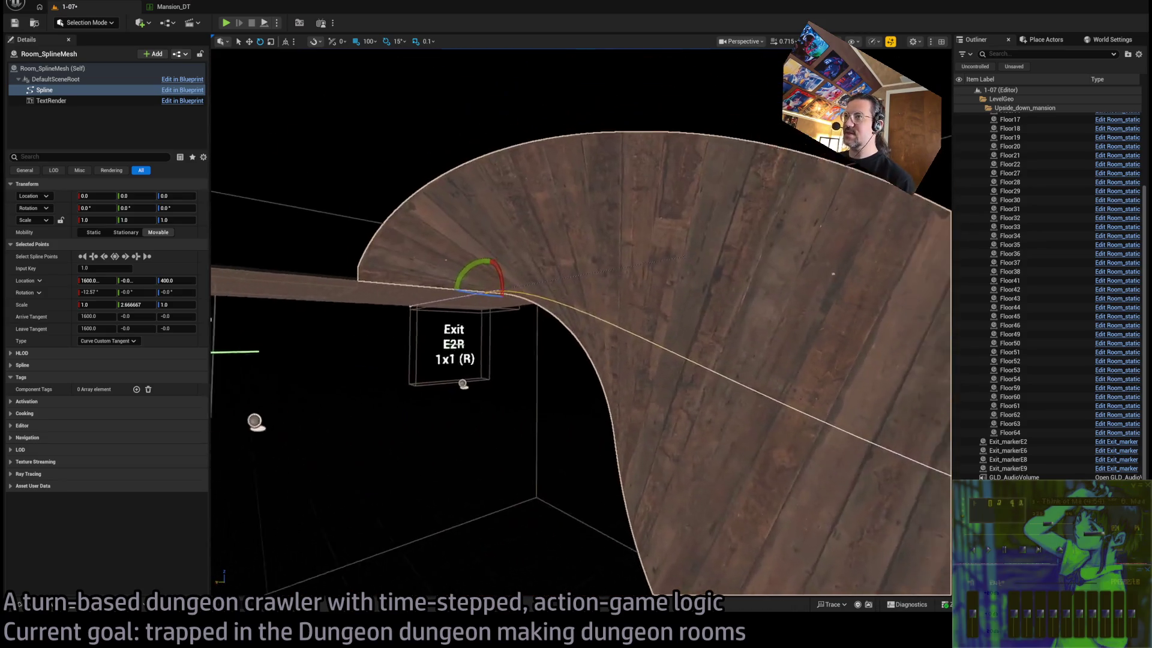
scroll(458, 280, down, 5)
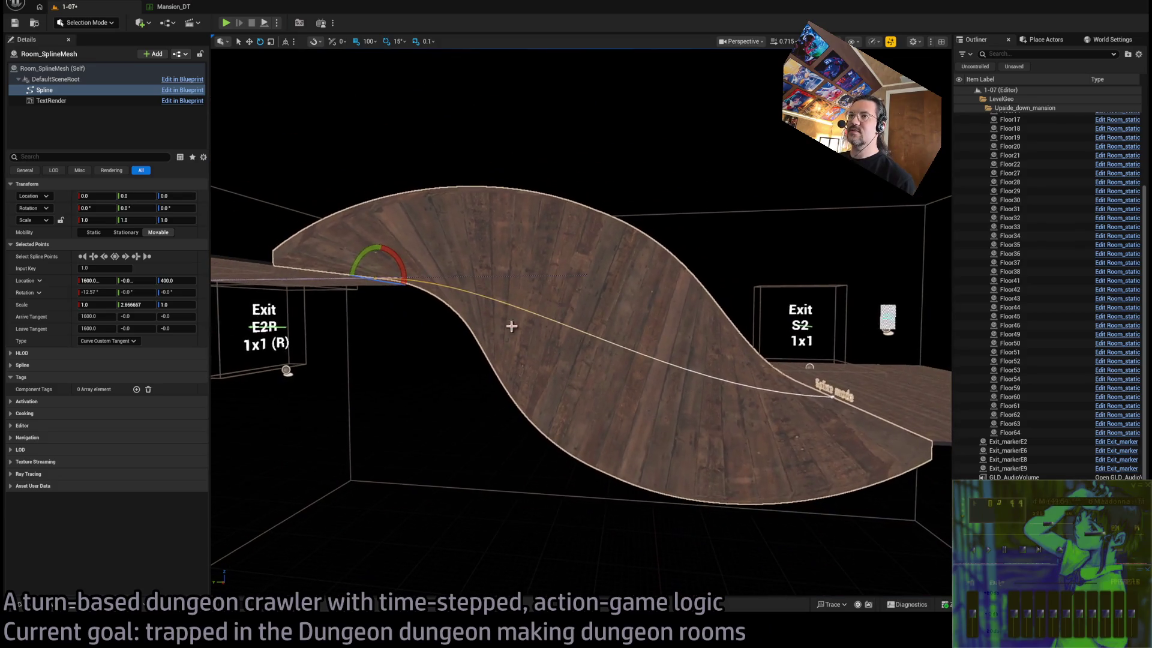
drag(458, 280, 310, 287)
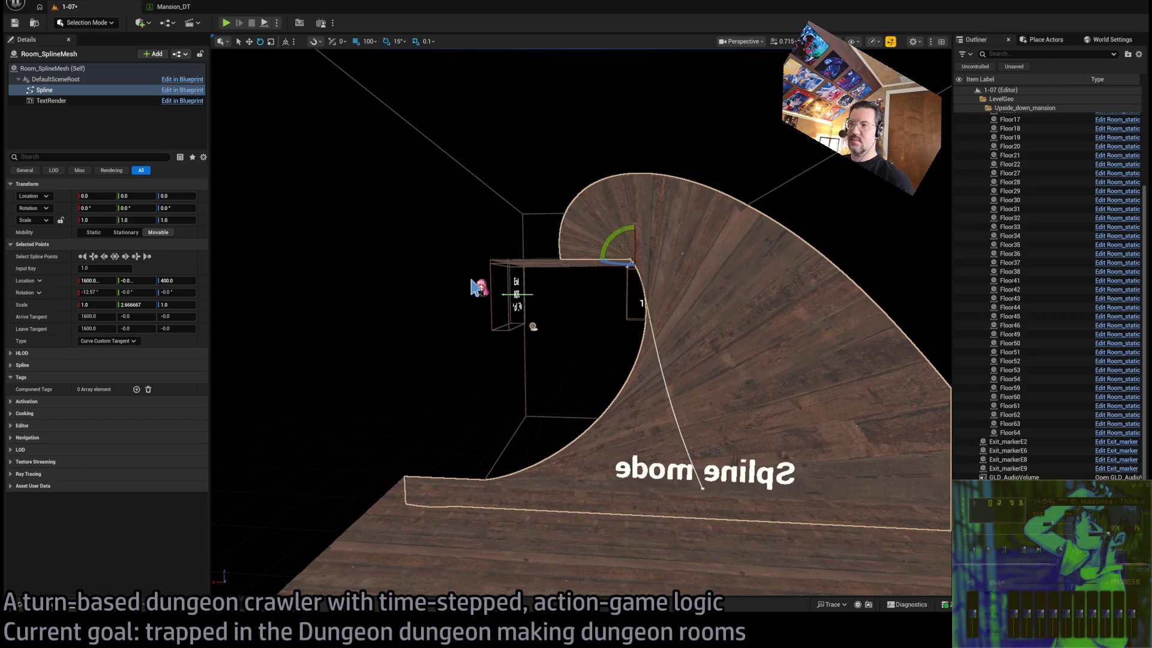
drag(647, 348, 636, 390)
mouse_move(592, 273)
mouse_down()
mouse_move(563, 281)
mouse_move(501, 69)
mouse_move(742, 210)
mouse_move(647, 282)
mouse_up()
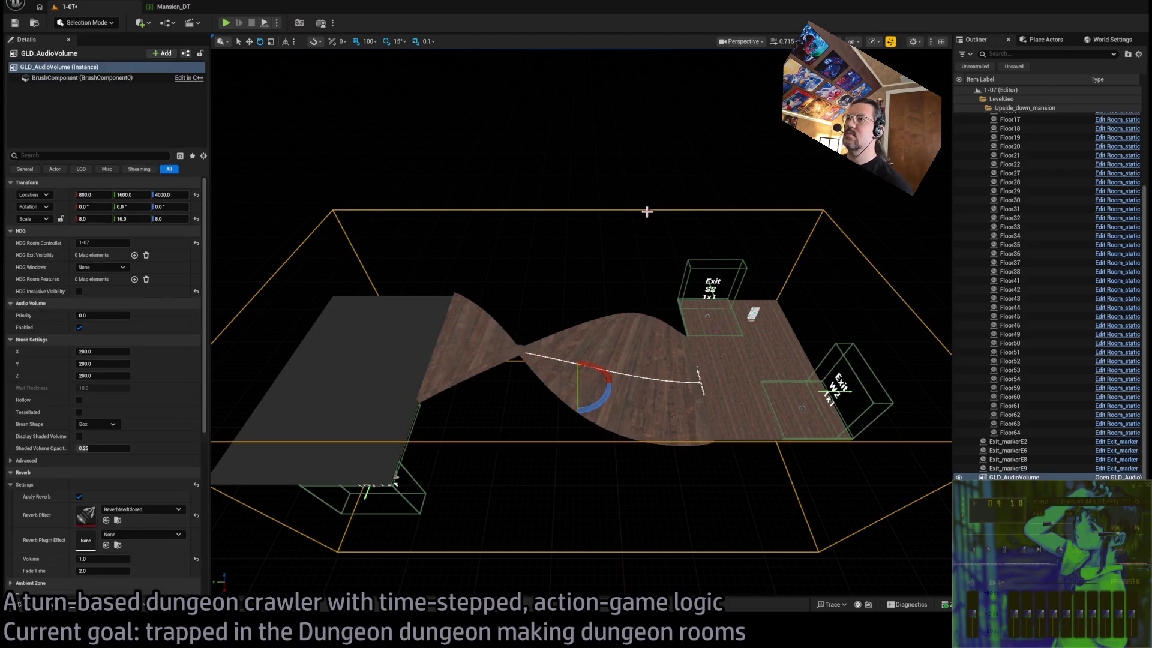
Set Mansion_DT's 4x8Blockout Dimensions Y to 10, save the table, and return to level 1-07
click(186, 8)
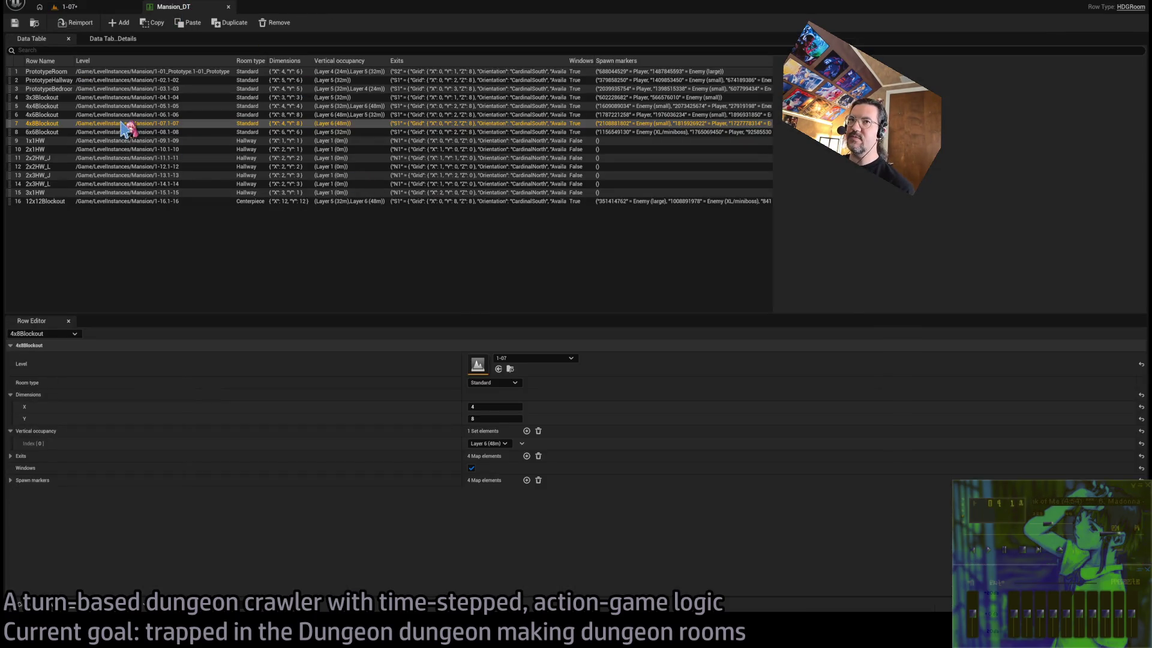
click(489, 418)
text(10)
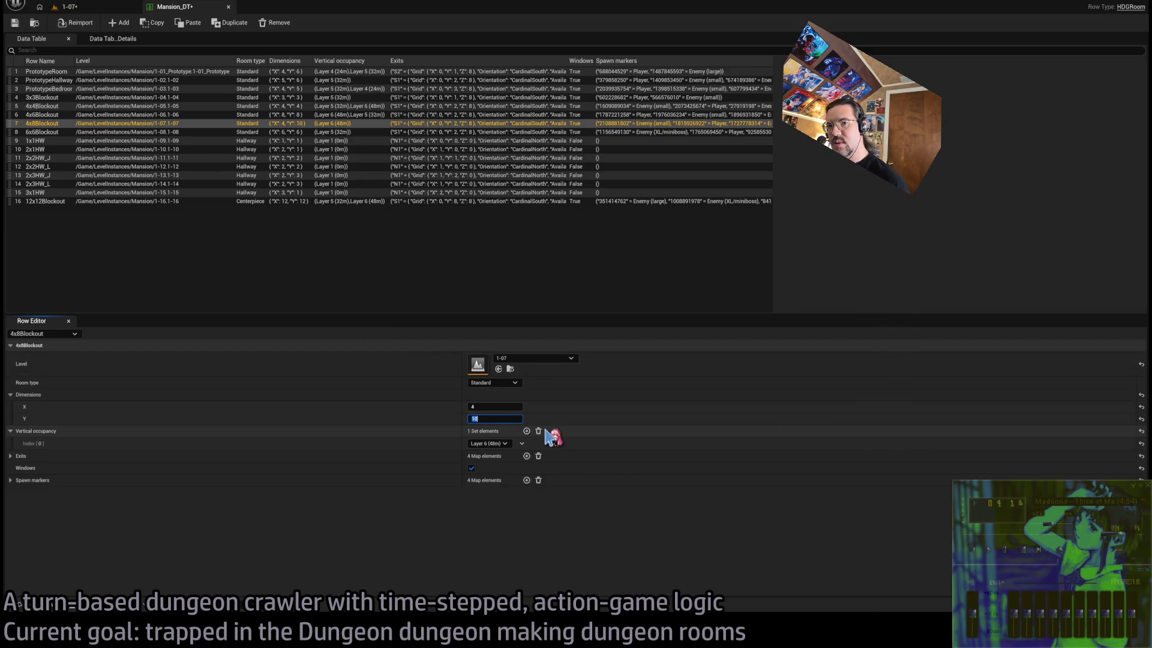
click(13, 23)
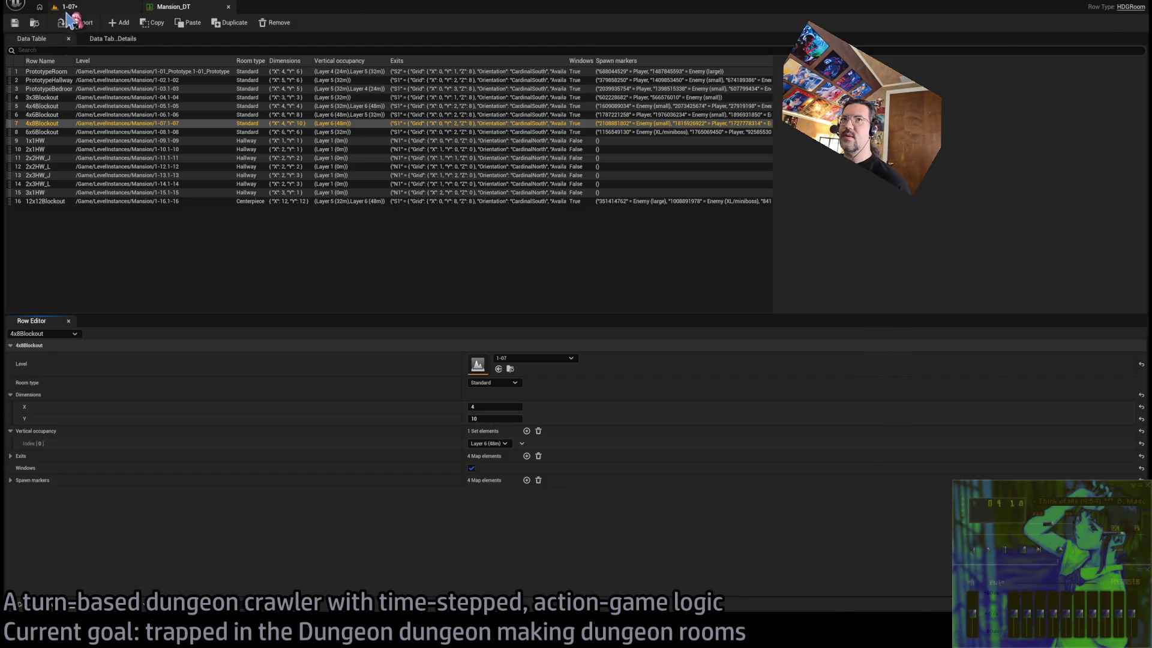
click(67, 6)
drag(488, 268, 322, 265)
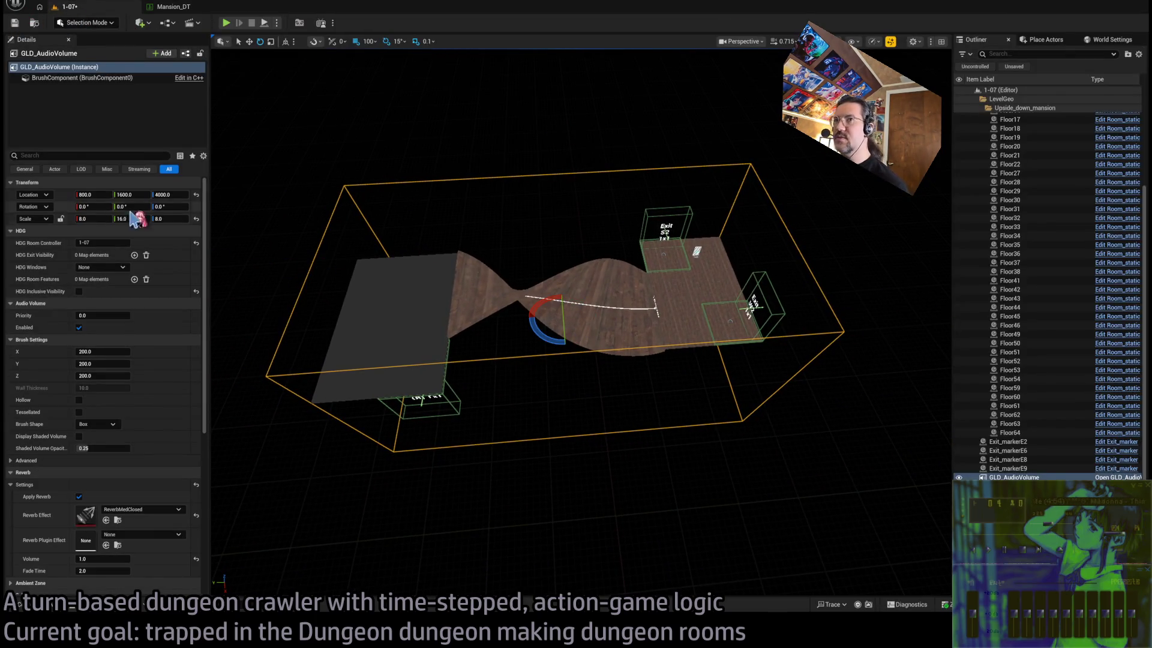
Turn on Preview_atmos and Show_bounds for the RoomController, then select Floor54 and GLD_AudioVolume
click(700, 253)
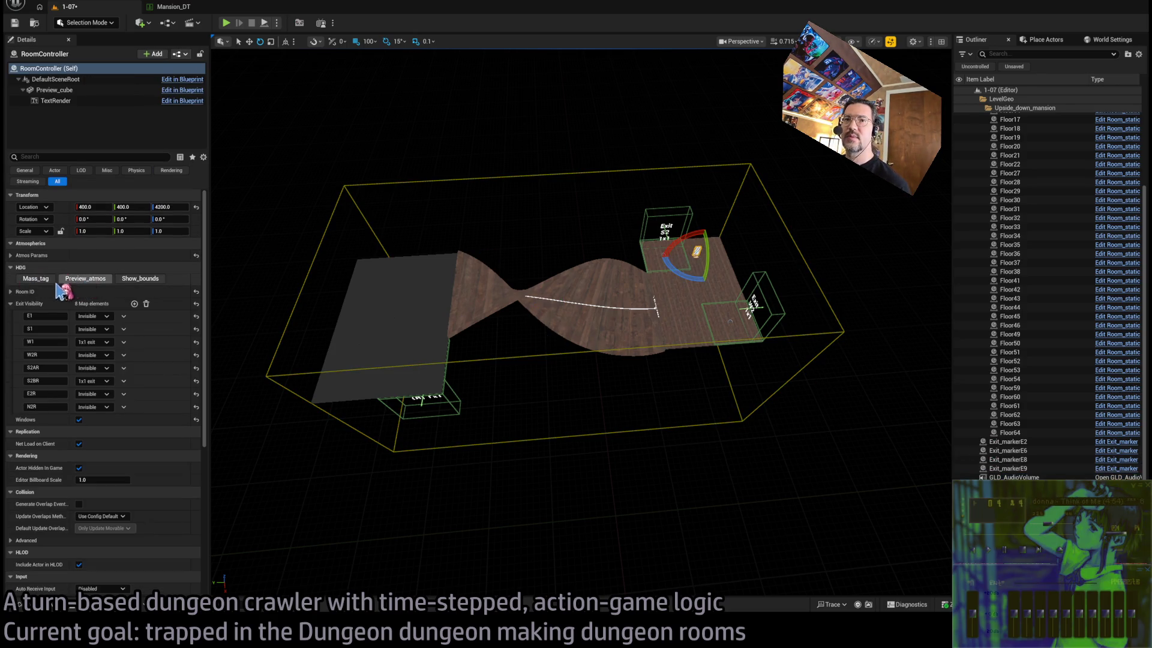
click(92, 280)
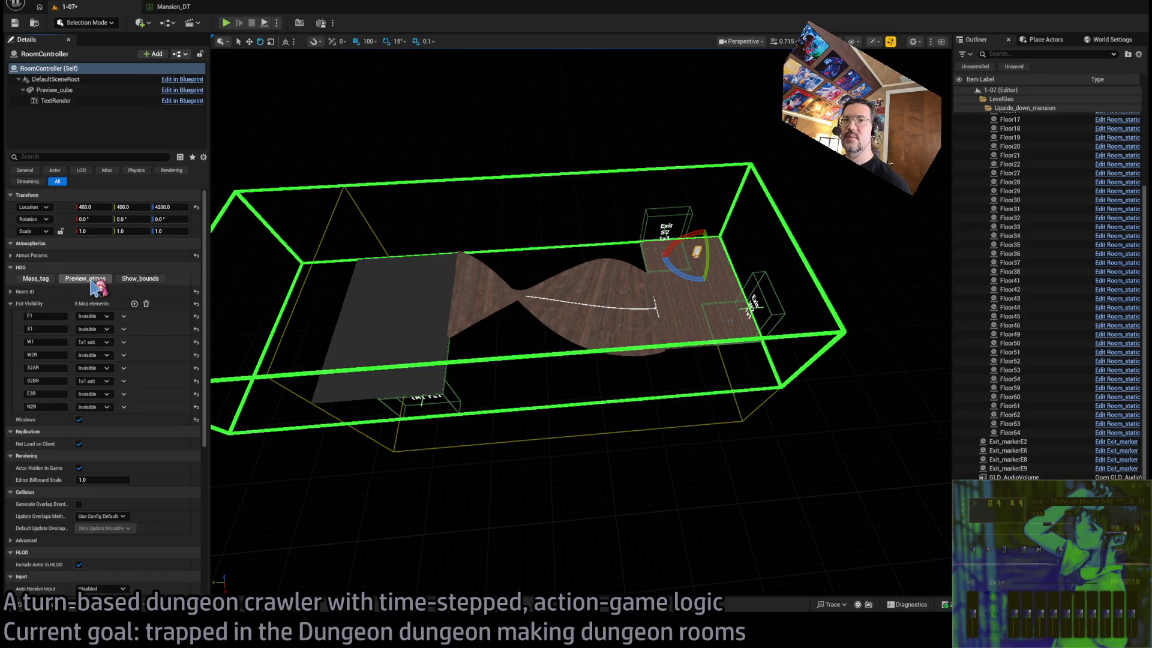
click(143, 280)
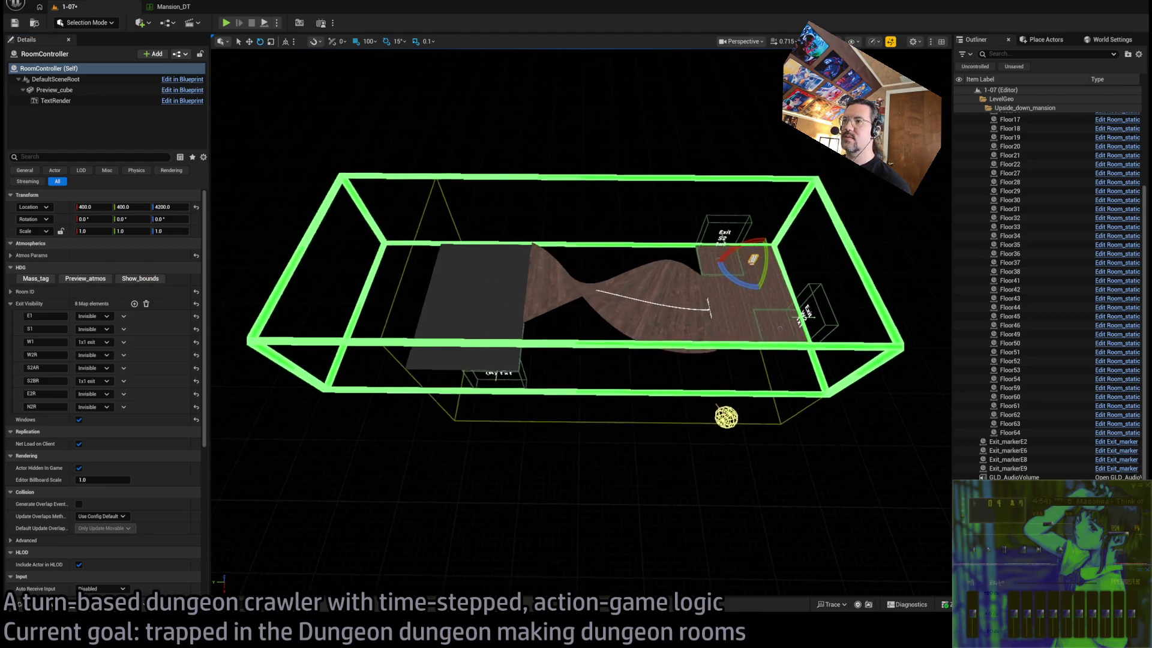
click(467, 257)
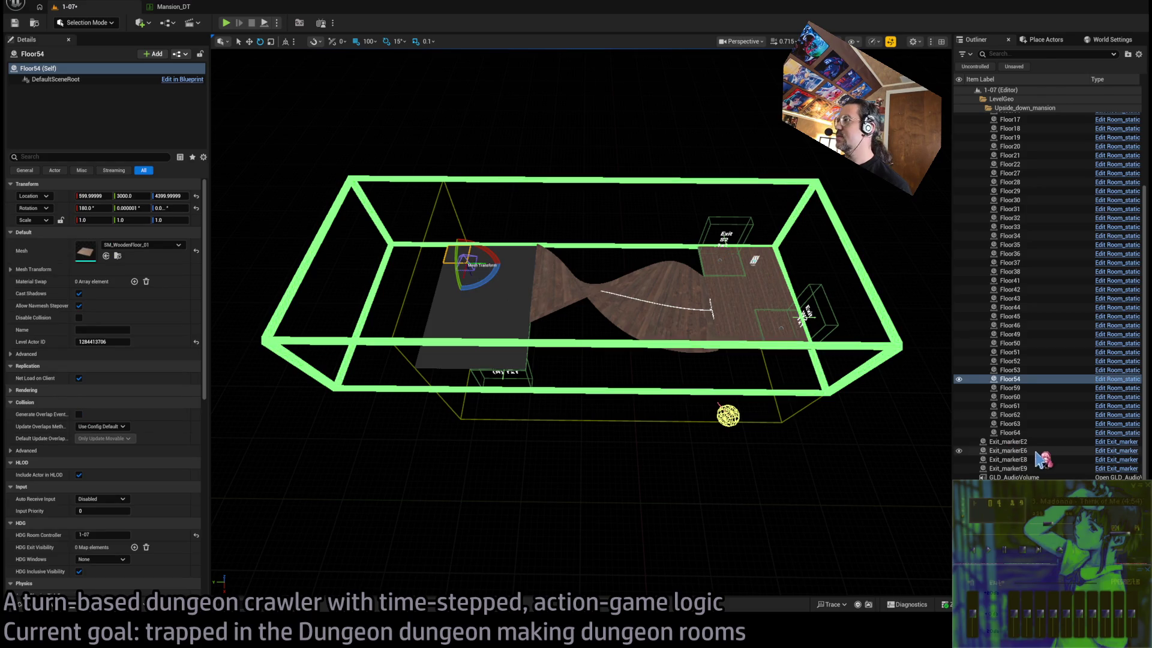
click(624, 421)
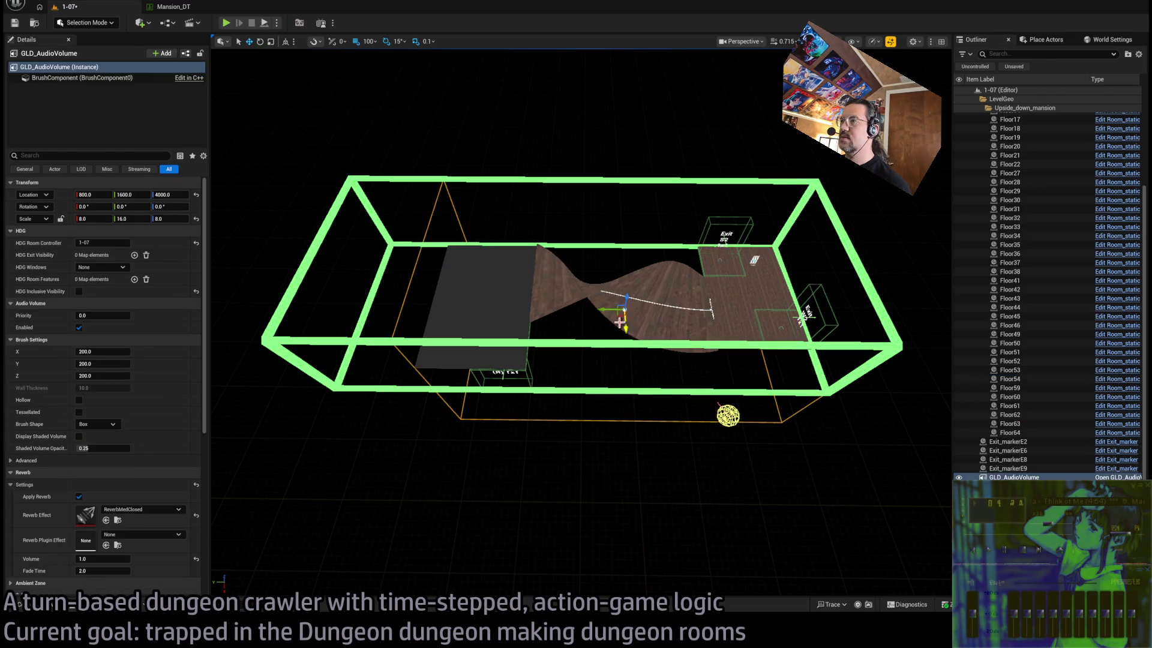
Move GLD_AudioVolume to Location Y 2000 and set its Scale Y to 20
drag(609, 308, 545, 311)
click(126, 218)
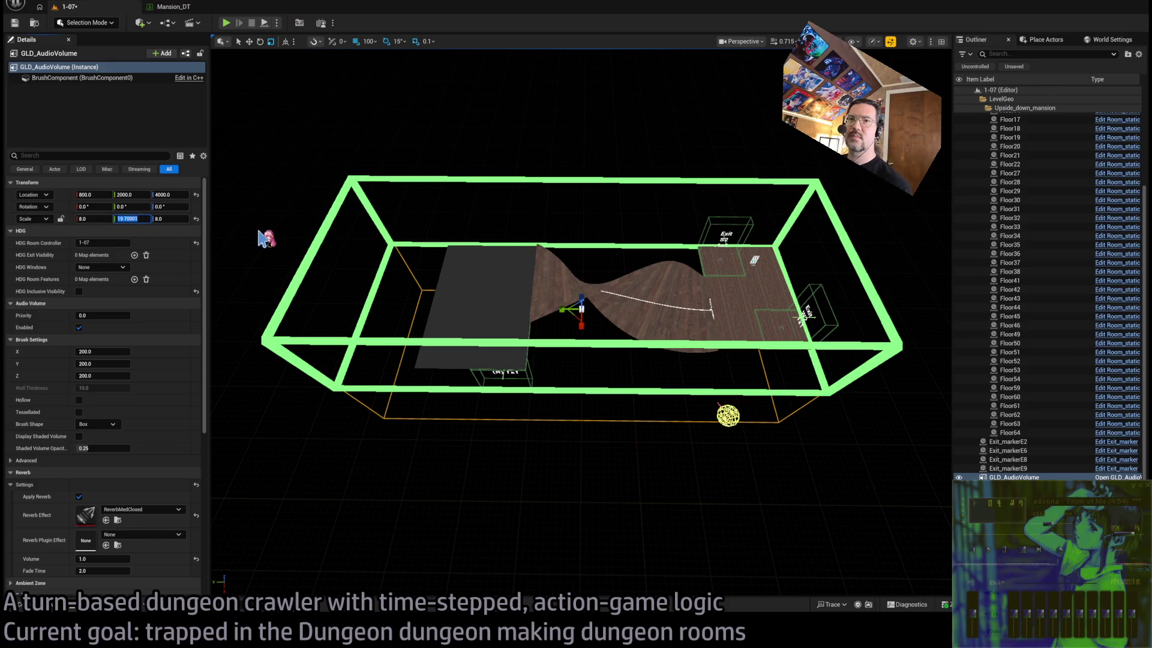
text(20)
key(Return)
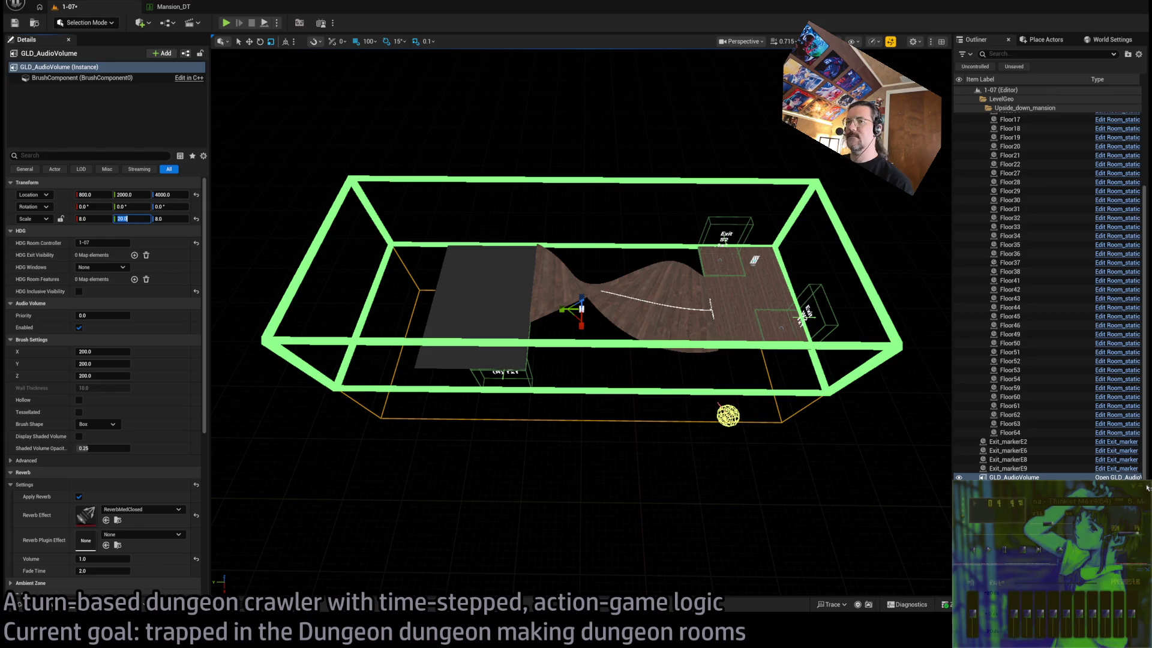
key(alt+Tab)
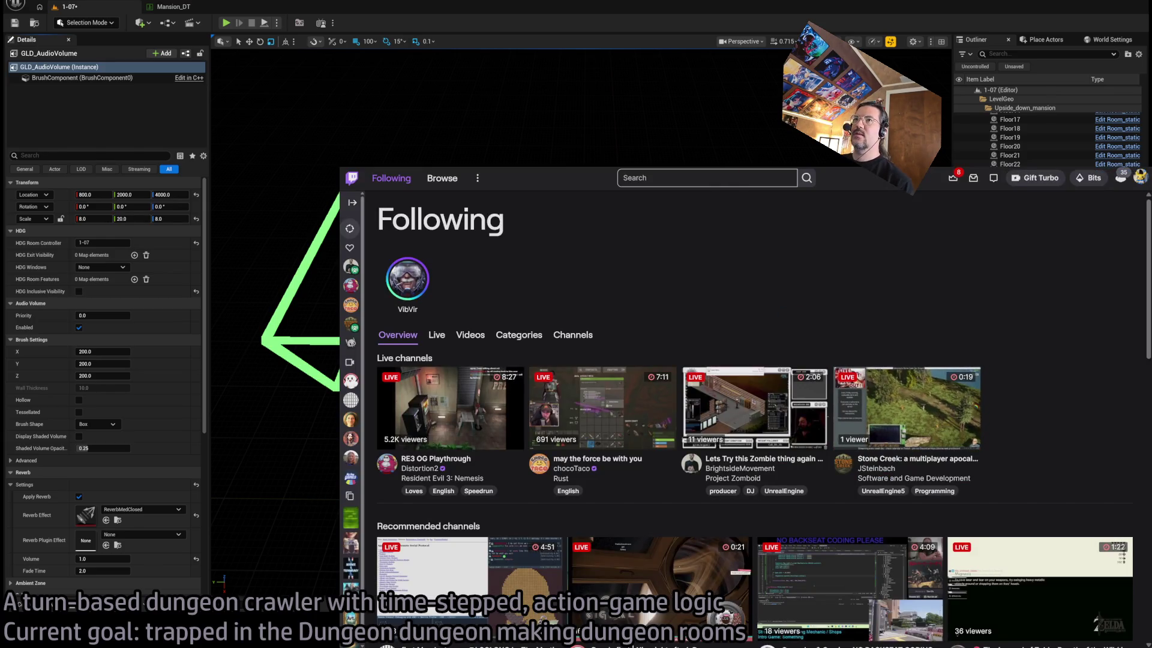
Play the album 'rhythm pools 01 (naissance)' in YouTube Music, then return to Unreal
key(alt+Tab)
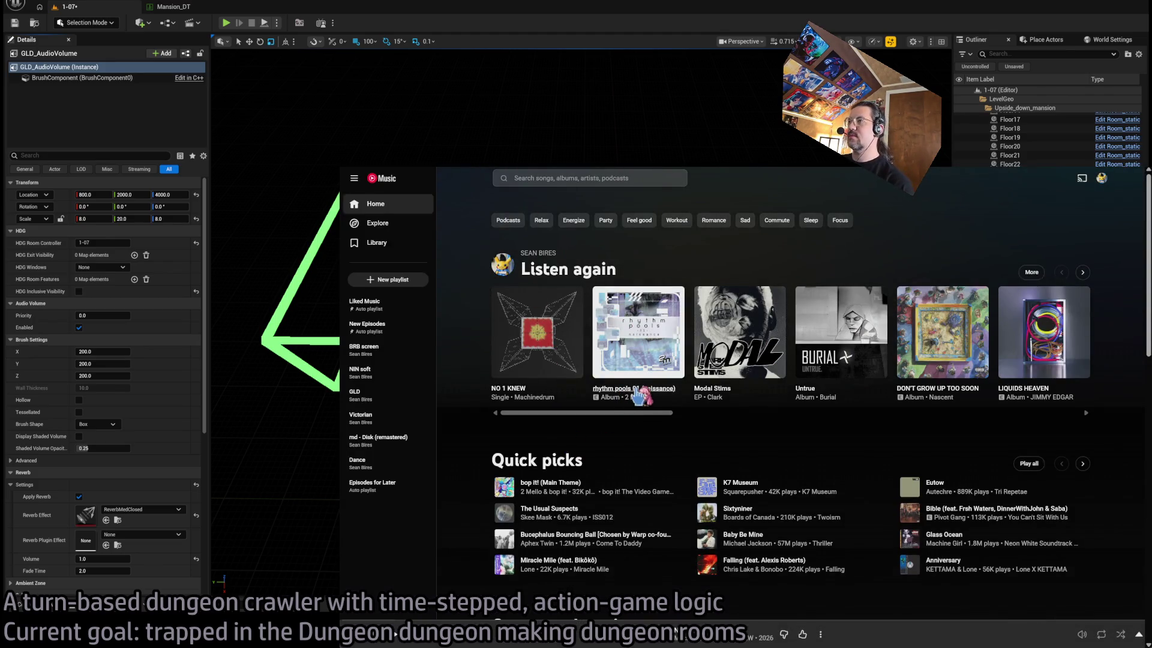
click(640, 389)
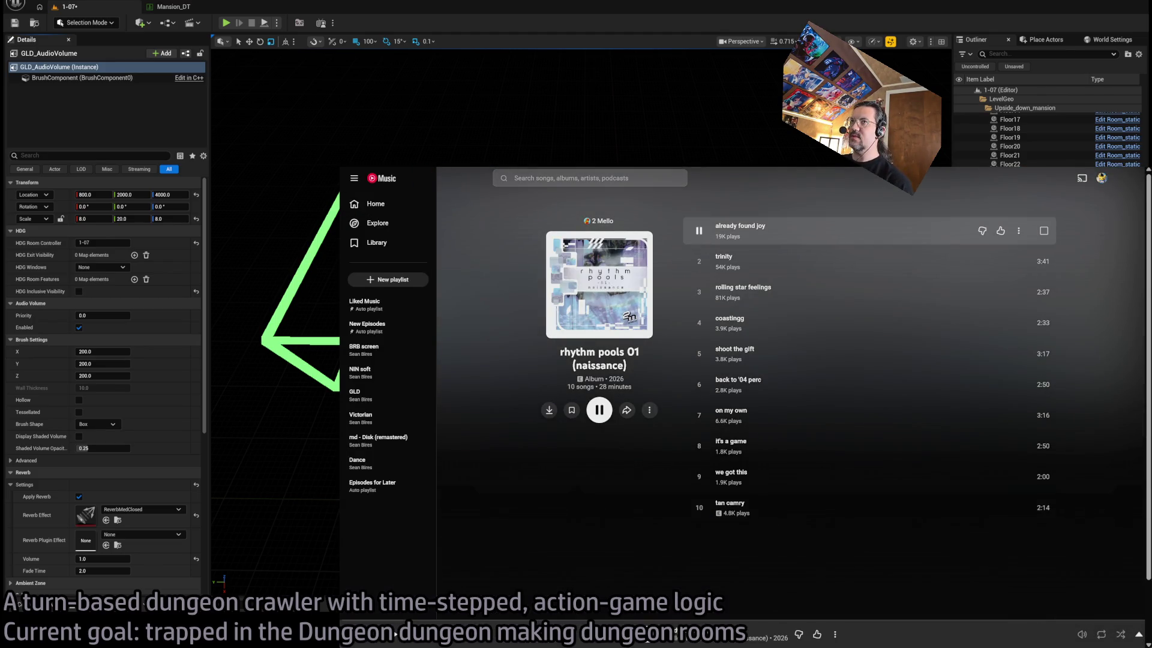
key(alt+Tab)
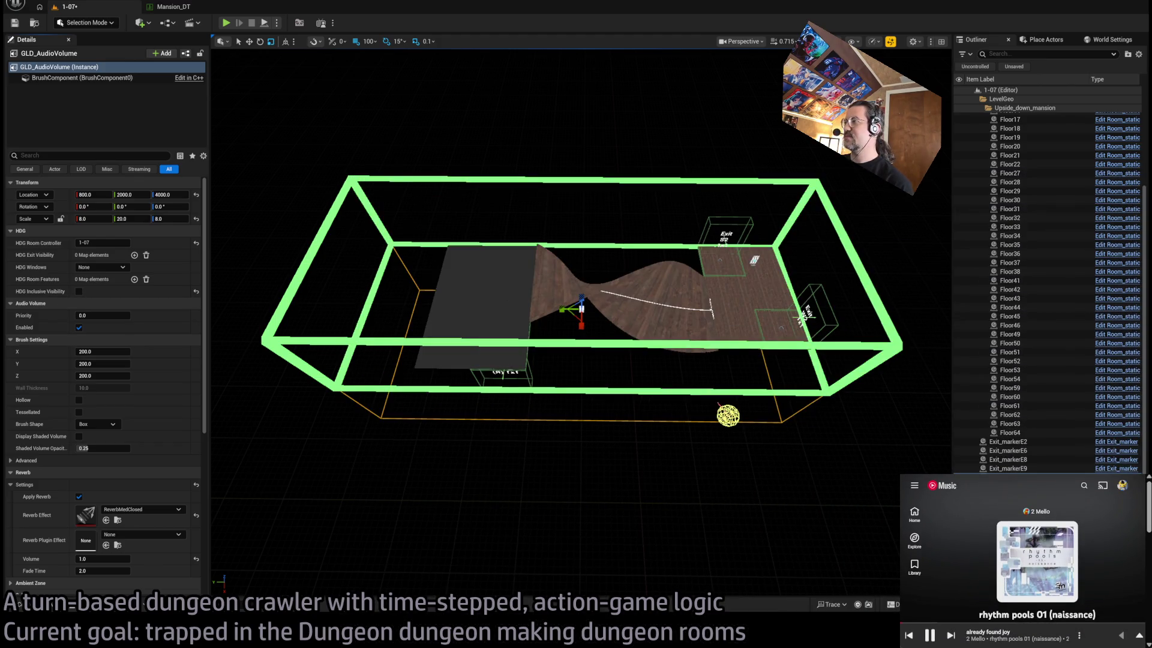
Select the grey floor pieces Floor33 through Floor64
click(1020, 634)
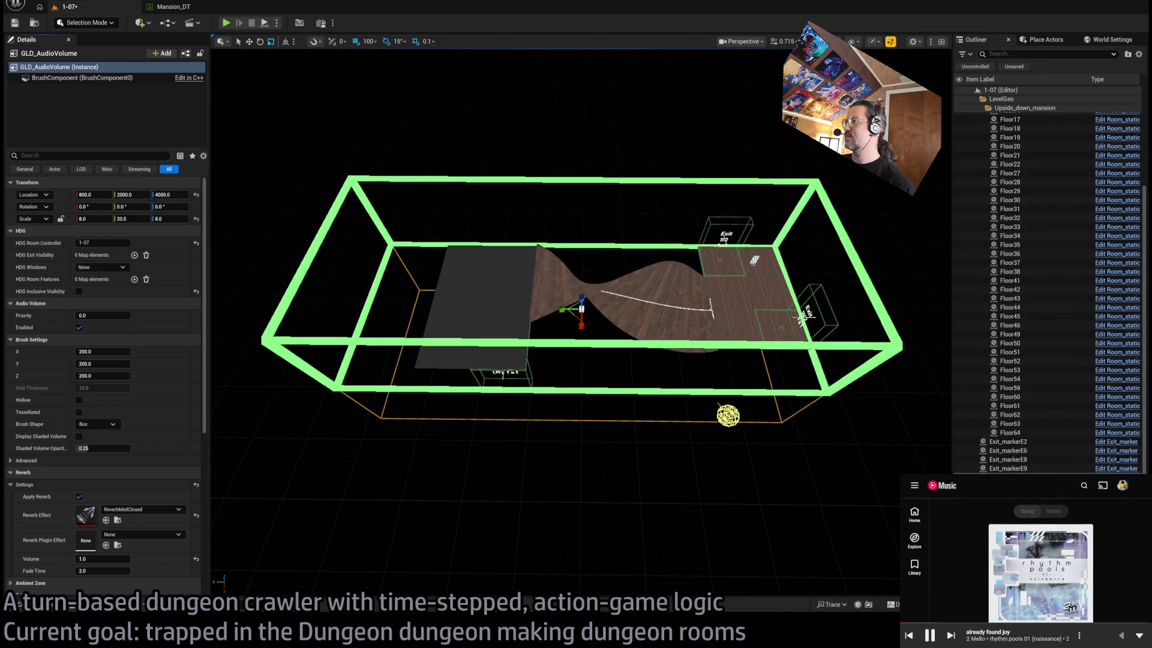
key(Escape)
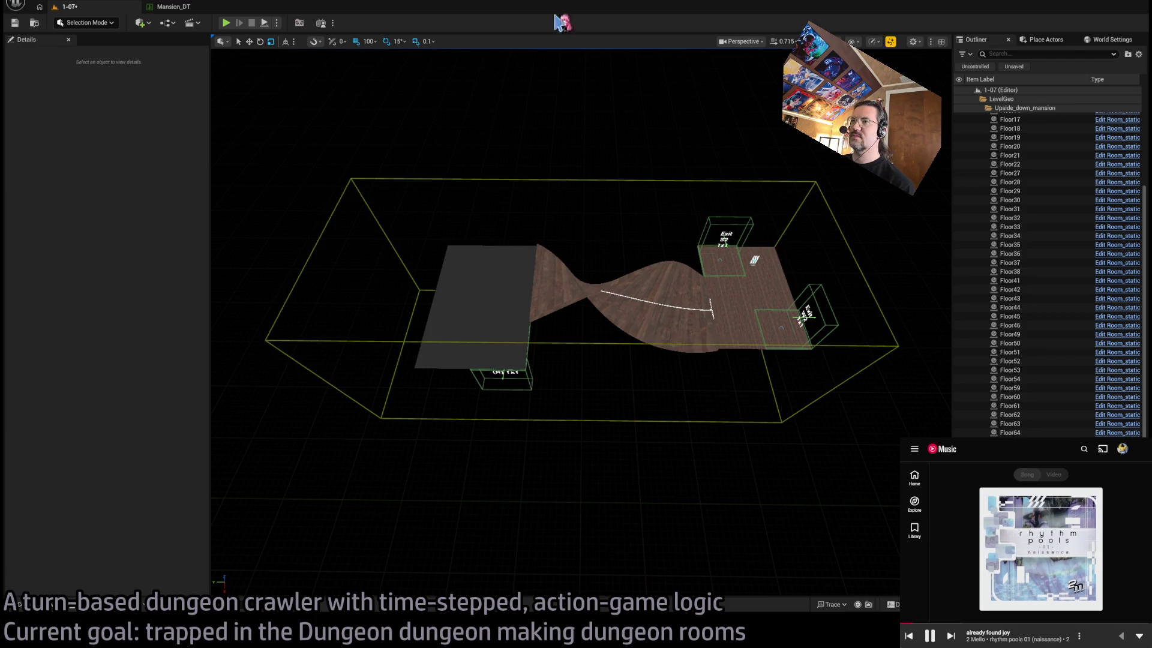
click(533, 259)
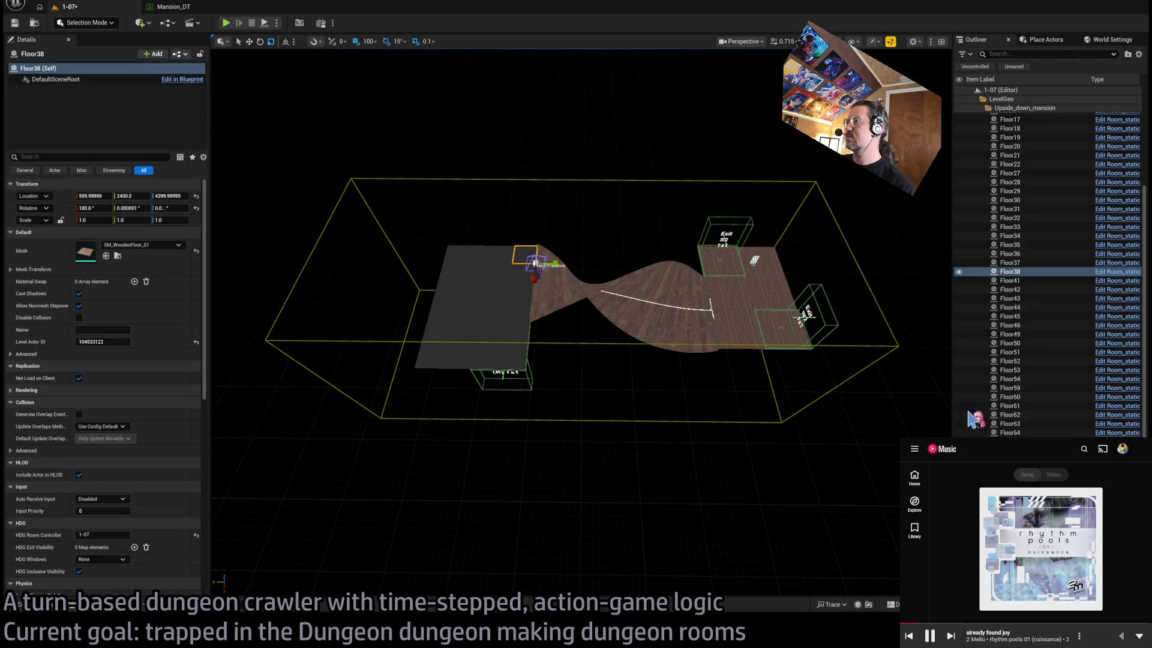
click(999, 424)
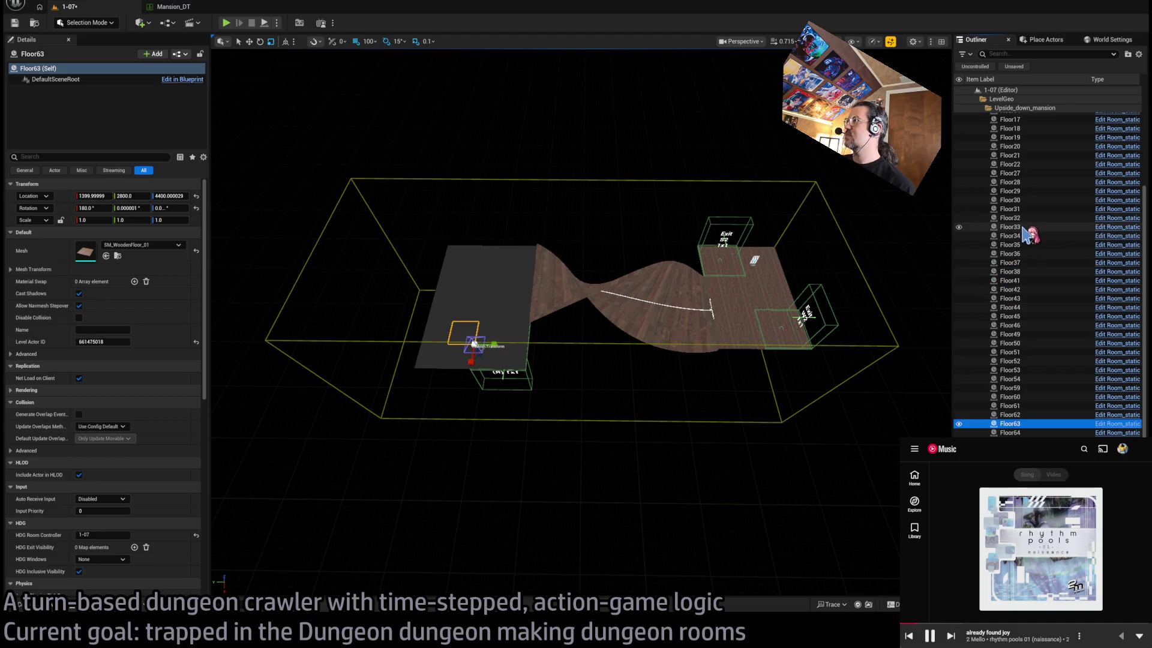
shift+click(1023, 228)
ctrl+click(1020, 219)
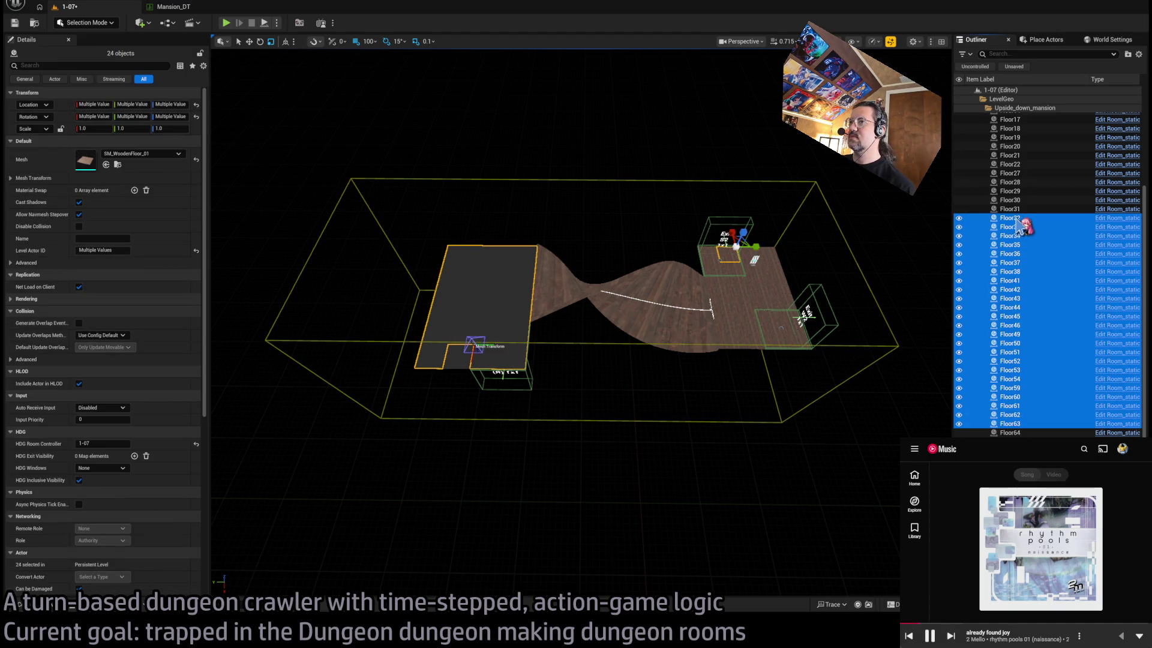
ctrl+click(1017, 219)
ctrl+click(456, 366)
Zoom in close to the grey floor and select the twisted spline ramp
mouse_move(503, 372)
mouse_down()
mouse_move(511, 365)
mouse_move(390, 342)
mouse_up()
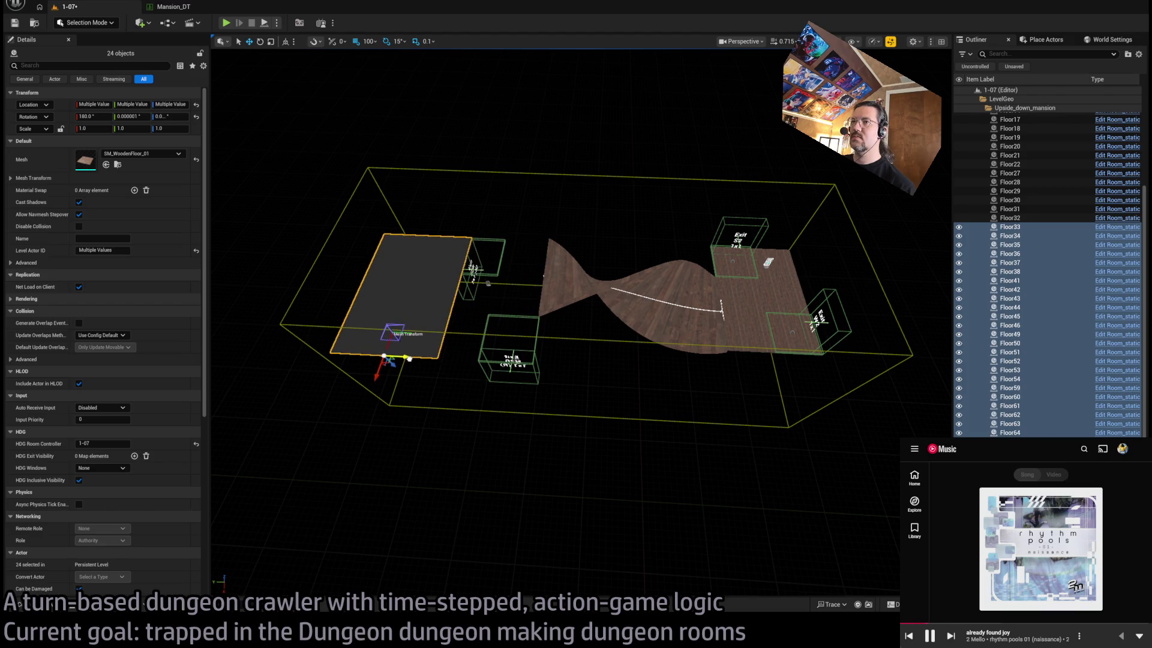
scroll(395, 339, up, 3)
scroll(479, 343, up, 2)
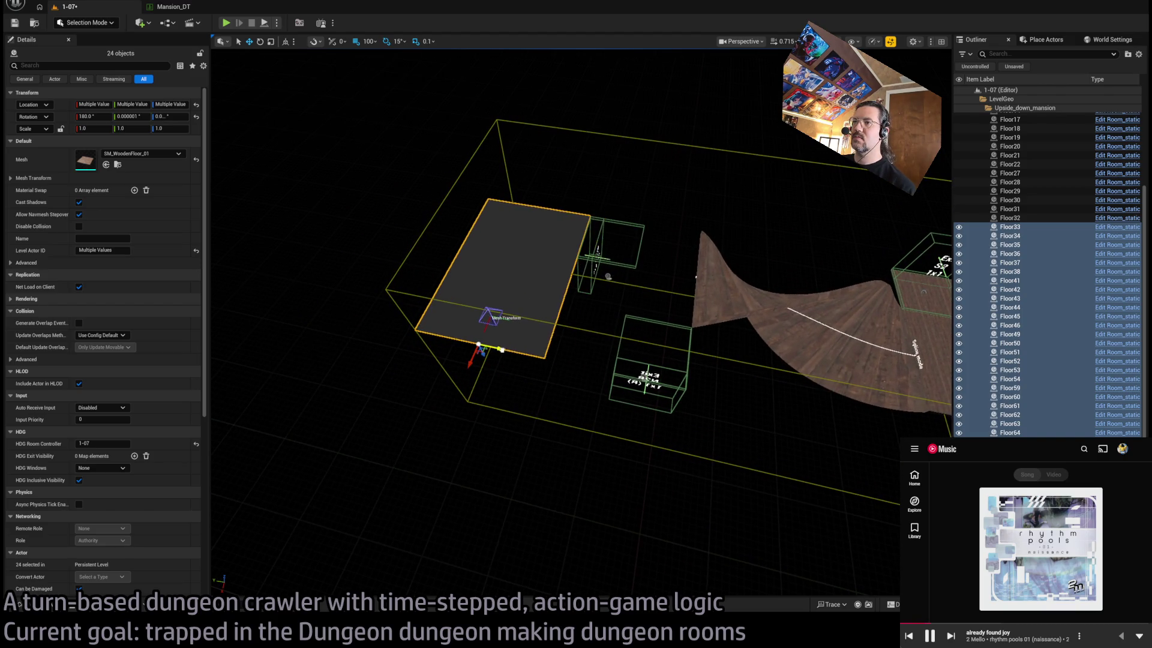
mouse_move(695, 277)
mouse_down()
mouse_move(621, 311)
mouse_move(532, 312)
mouse_move(448, 331)
mouse_up()
click(620, 312)
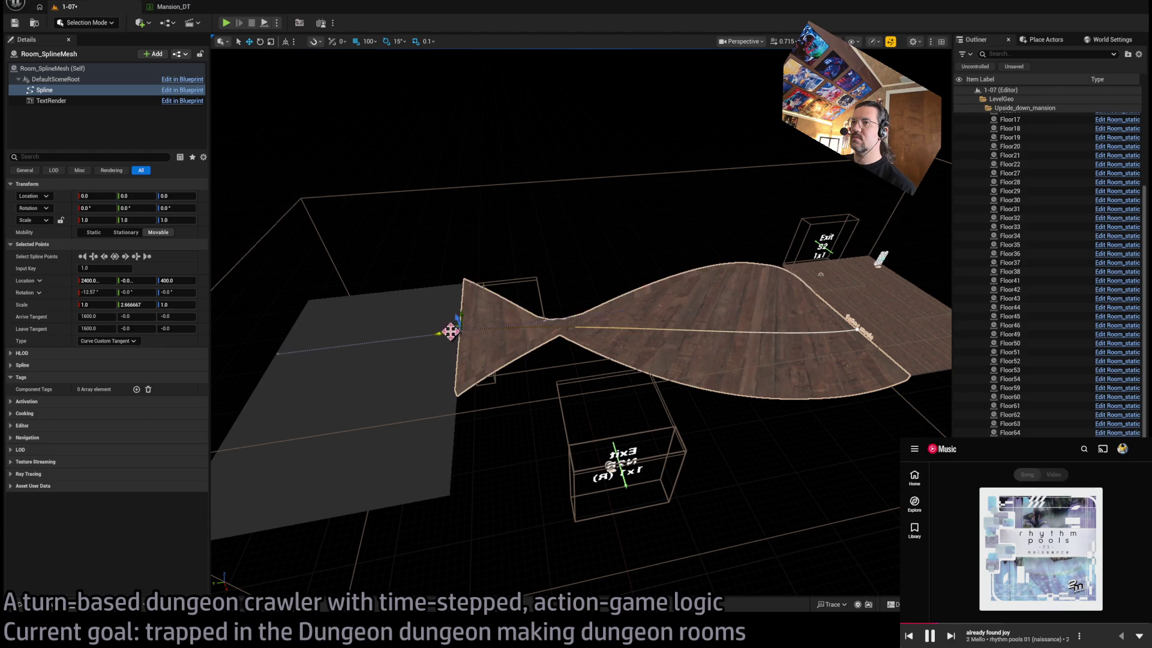
Lengthen a spline point's tangents to 2200 and the ramp's starting point's tangents to 2400
drag(672, 401, 670, 387)
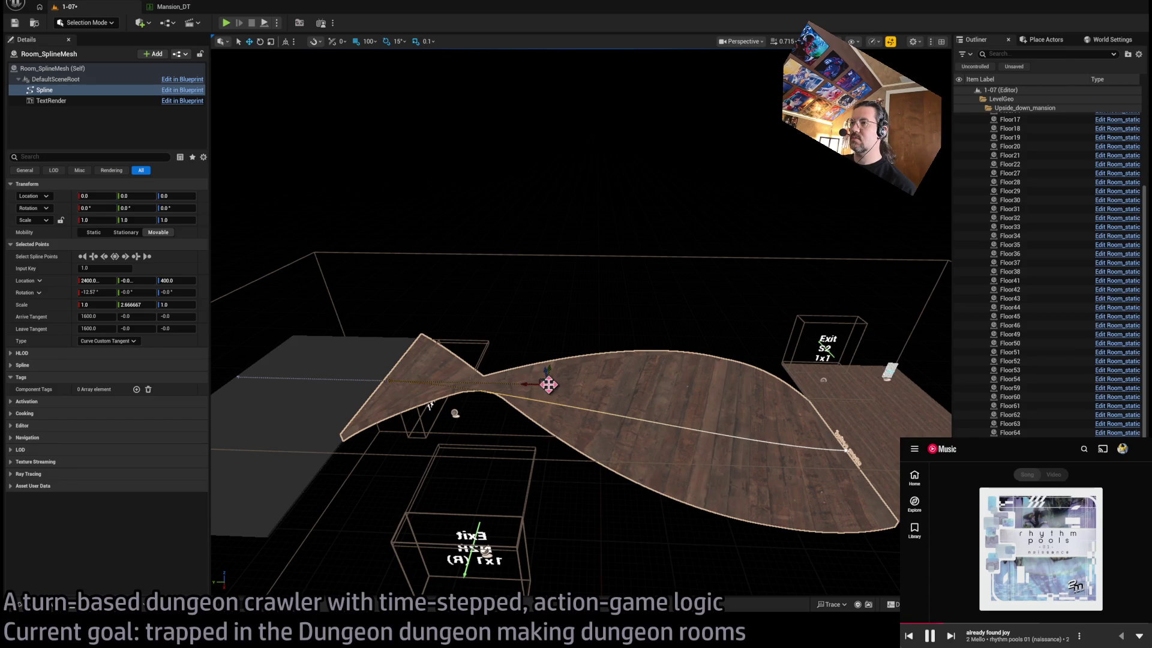
drag(528, 384, 588, 385)
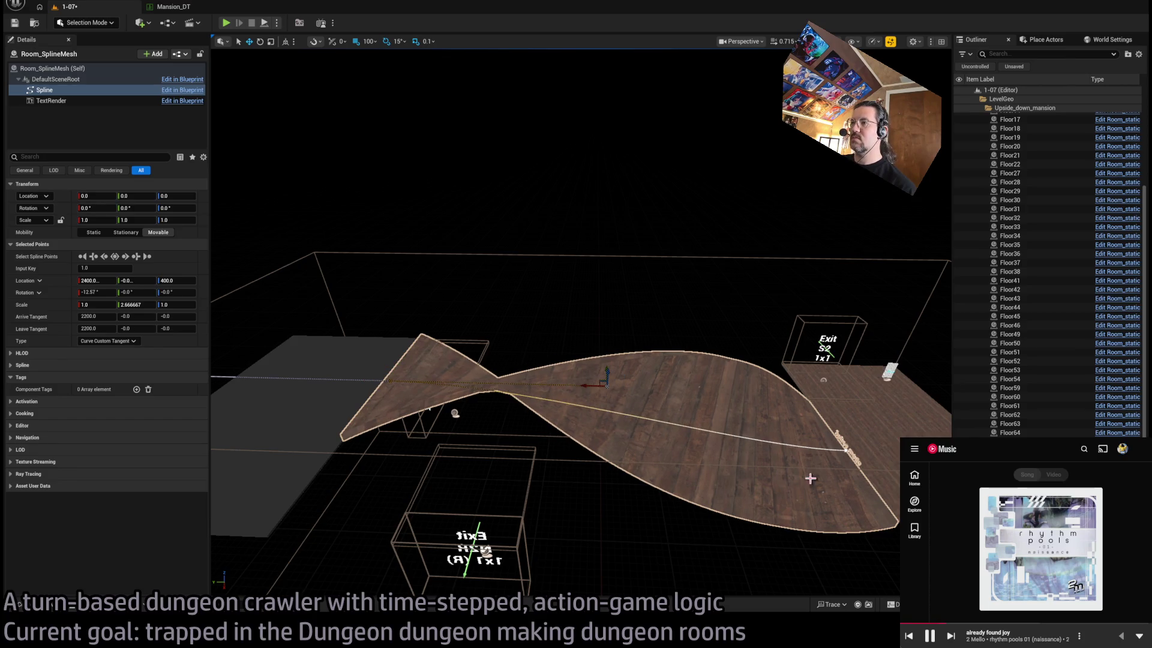
click(845, 450)
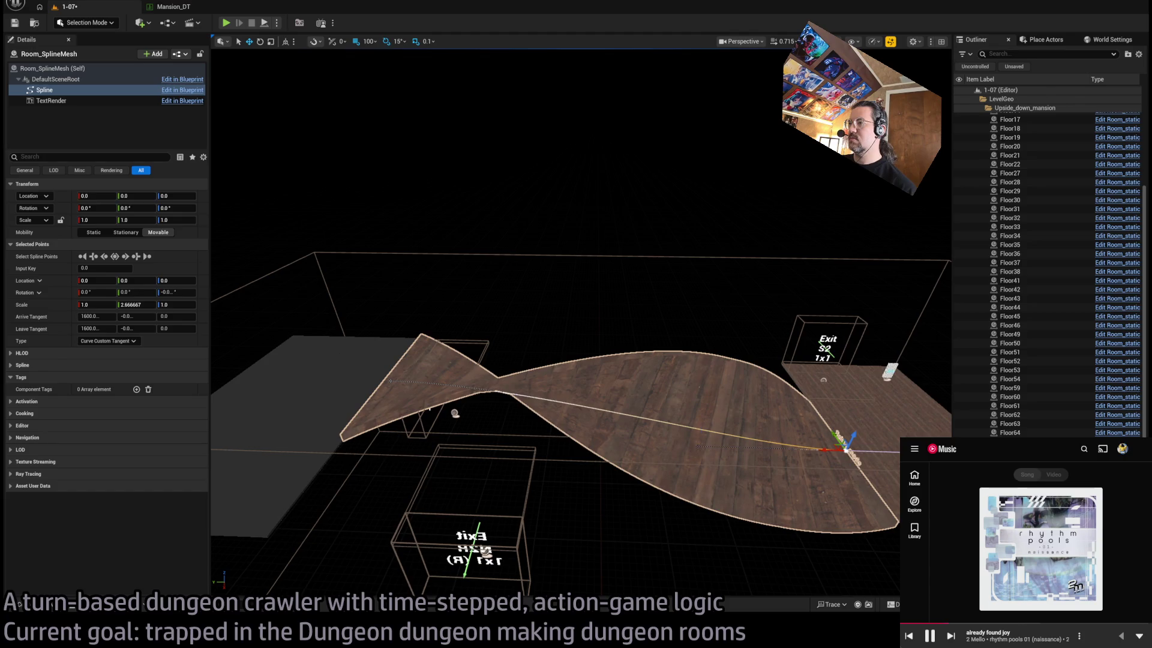
mouse_move(680, 445)
mouse_down()
mouse_move(606, 442)
mouse_move(692, 507)
mouse_move(576, 432)
mouse_move(588, 456)
mouse_move(600, 420)
mouse_up()
Fly around the ramp past exits E2R, N2R and S2 to inspect its smoother S-curve
key(w)
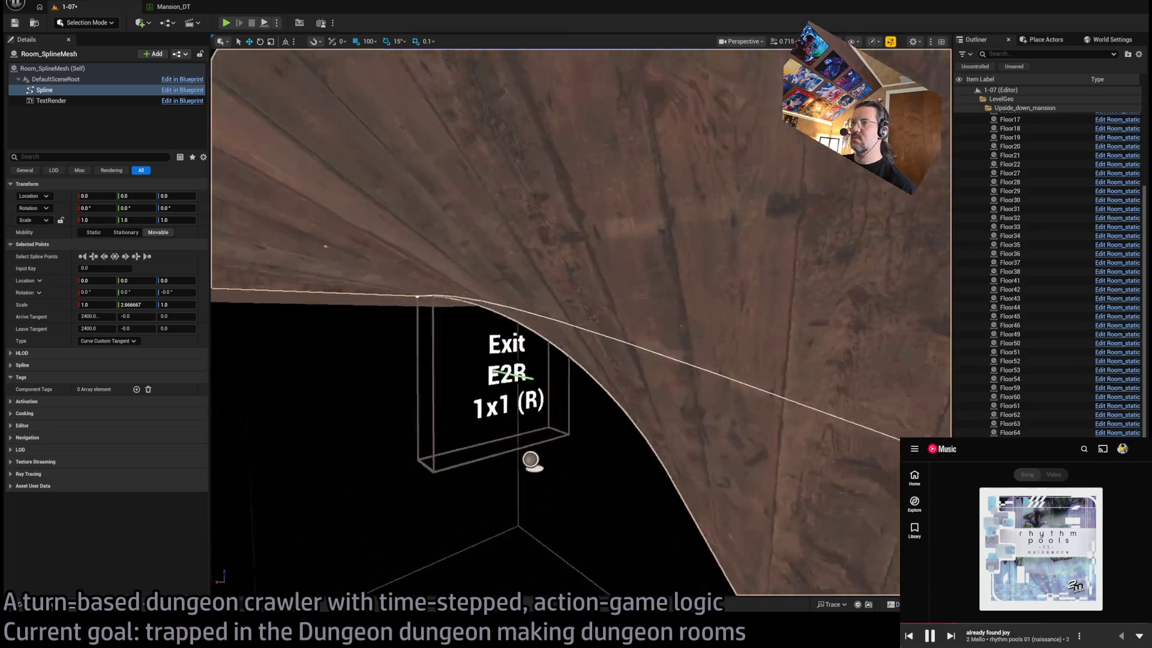
key(w)
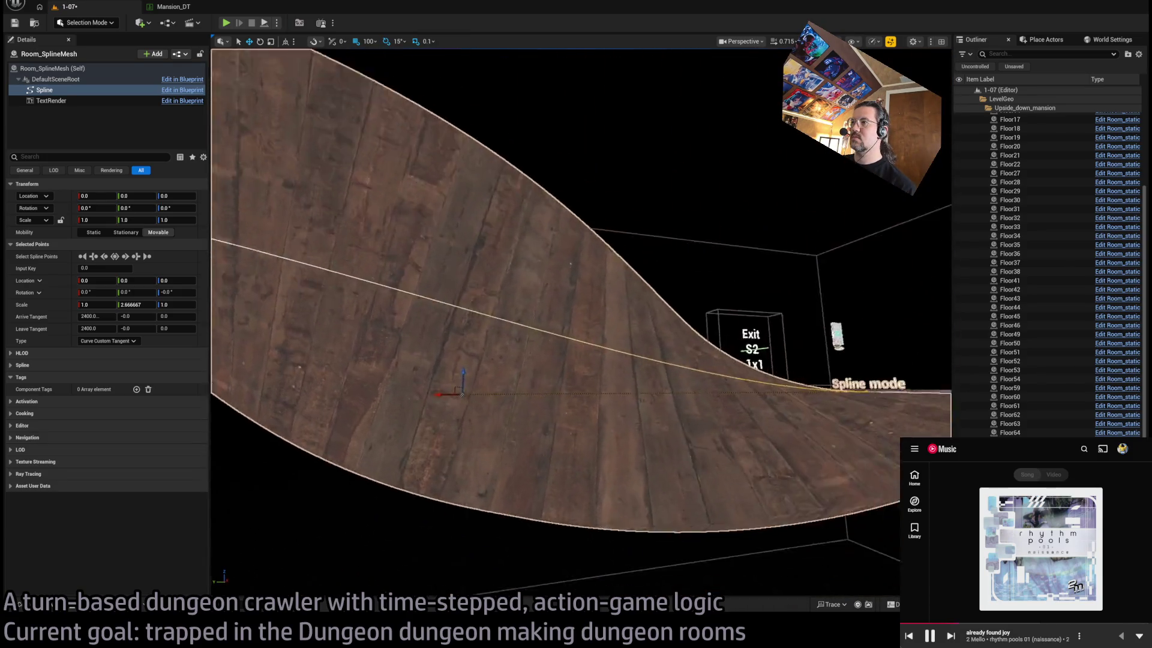
key(w)
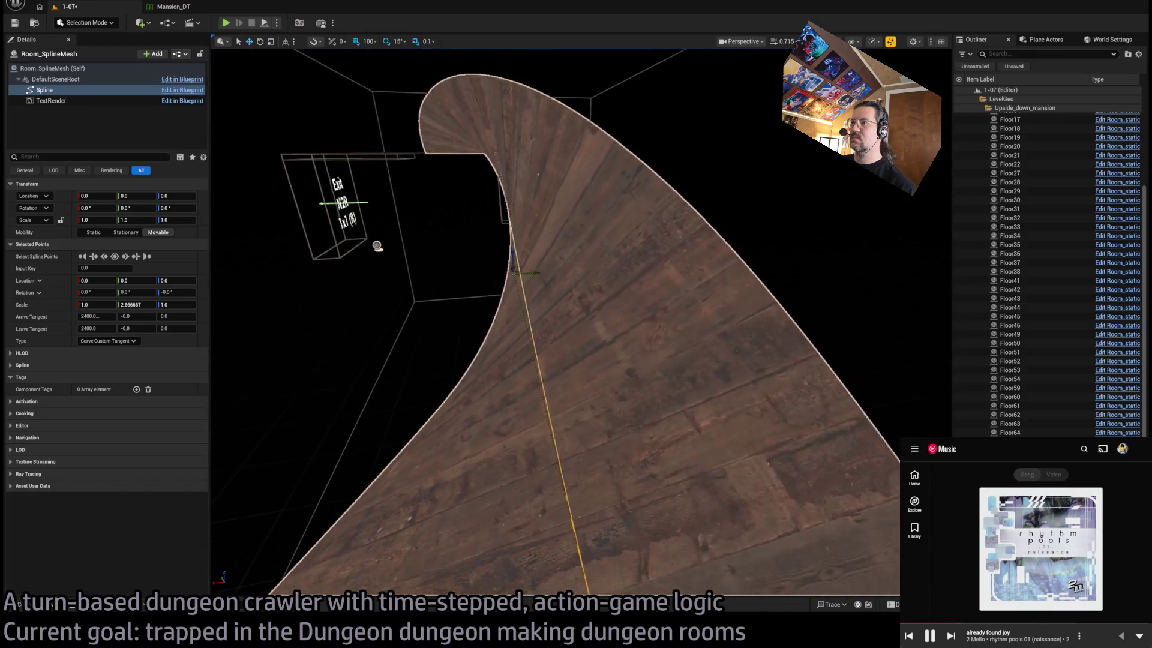
key(w)
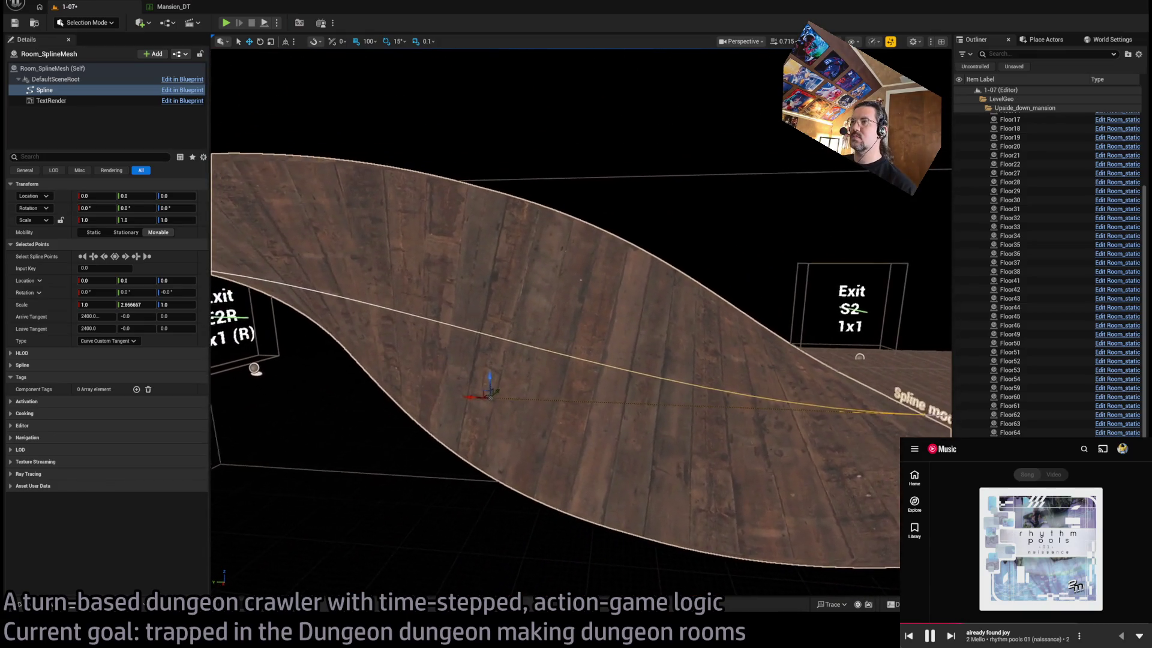
key(w)
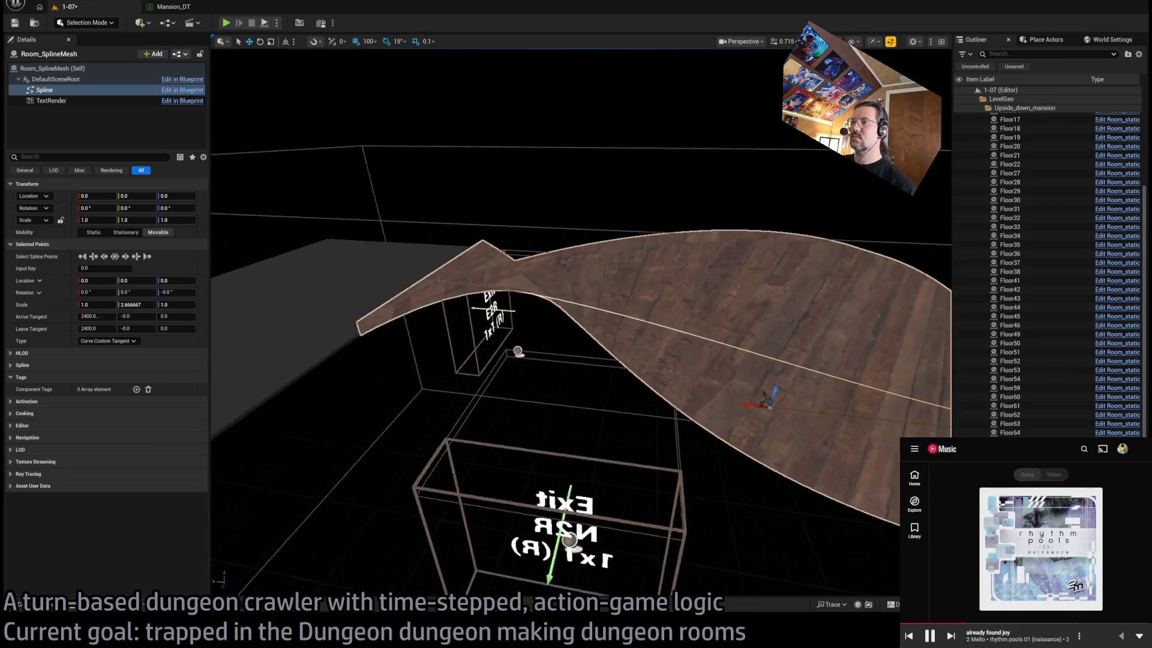
key(w)
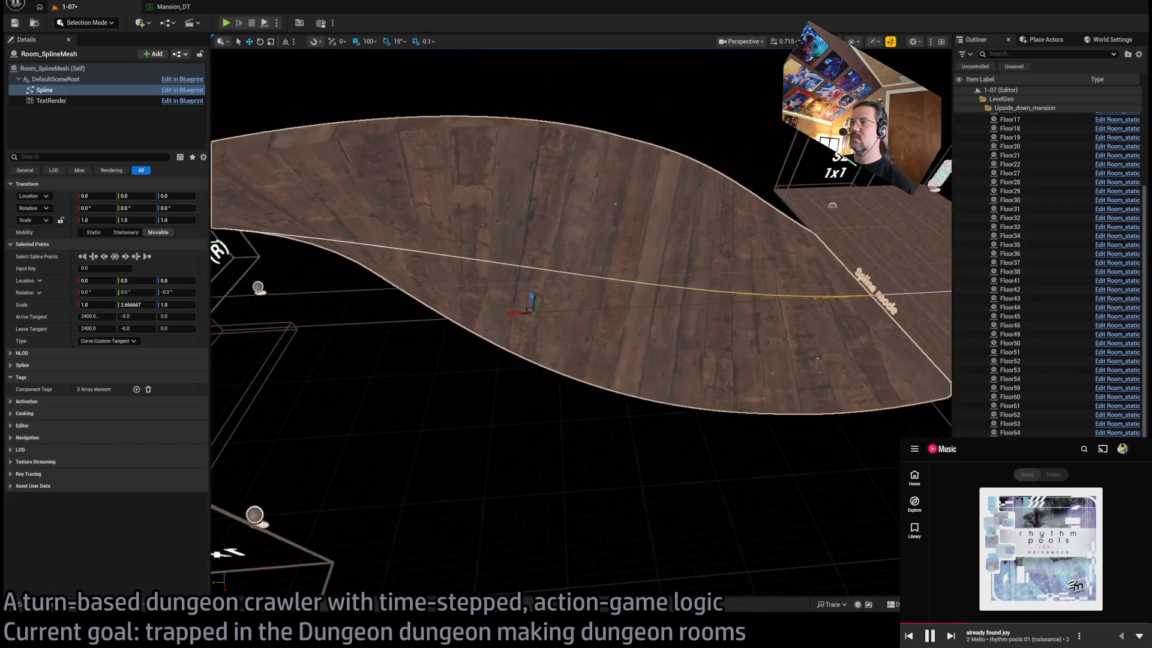
click(808, 297)
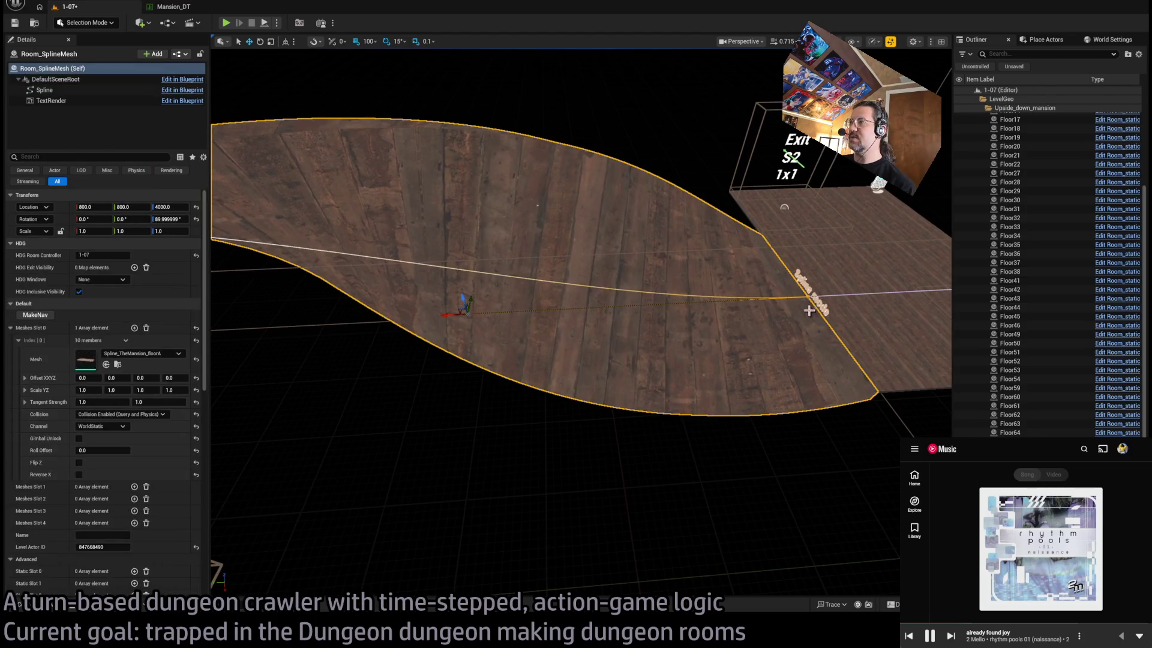
Add a middle spline point to the ramp and roll it to -6.285°
drag(780, 296, 774, 298)
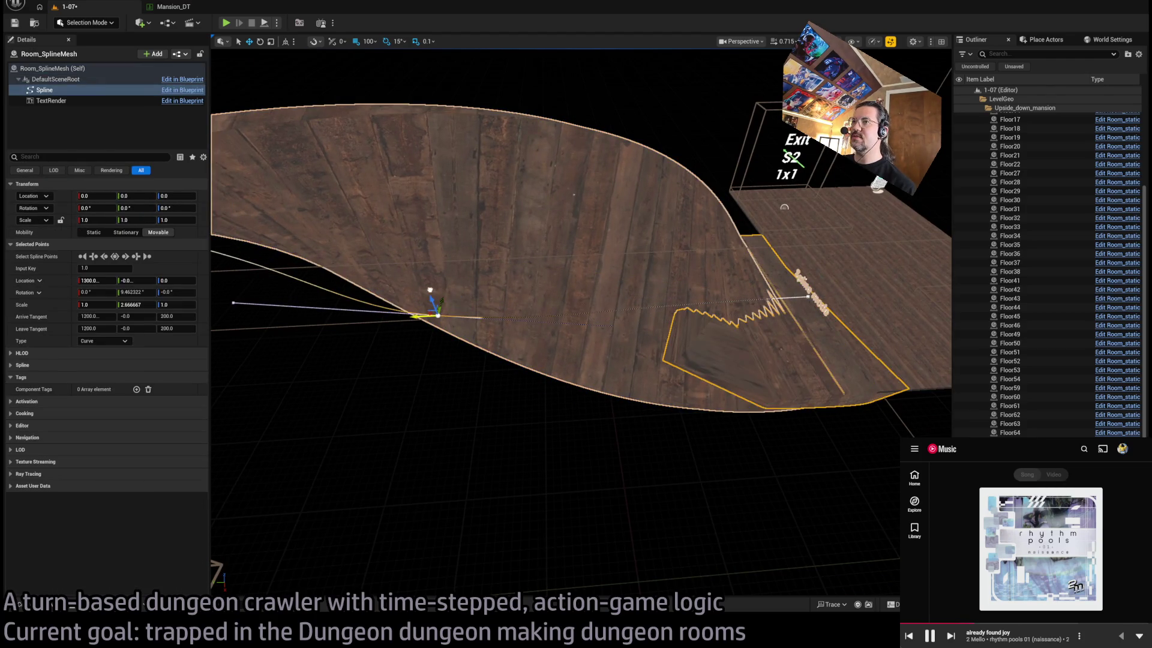
key(s)
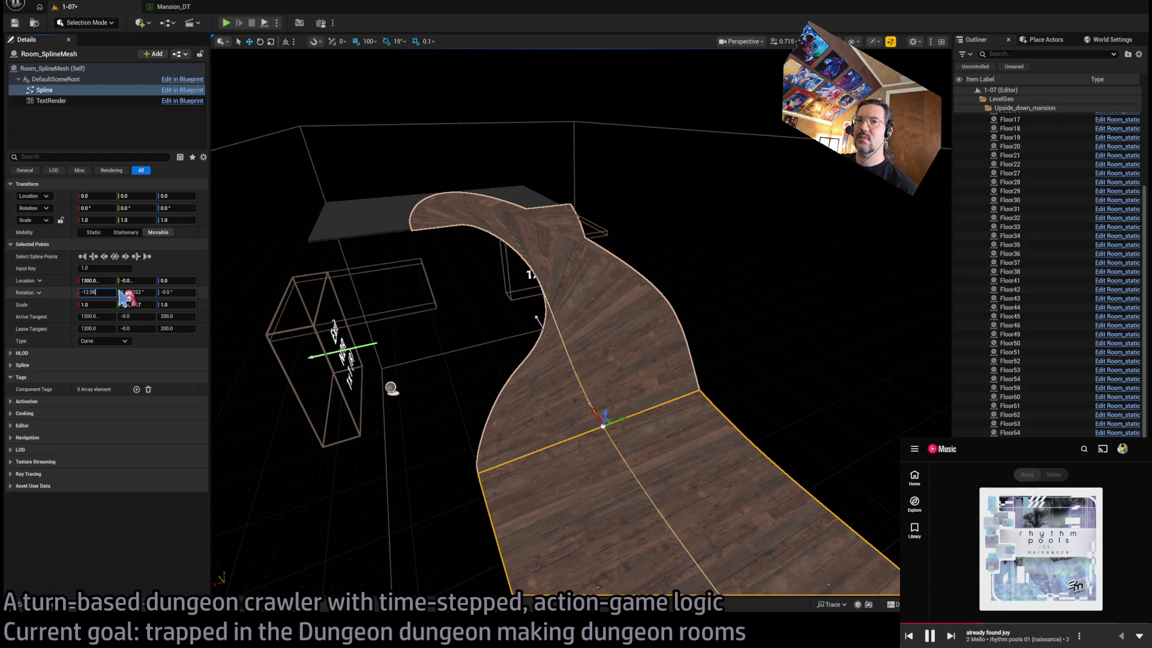
key(Return)
key(f)
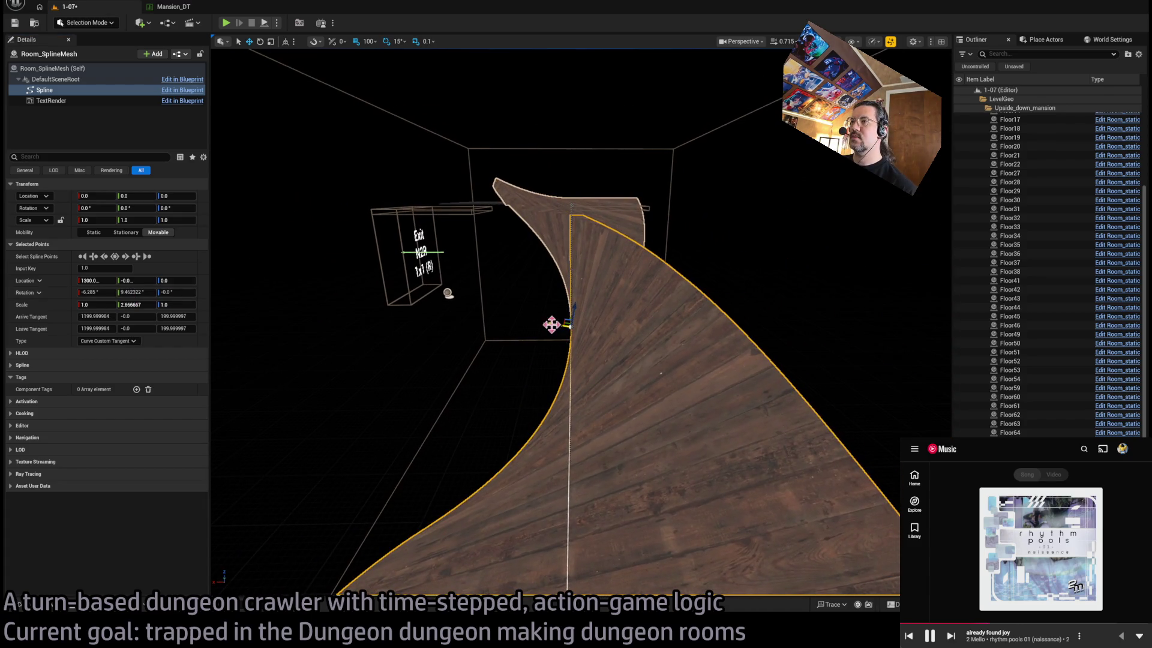
Orbit around the ramp to check the two gentler twist halves
drag(604, 328, 696, 297)
drag(631, 386, 633, 385)
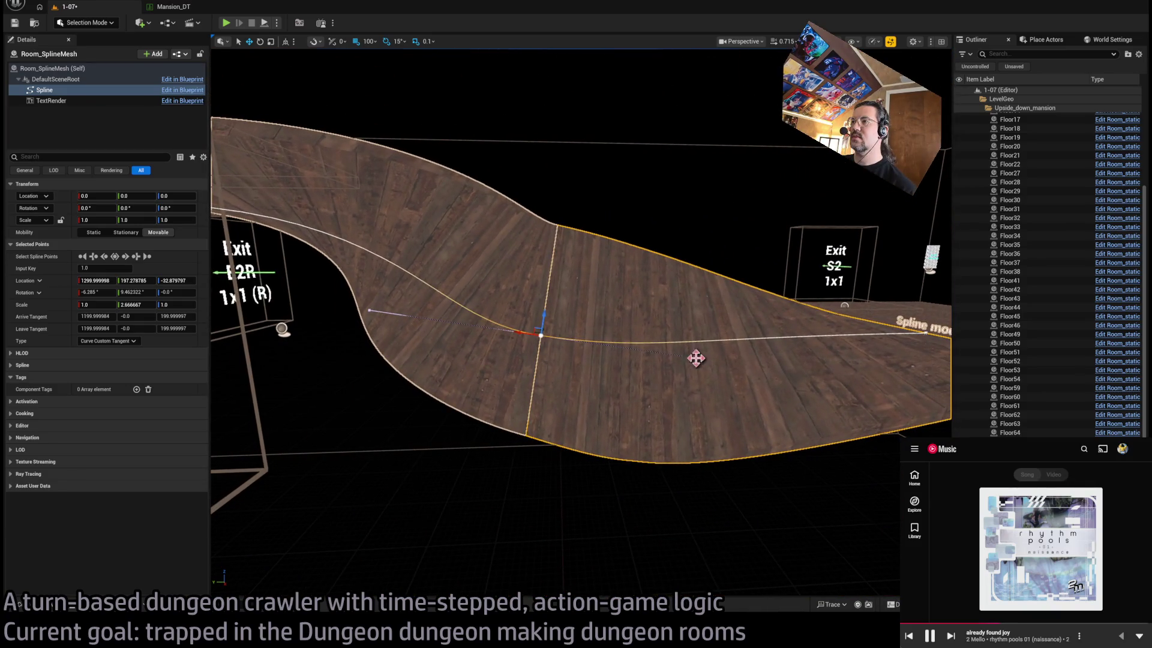
mouse_move(700, 357)
mouse_down()
mouse_move(554, 323)
mouse_move(558, 300)
mouse_move(580, 311)
mouse_up()
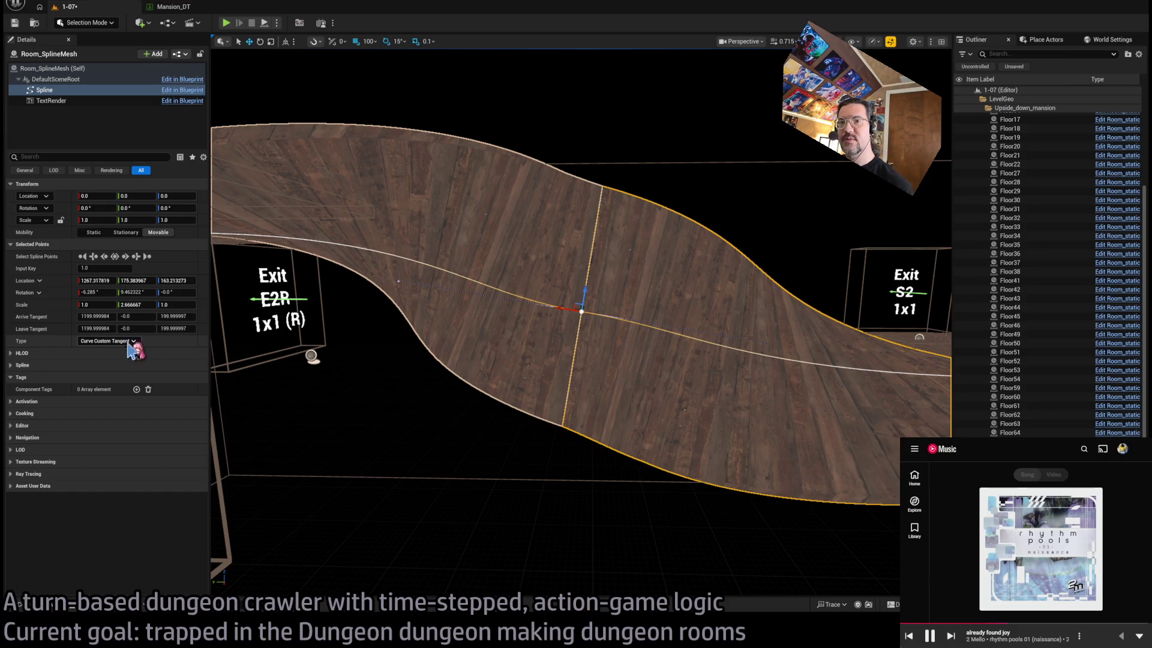
drag(580, 382, 732, 406)
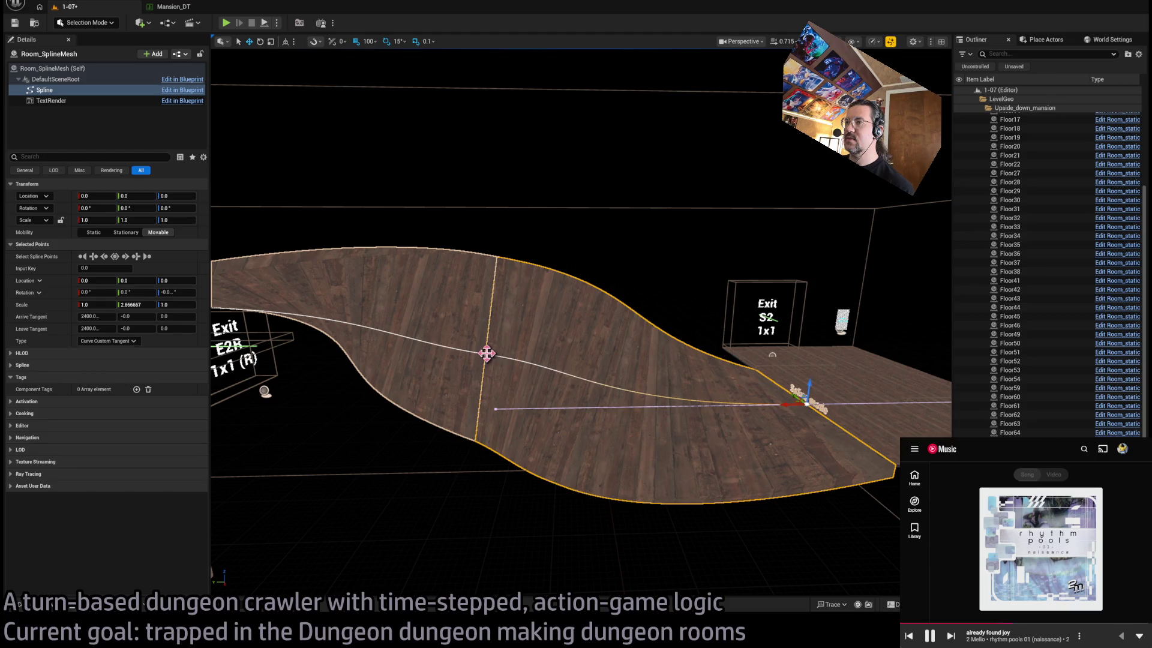
Select a spline point and orbit to view the ramp from below and near exit E2R
click(504, 415)
click(481, 409)
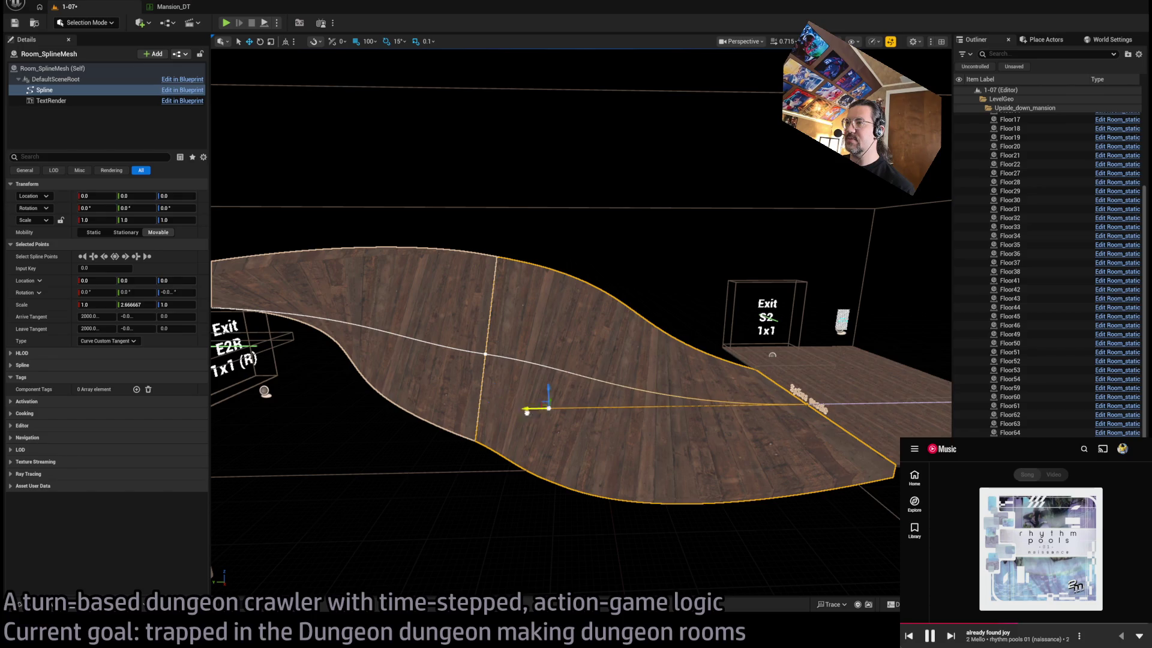
mouse_move(526, 428)
mouse_down()
mouse_move(483, 424)
mouse_move(437, 449)
mouse_move(412, 423)
mouse_up()
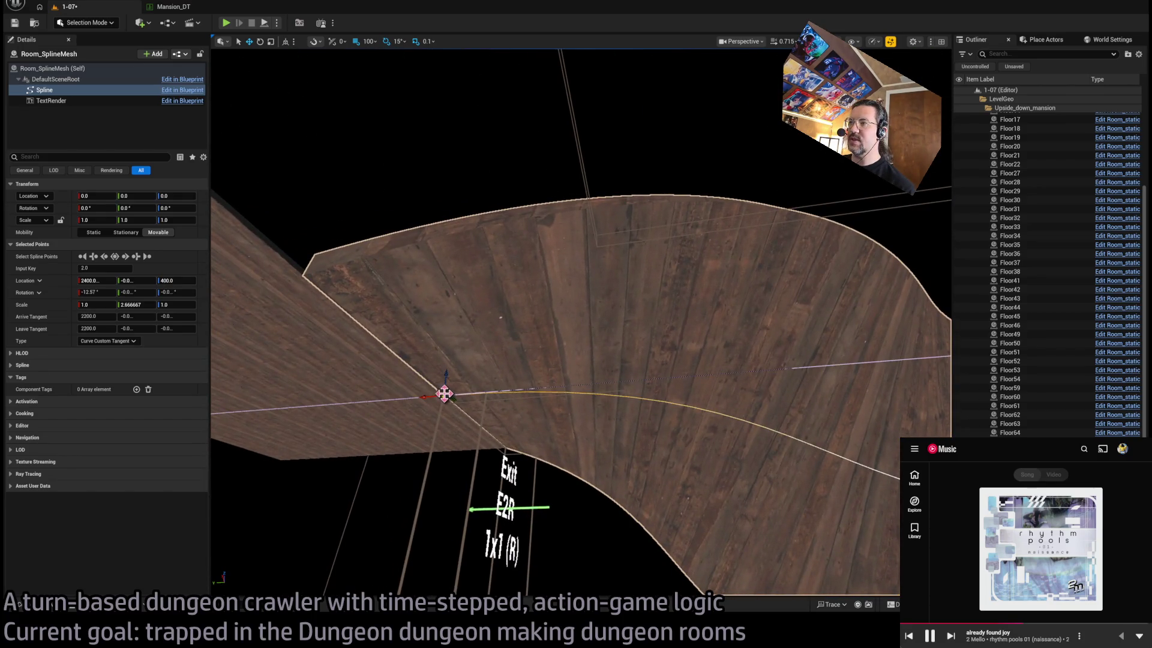
drag(472, 400, 695, 438)
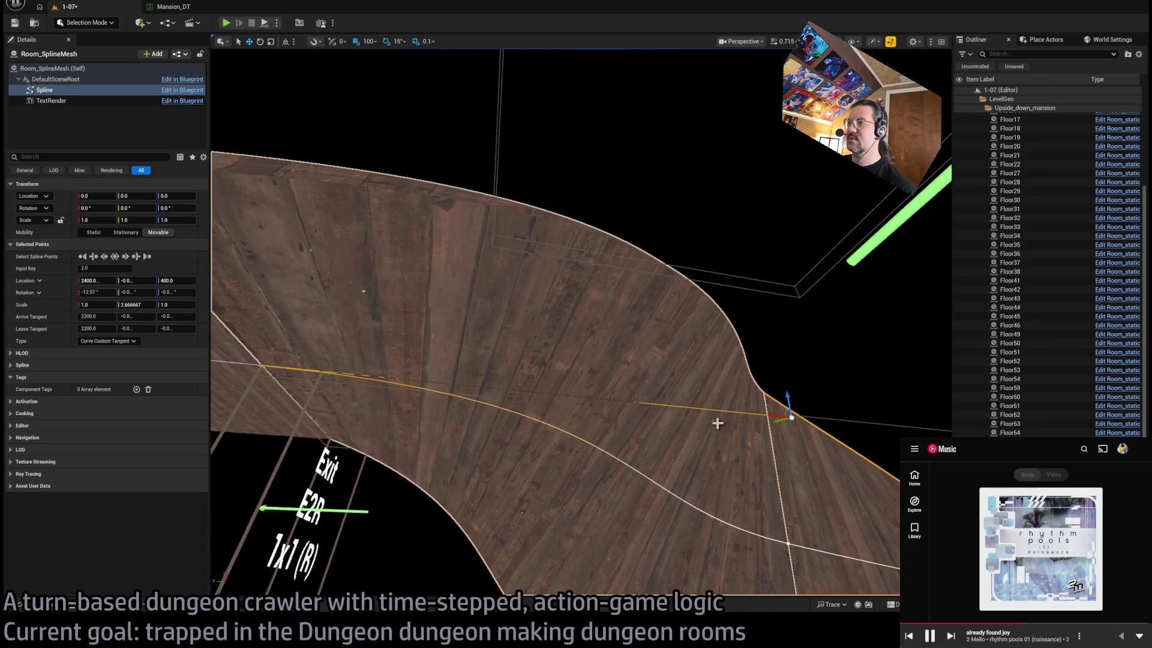
drag(501, 415, 870, 201)
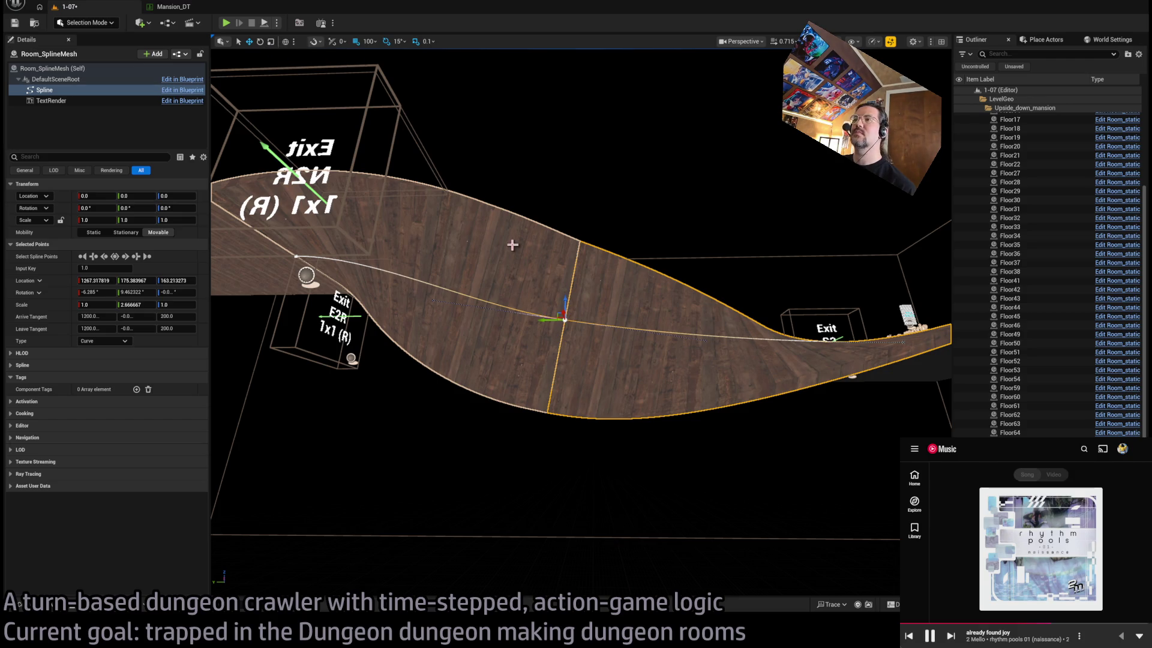
drag(871, 202, 969, 130)
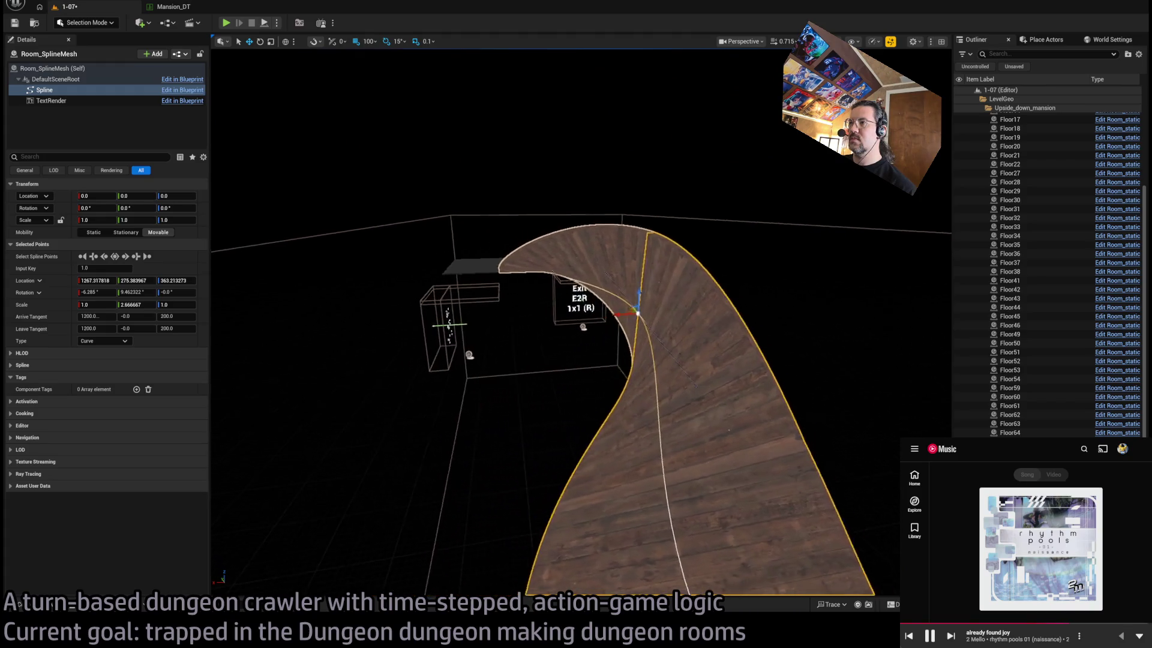
drag(969, 130, 979, 120)
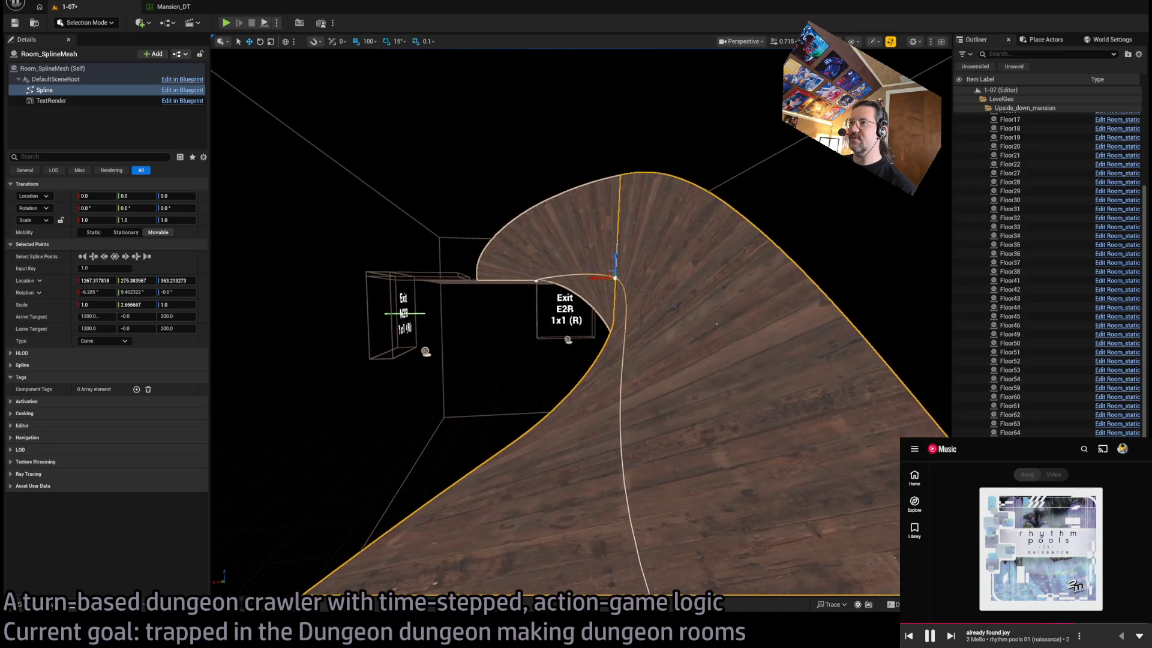
mouse_move(612, 291)
mouse_down()
mouse_move(636, 277)
mouse_move(642, 224)
mouse_move(594, 235)
mouse_move(632, 279)
mouse_up()
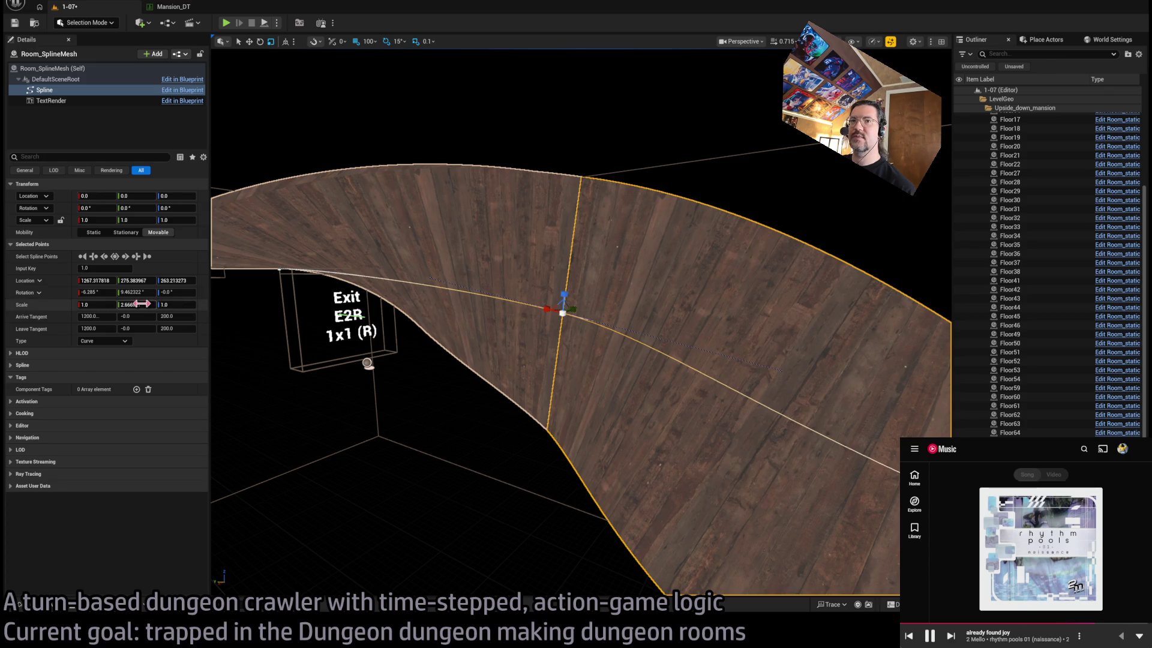
Set the middle point's width scale to 4.0, trying 2 and 3 first
drag(137, 304, 141, 304)
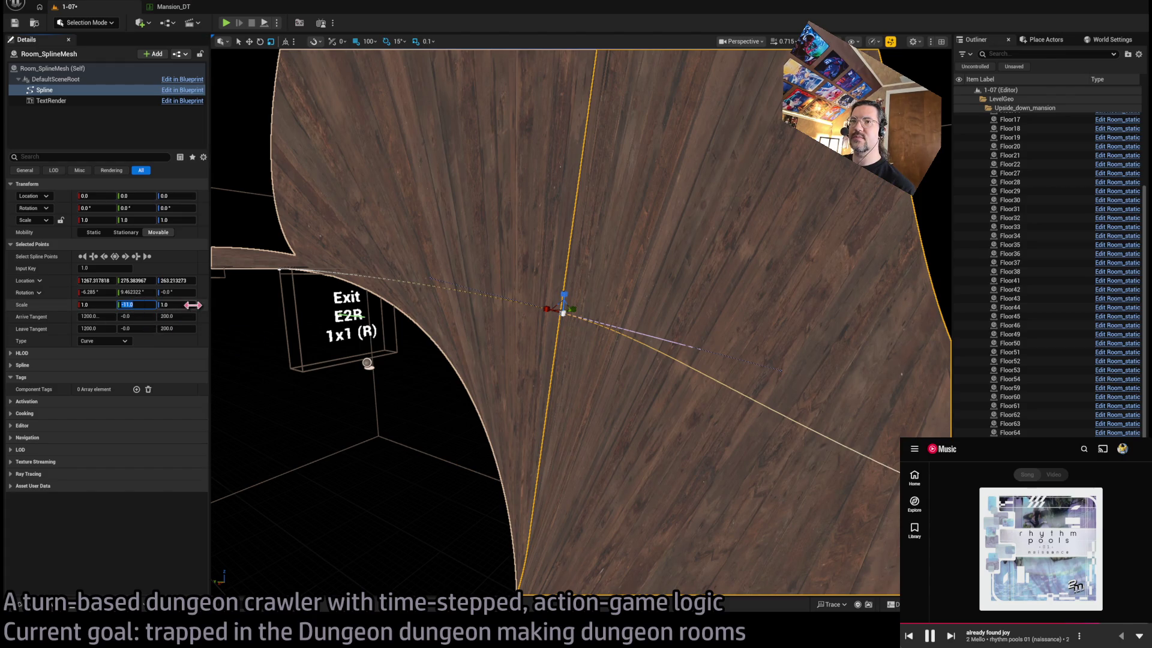
text(2)
key(Return)
text(3)
key(Return)
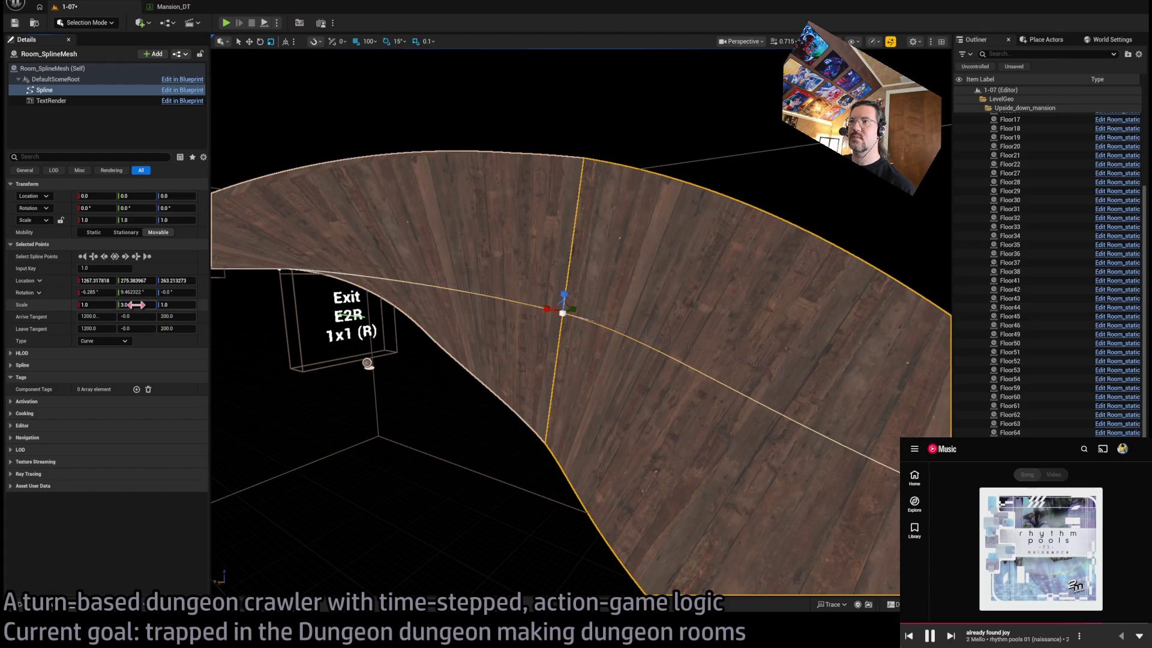
text(4)
key(Return)
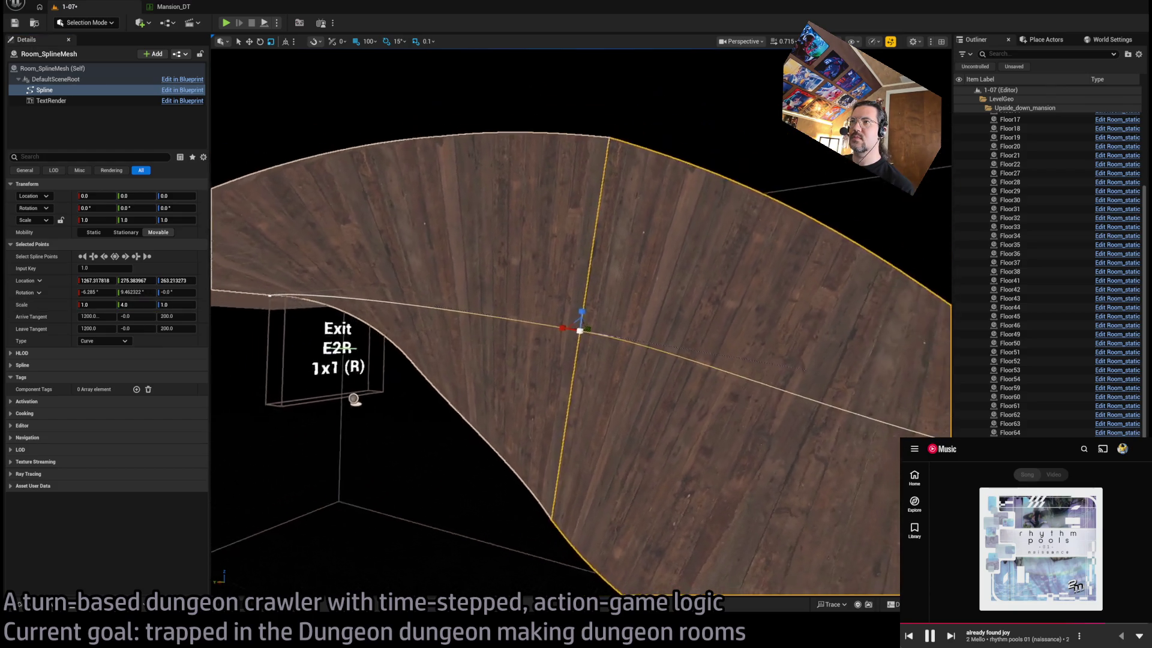
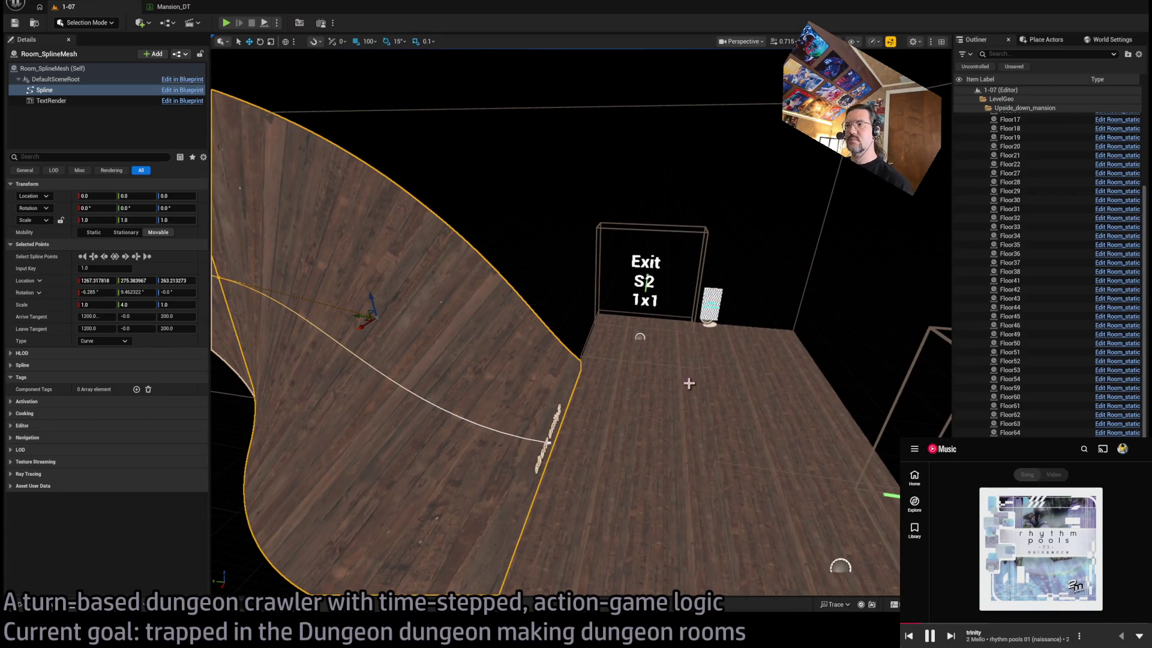
Slide the E2R exit marker and its room box sideways over the curved floor
click(645, 276)
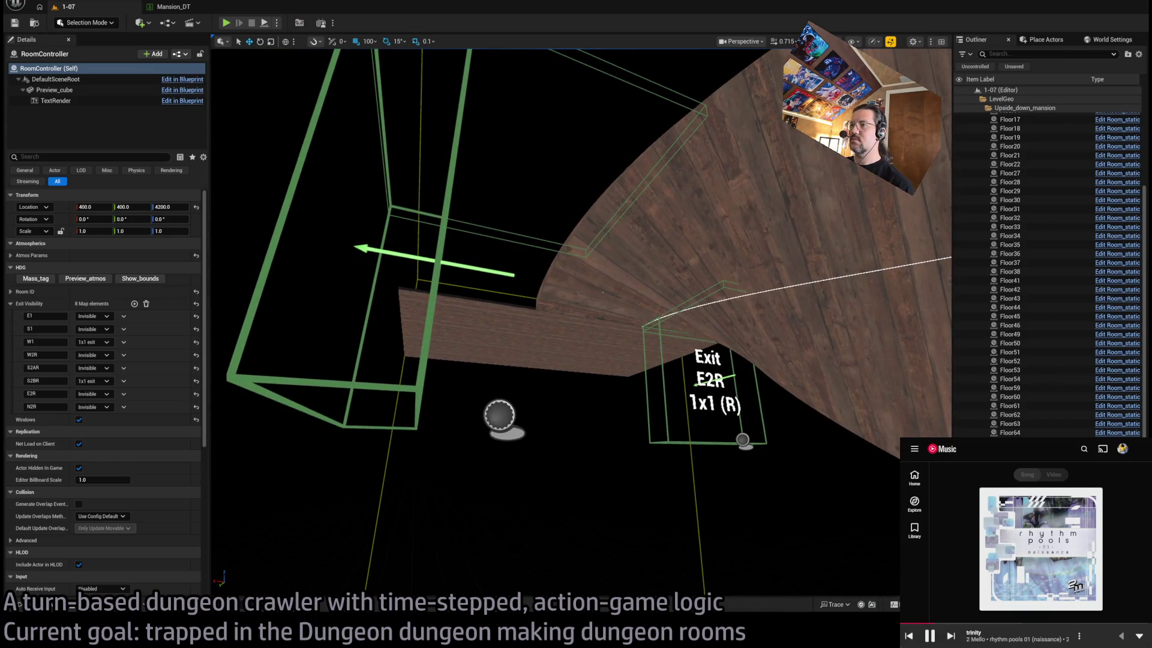
click(663, 372)
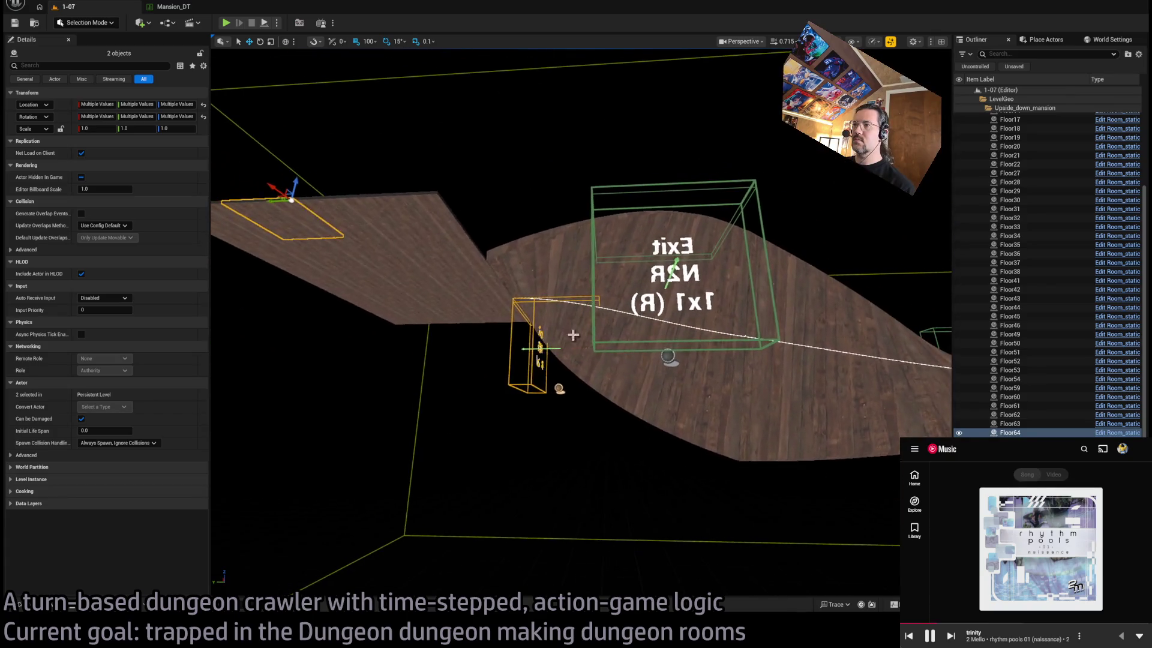
click(524, 360)
click(512, 357)
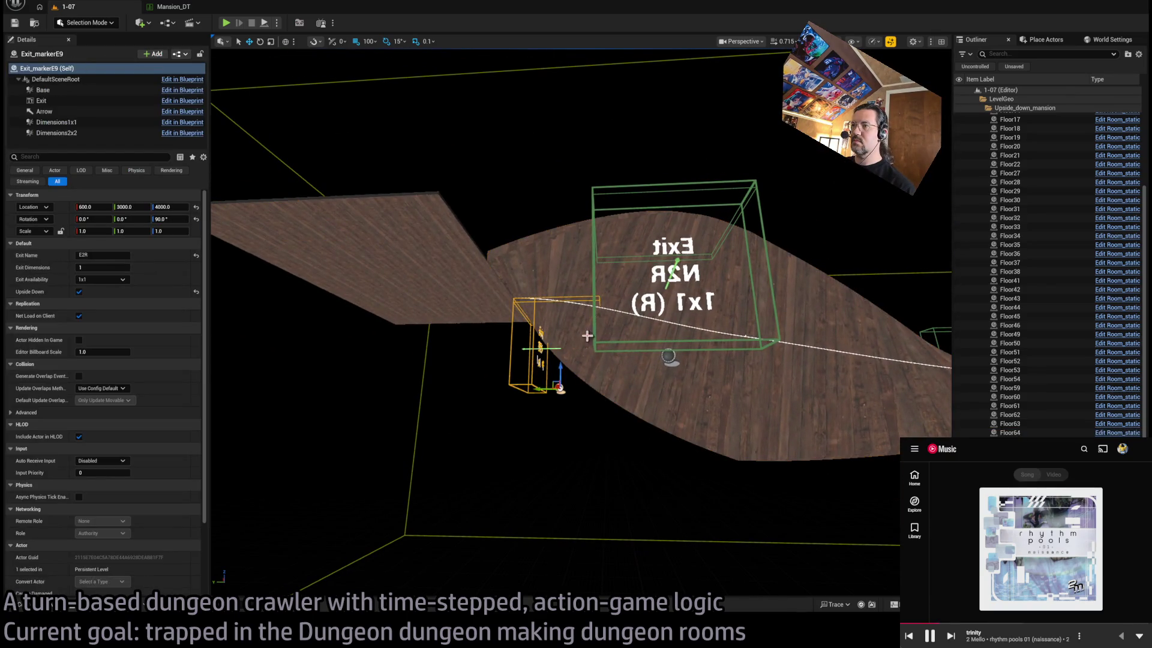
ctrl+click(594, 349)
mouse_move(631, 356)
mouse_down()
mouse_move(384, 354)
mouse_move(570, 378)
mouse_move(594, 306)
mouse_move(654, 294)
mouse_up()
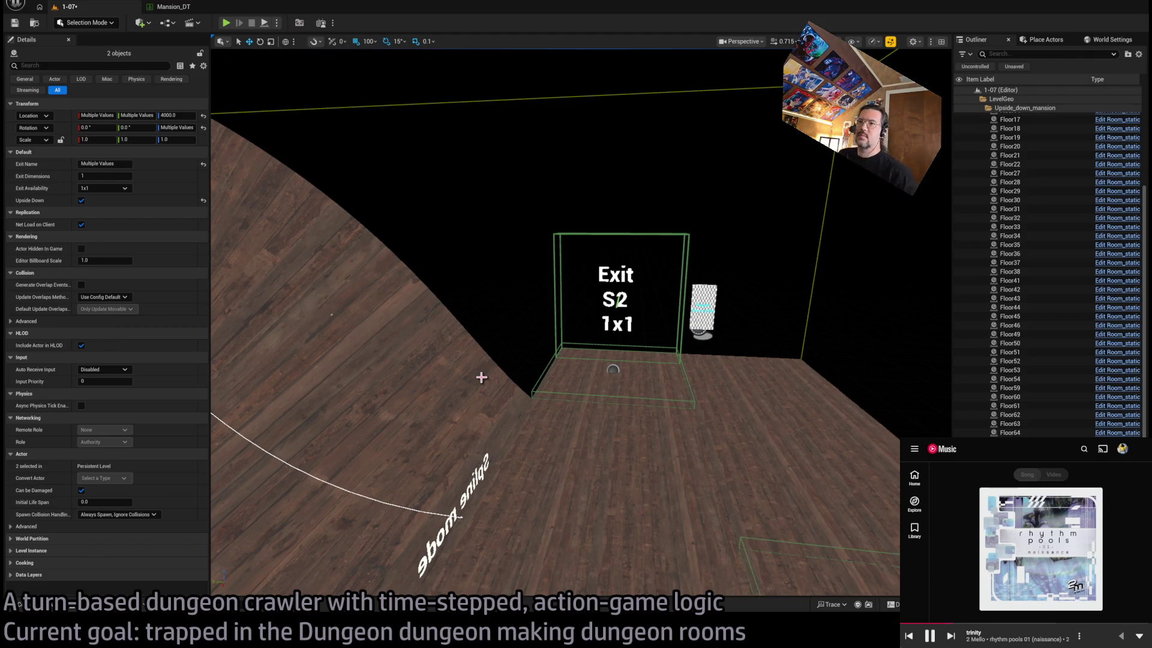
click(36, 606)
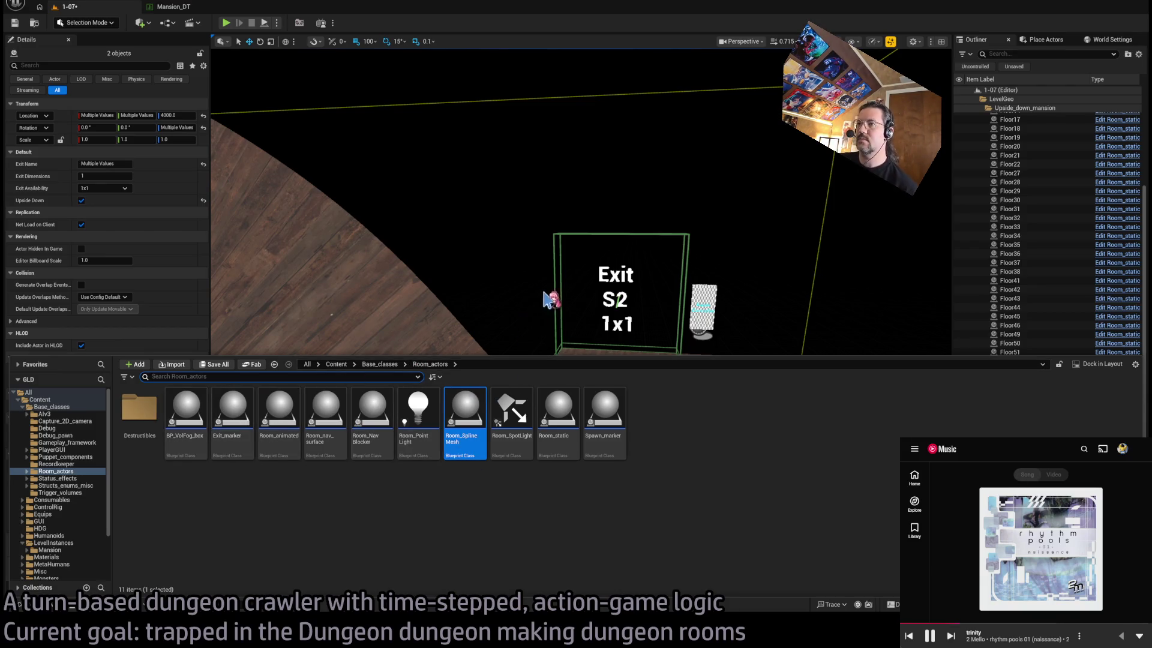
Select the floor tile Floor17 in the S2 room
key(ctrl+space)
key(ctrl+space)
drag(349, 328, 420, 309)
key(ctrl+space)
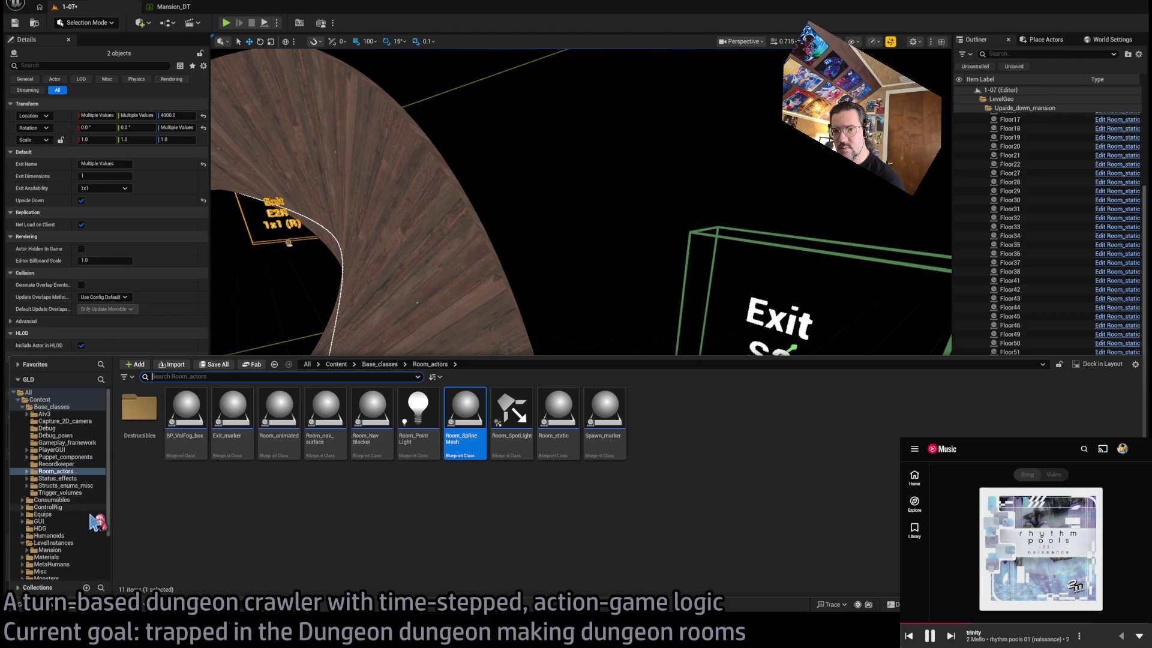
click(73, 550)
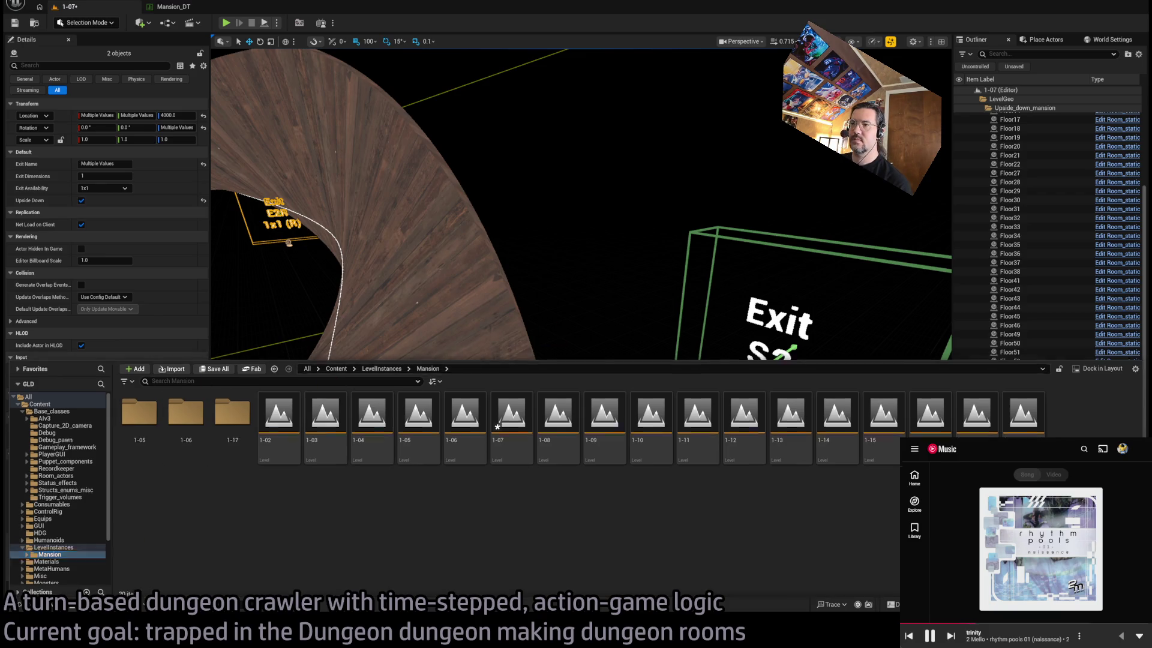
click(544, 332)
click(617, 360)
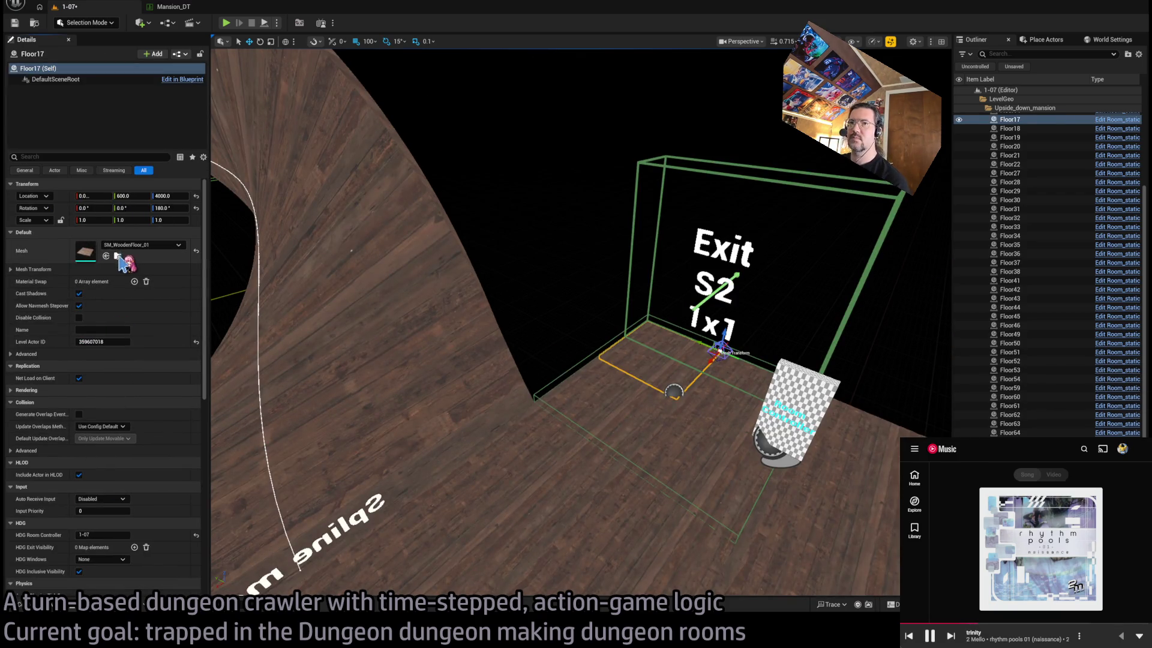
Browse to the floor's mesh in TheMansion > StaticMeshes and open the DiningRoom folder
click(119, 256)
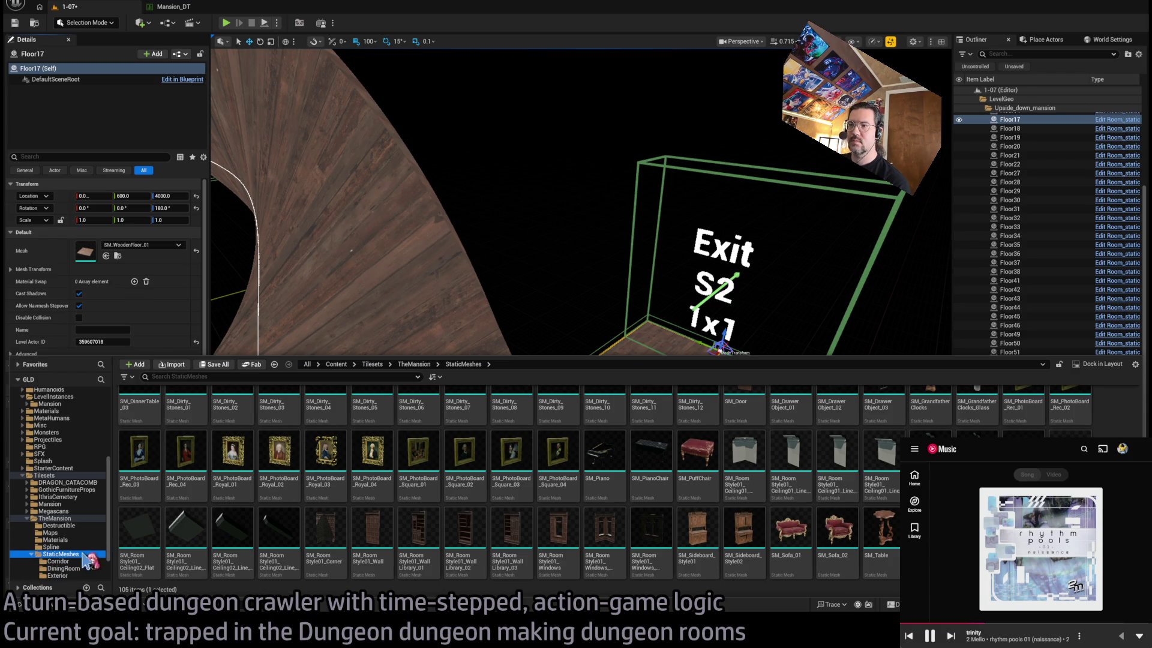
scroll(324, 467, up, 2)
scroll(371, 480, down, 2)
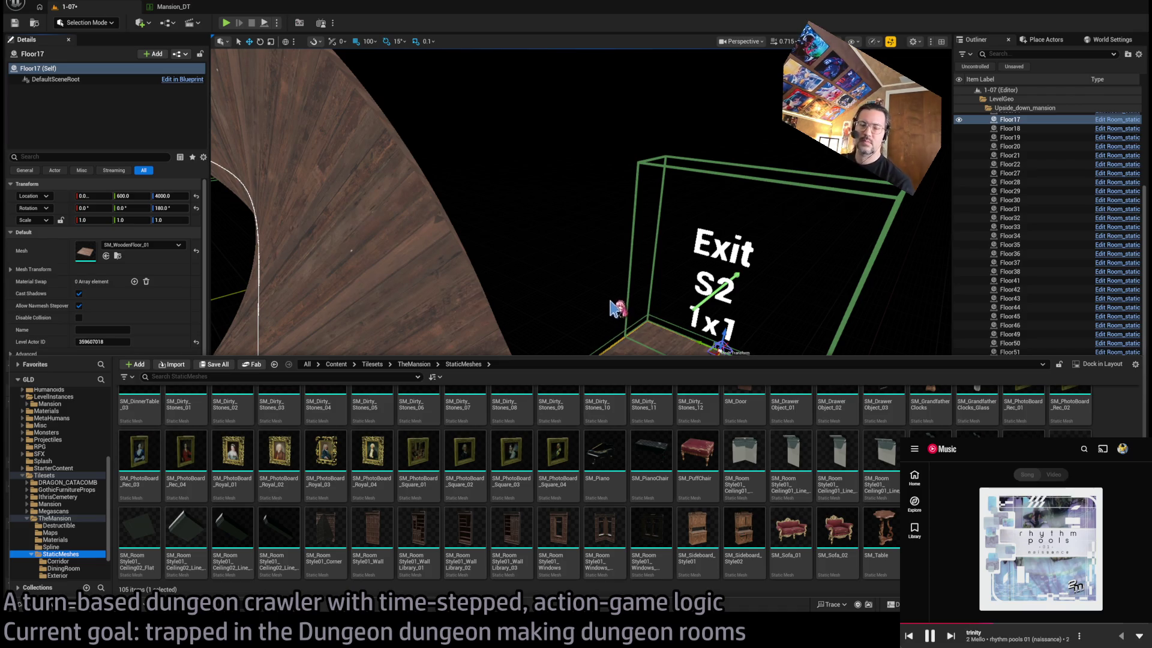
scroll(484, 418, up, 5)
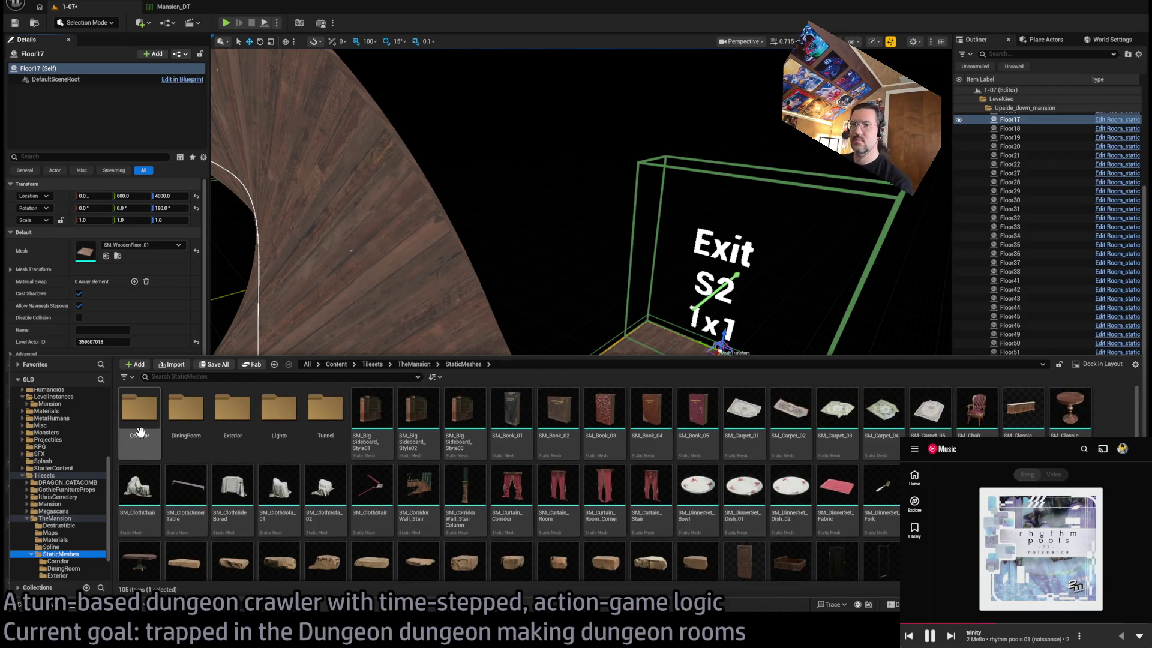
double_click(186, 411)
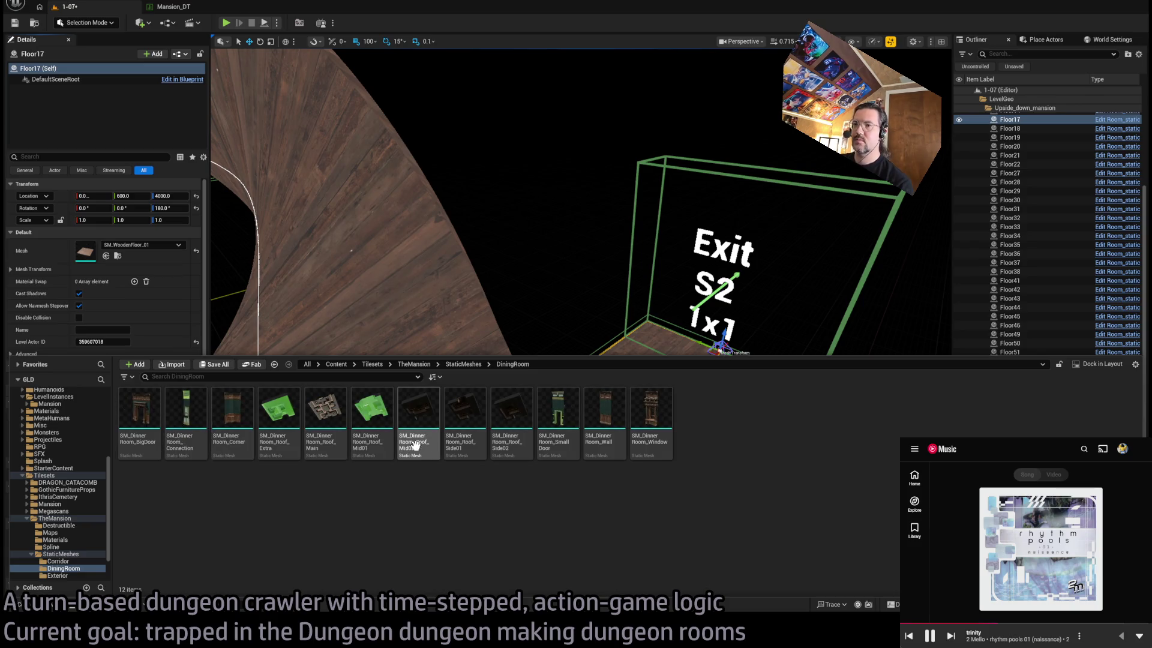
Place SM_DinnerRoom_BigDoor in the S2 exit doorway
mouse_move(225, 400)
mouse_down()
mouse_move(690, 408)
mouse_move(639, 366)
mouse_move(636, 378)
mouse_move(591, 378)
mouse_move(677, 321)
mouse_up()
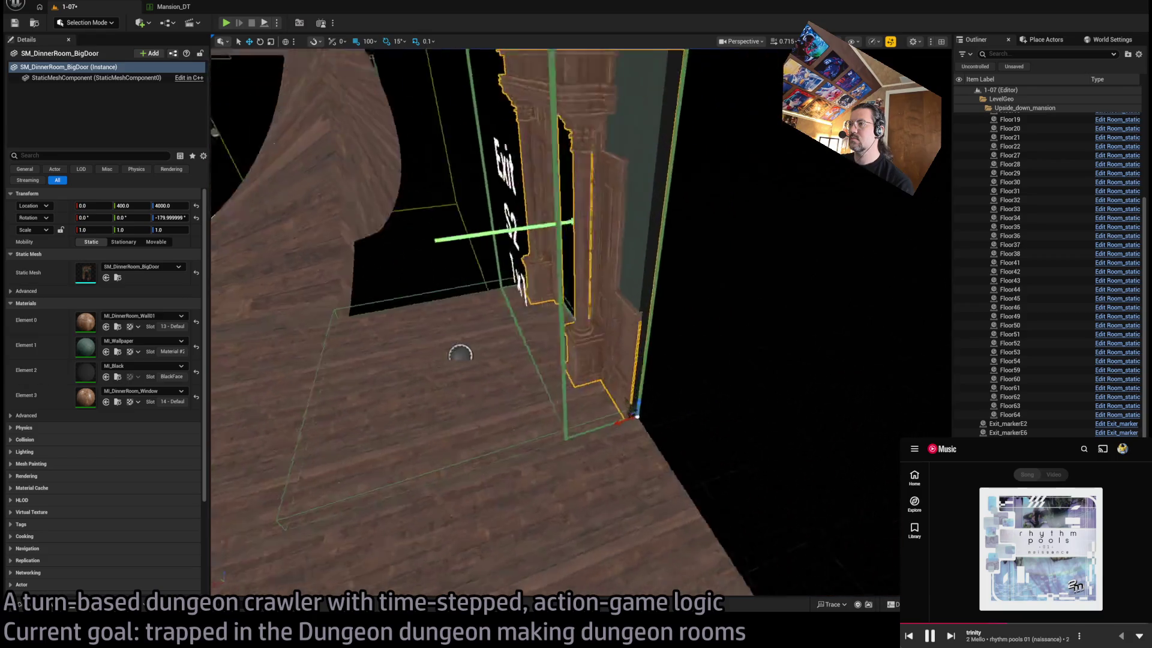
key(f)
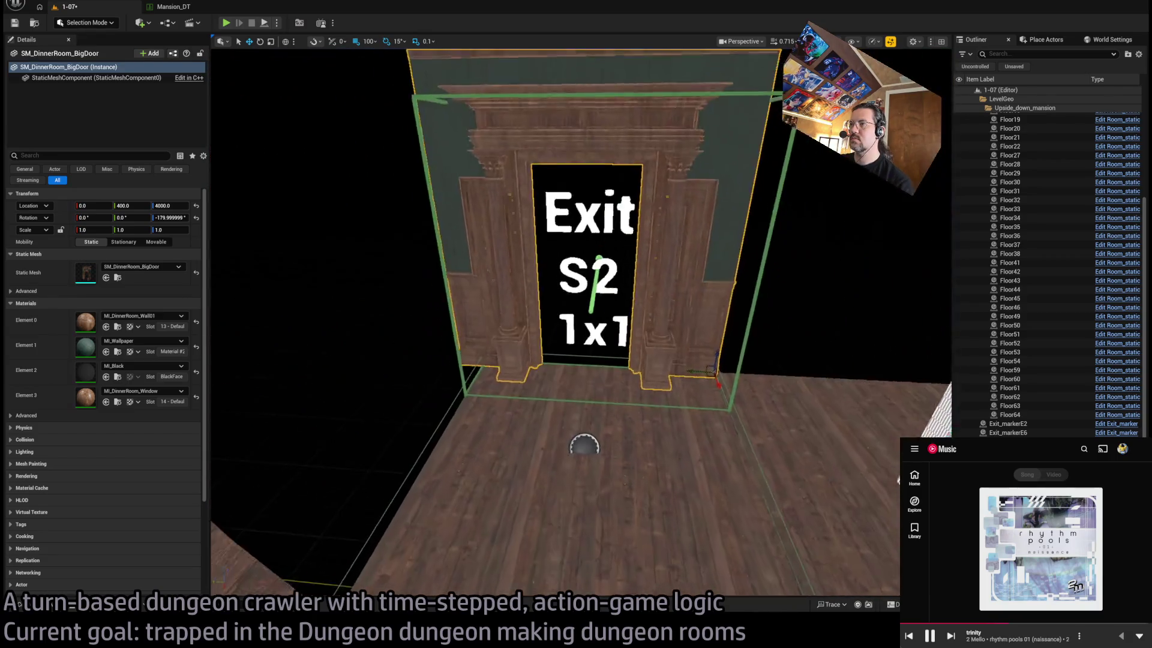
scroll(640, 406, down, 3)
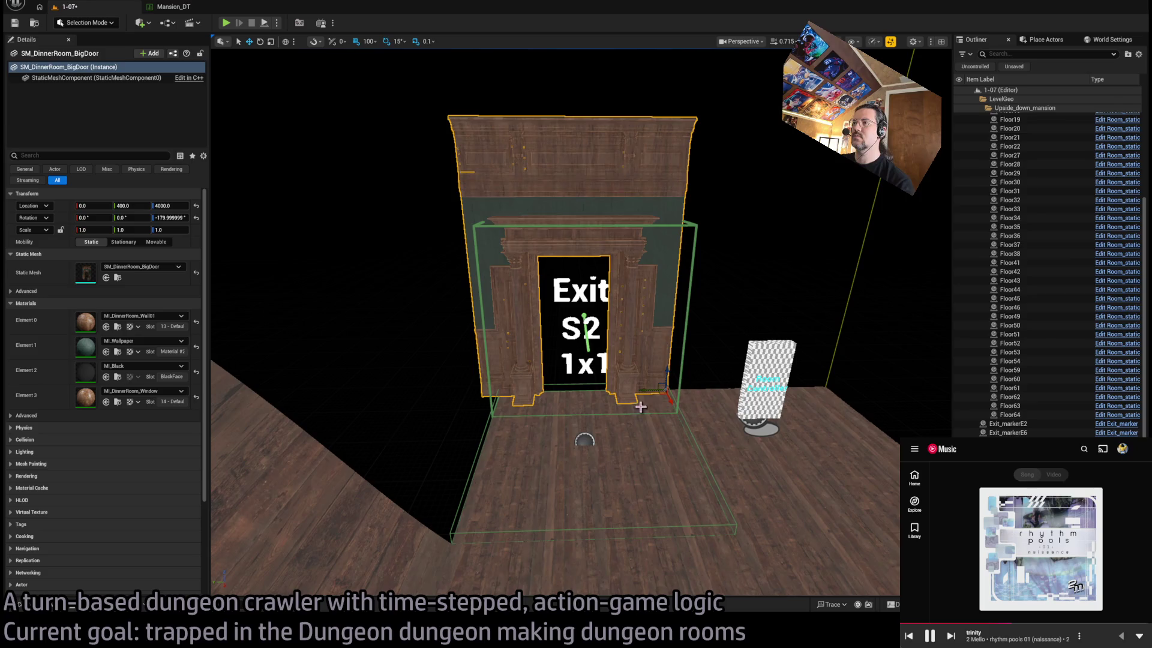
drag(653, 388, 779, 403)
Duplicate the big door, rotate it -90° and fit it with its marker at the W2 exit
key(ctrl+d)
mouse_move(474, 318)
mouse_down()
mouse_move(487, 339)
mouse_move(862, 540)
mouse_up()
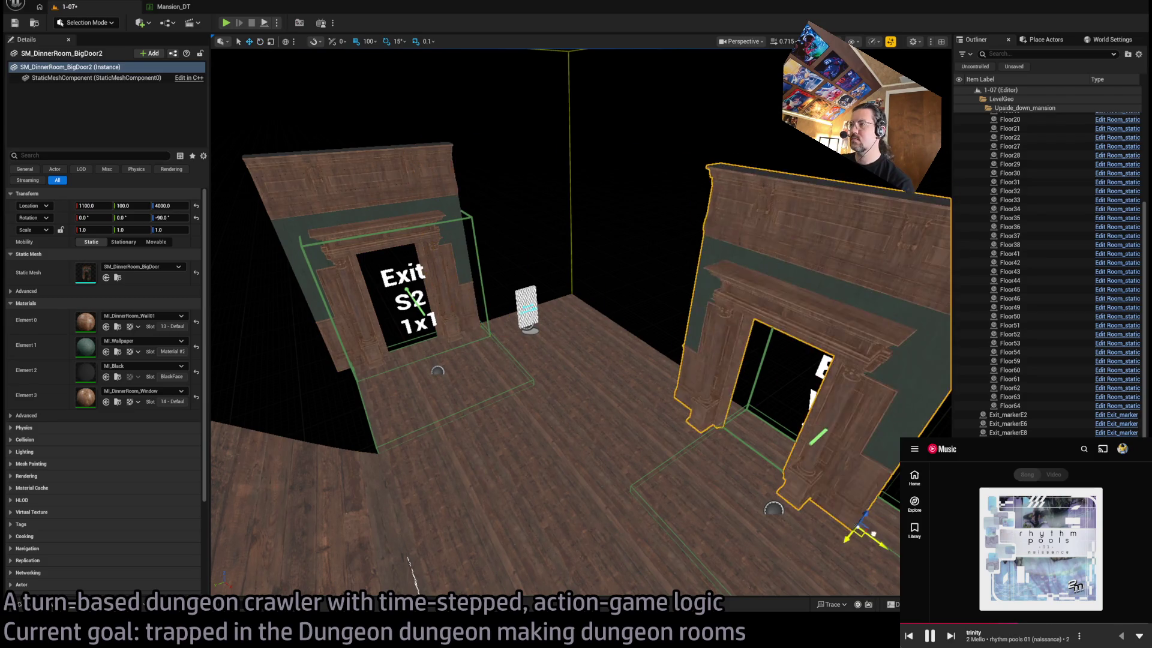
key(f)
mouse_move(555, 324)
mouse_down()
mouse_move(564, 250)
mouse_move(564, 263)
mouse_move(501, 264)
mouse_up()
click(676, 411)
ctrl+click(770, 395)
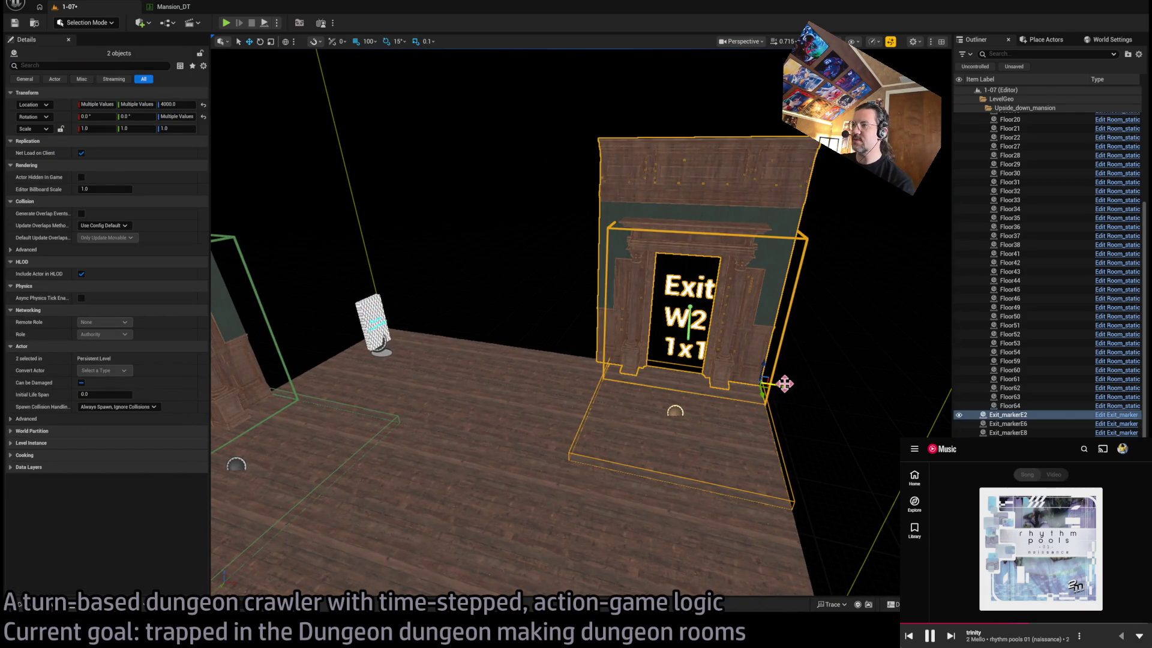
drag(775, 382, 641, 364)
Move the E2R exit marker to X 1000, placing it at 1000, 3600, 4000
mouse_move(699, 410)
mouse_down()
mouse_move(622, 466)
mouse_move(520, 380)
mouse_move(527, 324)
mouse_up()
drag(567, 465, 764, 453)
click(703, 433)
mouse_move(703, 433)
mouse_down()
mouse_move(757, 408)
mouse_move(695, 410)
mouse_up()
mouse_move(605, 409)
mouse_down()
mouse_move(570, 411)
mouse_move(599, 420)
mouse_move(774, 373)
mouse_move(504, 431)
mouse_up()
click(47, 606)
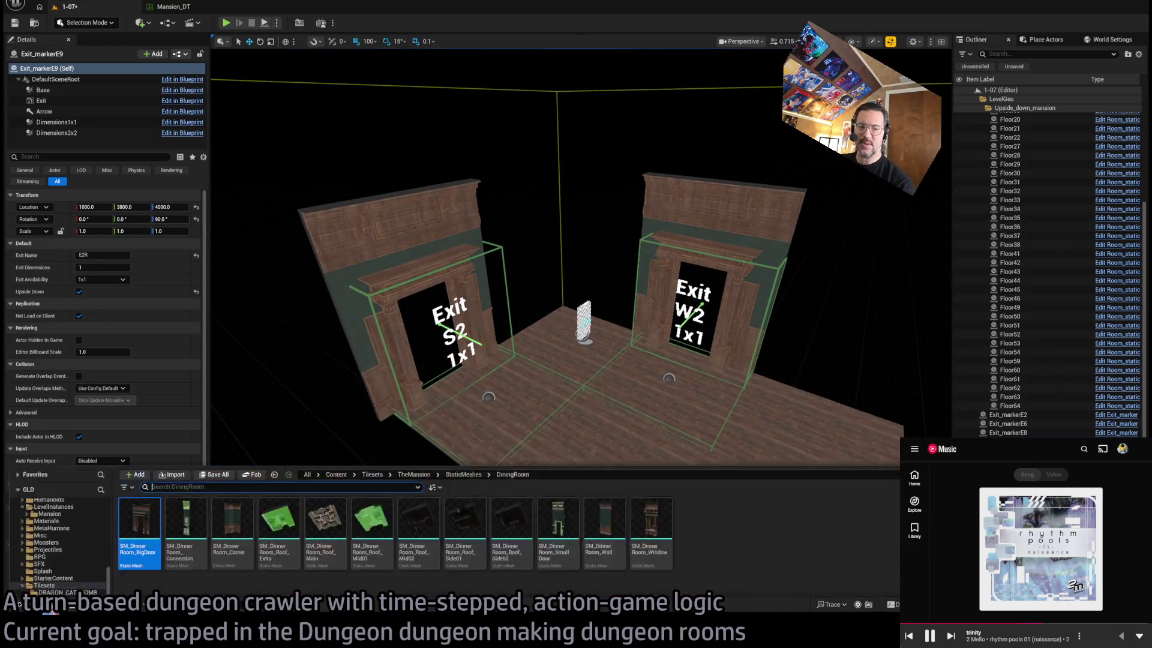
Place SM_DinnerRoom_Corner in the room corner at 0, 230, 4000
mouse_move(233, 417)
mouse_down()
mouse_move(544, 367)
mouse_move(618, 341)
mouse_up()
key(w)
key(f)
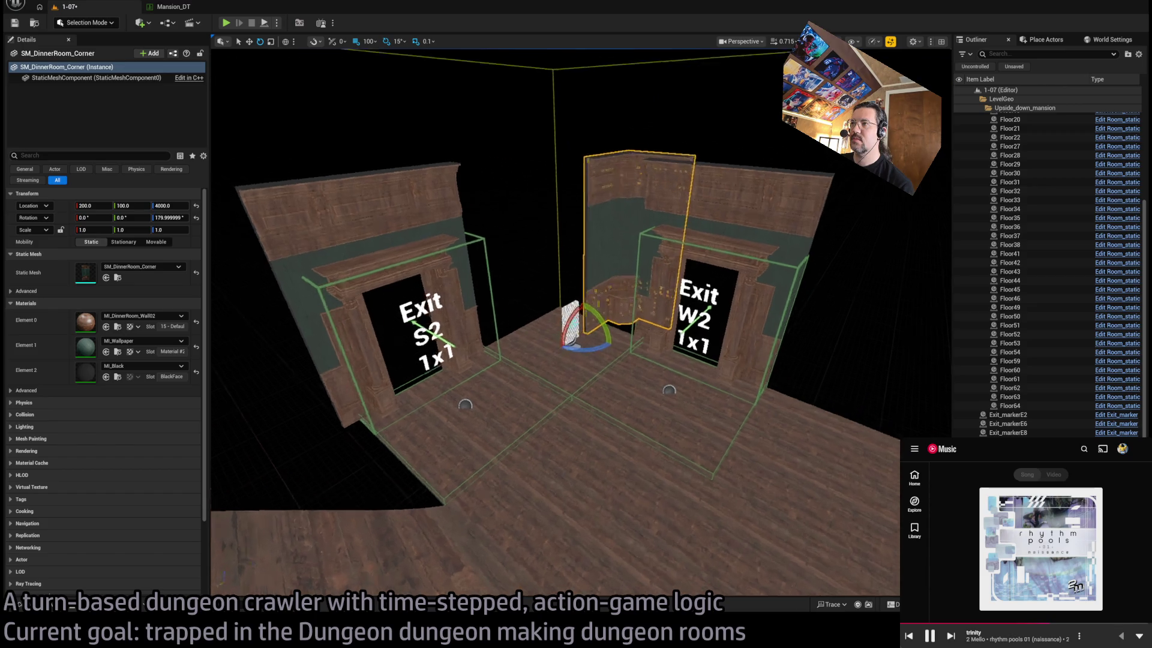
mouse_move(559, 336)
mouse_down()
mouse_move(435, 330)
mouse_move(456, 345)
mouse_move(444, 328)
mouse_move(507, 299)
mouse_move(520, 236)
mouse_up()
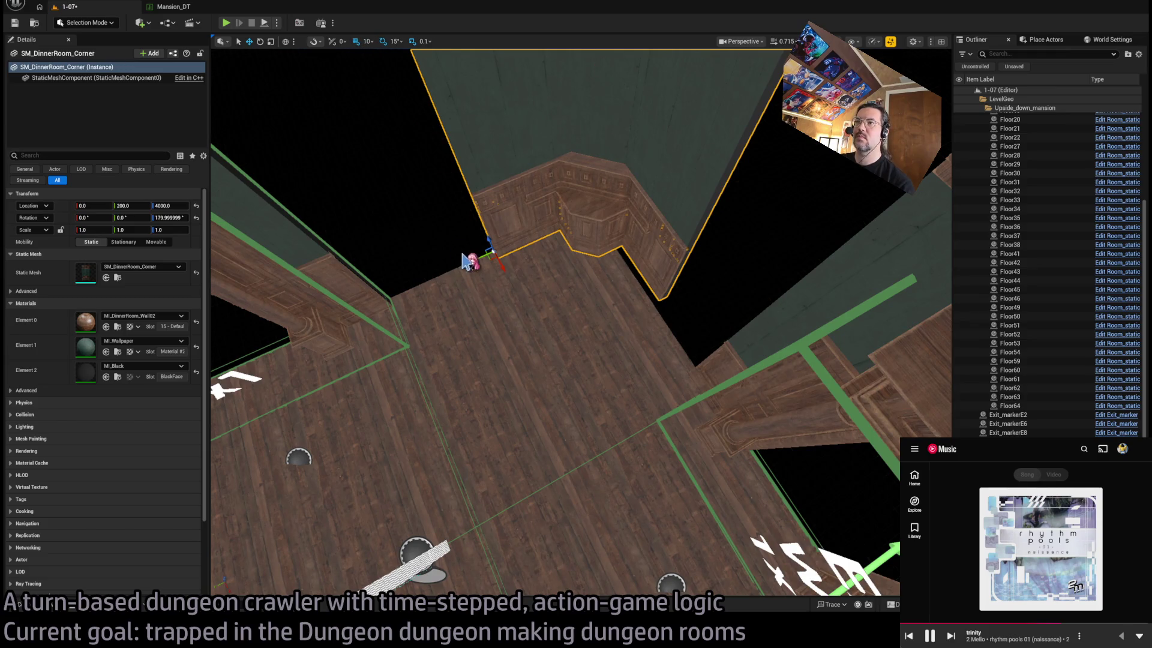
mouse_move(513, 276)
mouse_down()
mouse_move(391, 317)
mouse_move(505, 277)
mouse_move(529, 332)
mouse_move(474, 341)
mouse_move(398, 303)
mouse_up()
mouse_move(580, 322)
mouse_down()
mouse_move(580, 296)
mouse_move(571, 353)
mouse_up()
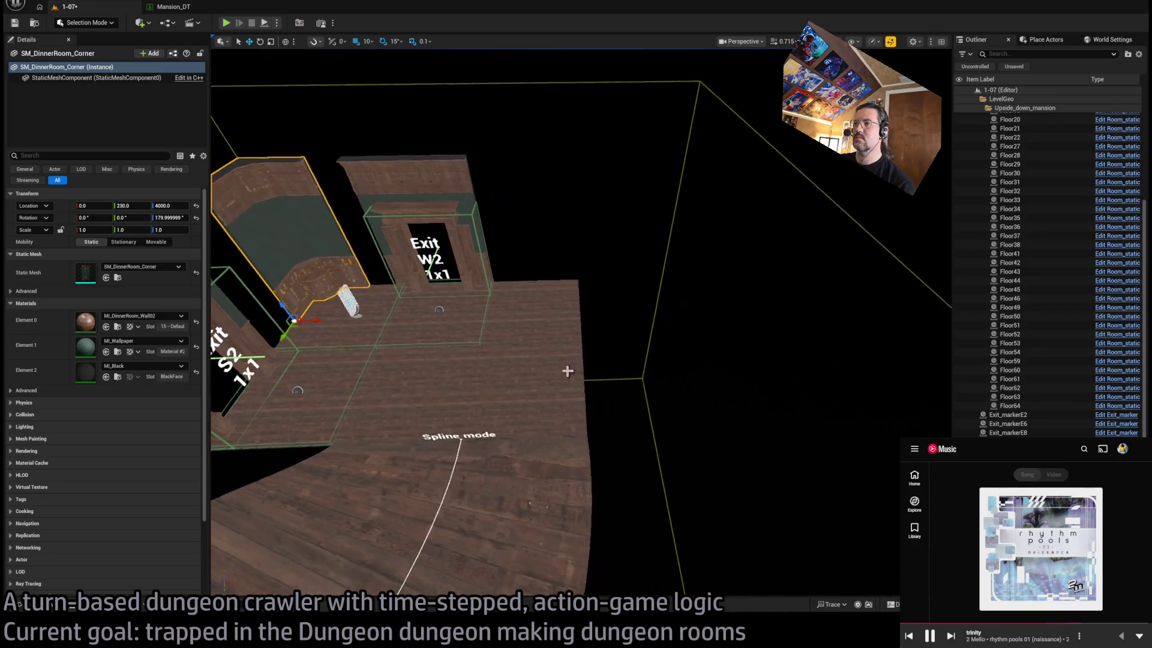
Duplicate eight floor tiles to the right, extending the floor past the W2 exit
click(527, 382)
ctrl+click(567, 335)
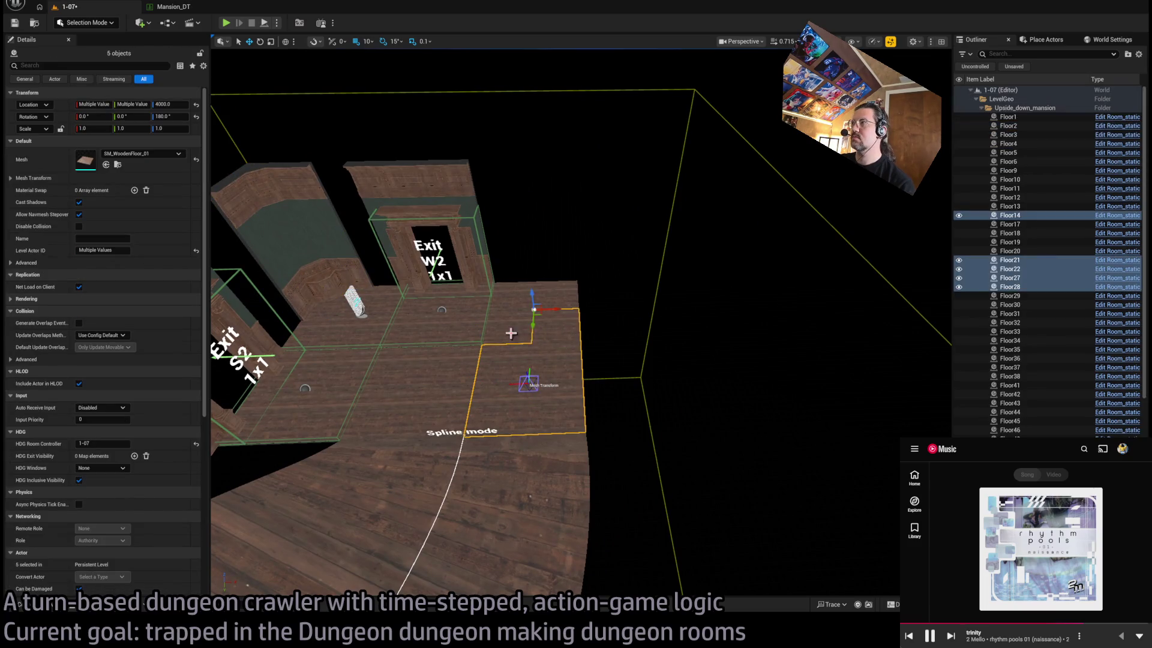
ctrl+click(527, 326)
mouse_move(514, 282)
alt+mouse_down()
mouse_move(628, 273)
mouse_move(601, 292)
alt+mouse_up()
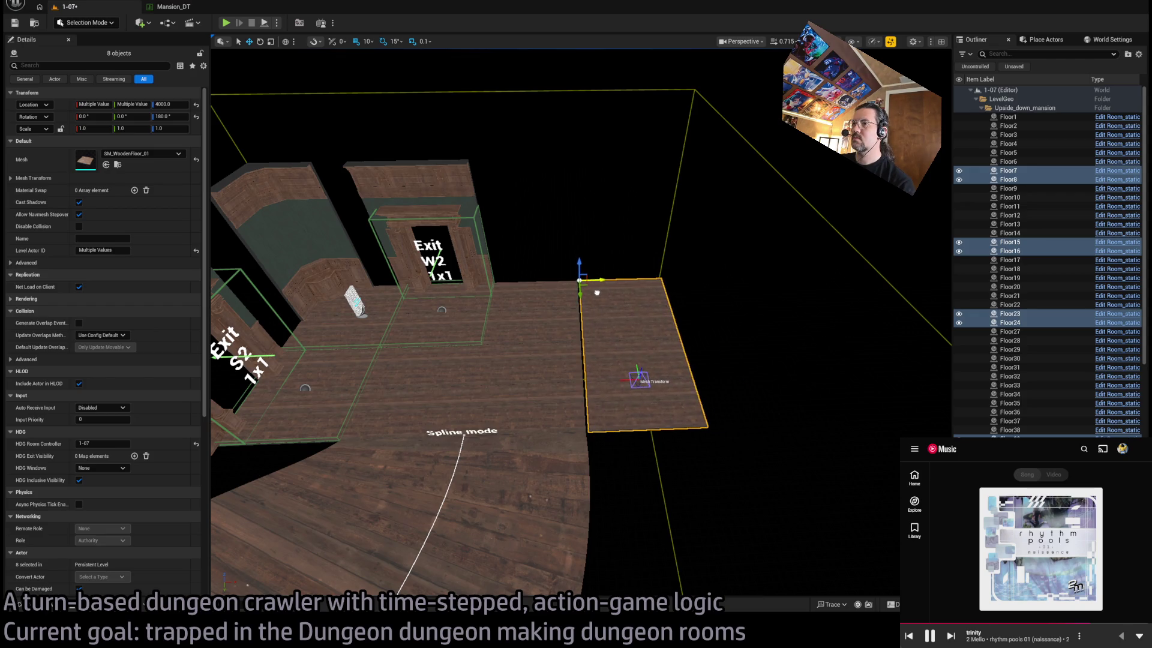
scroll(596, 293, up, 3)
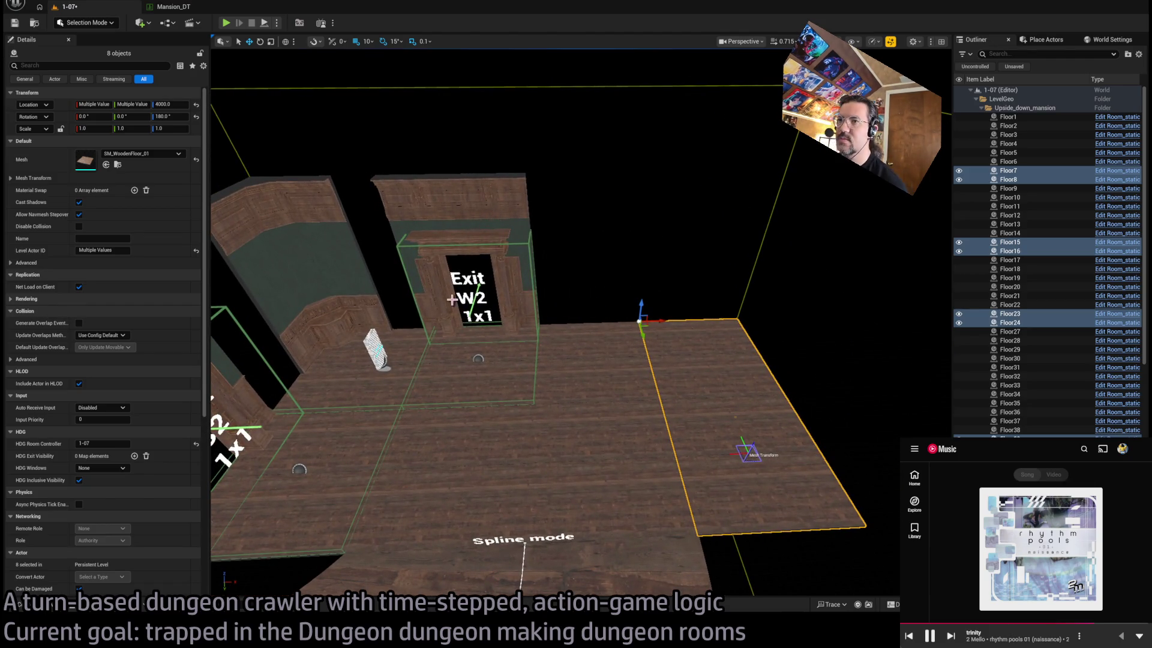
click(63, 611)
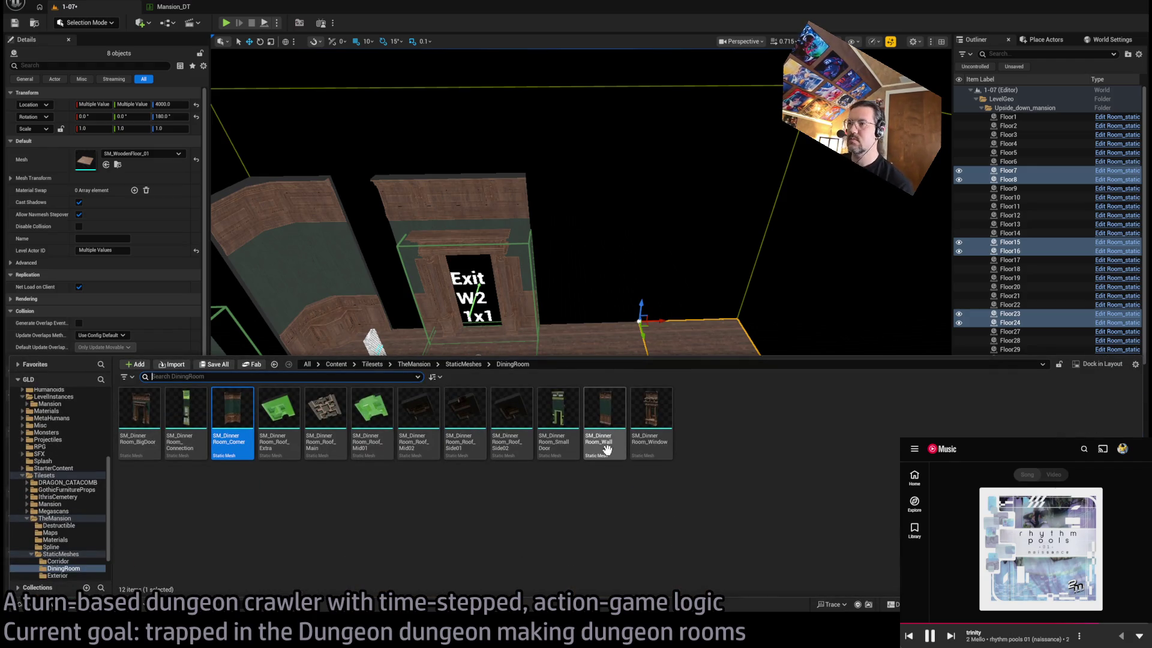
Place an SM_DinnerRoom_Wall piece beside the W2 exit
click(603, 432)
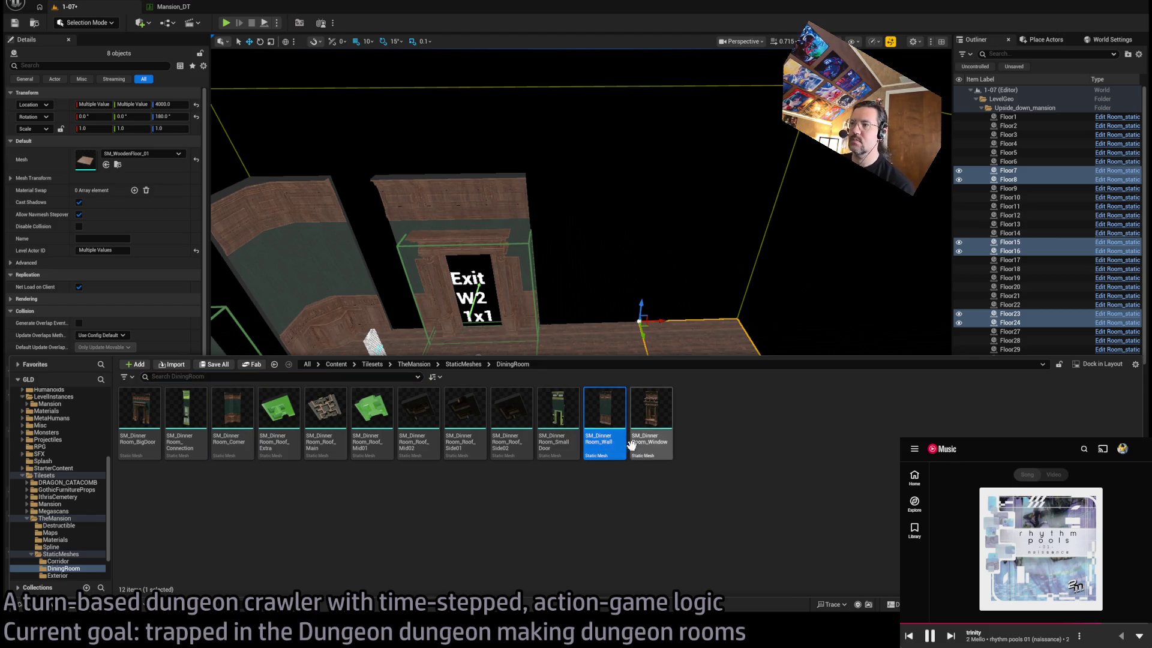
mouse_move(598, 433)
mouse_down()
mouse_move(450, 393)
mouse_move(564, 423)
mouse_move(568, 436)
mouse_move(600, 423)
mouse_move(438, 345)
mouse_move(454, 329)
mouse_up()
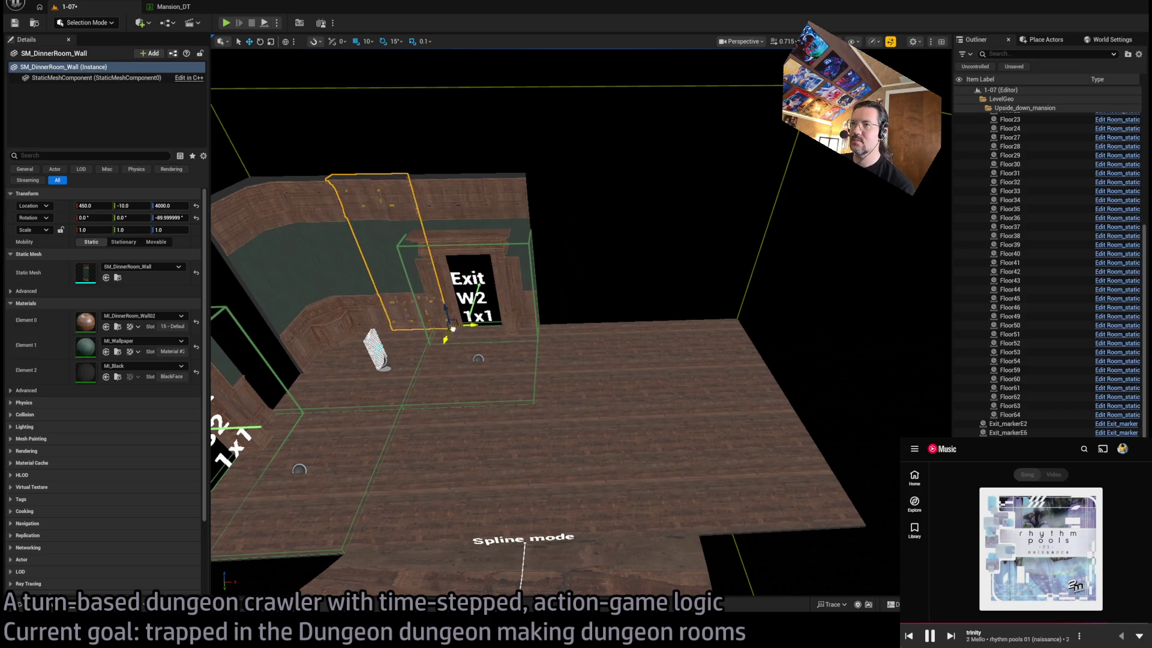
scroll(454, 337, up, 5)
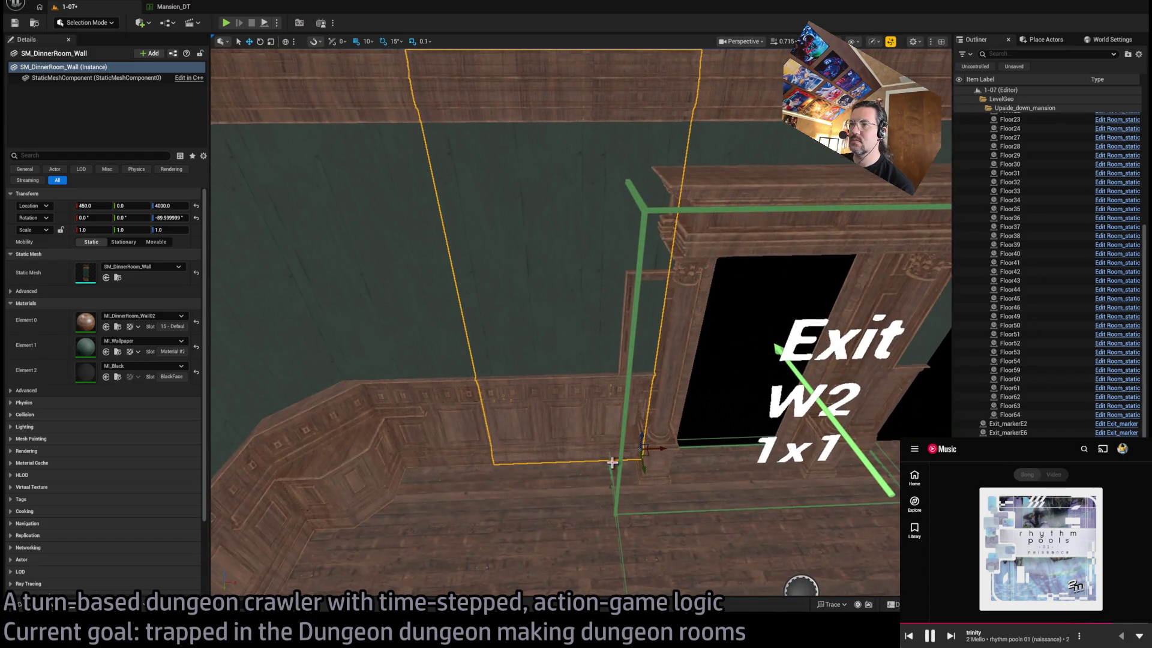
scroll(625, 474, down, 5)
scroll(625, 474, up, 5)
key(Left)
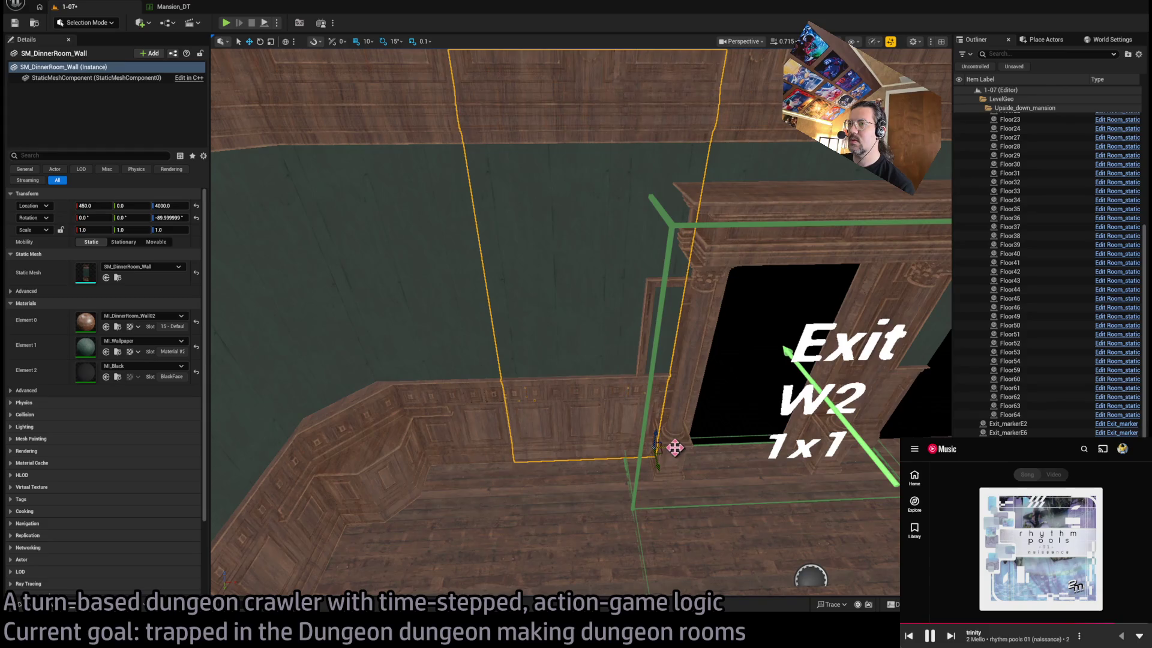
key(Right)
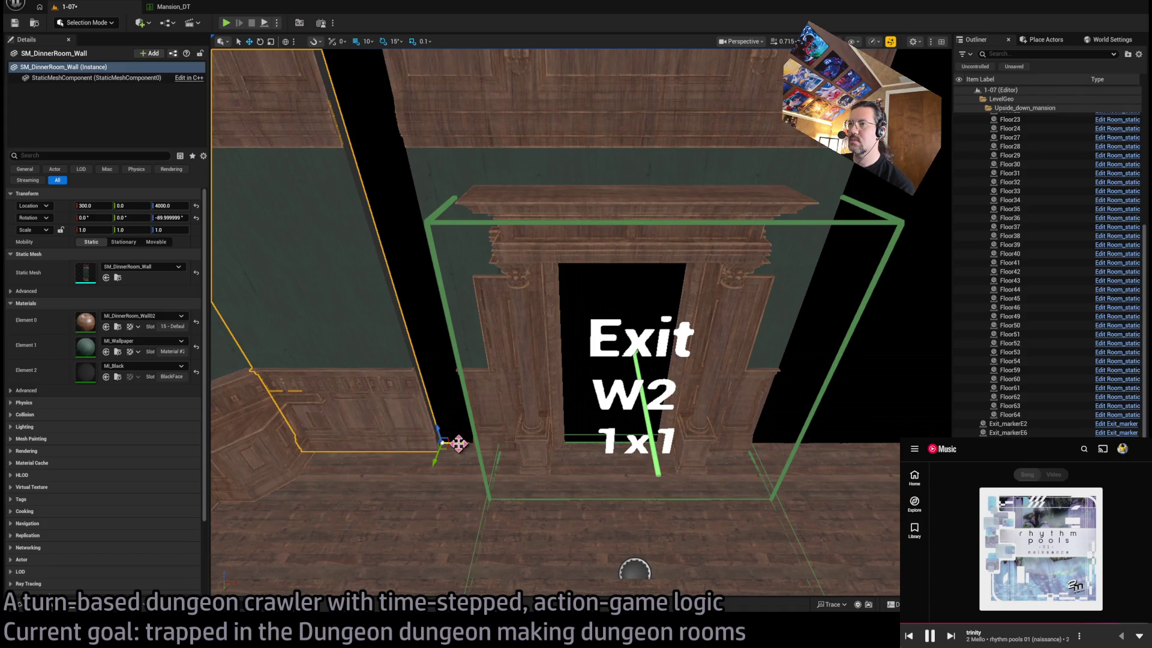
Slide the wall along X to 450 against the W2 doorway
scroll(522, 465, up, 2)
scroll(524, 465, up, 1)
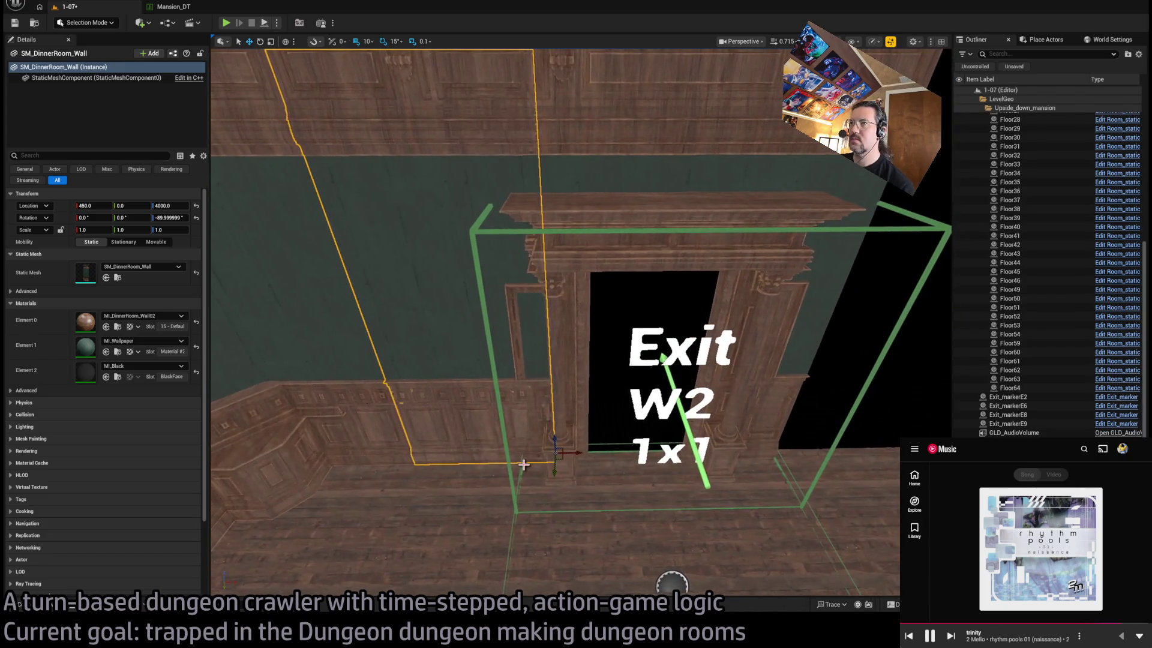
mouse_move(570, 459)
mouse_down()
mouse_move(521, 460)
mouse_move(543, 447)
mouse_move(652, 480)
mouse_up()
mouse_move(760, 483)
mouse_down()
mouse_move(657, 475)
mouse_move(672, 473)
mouse_up()
click(47, 612)
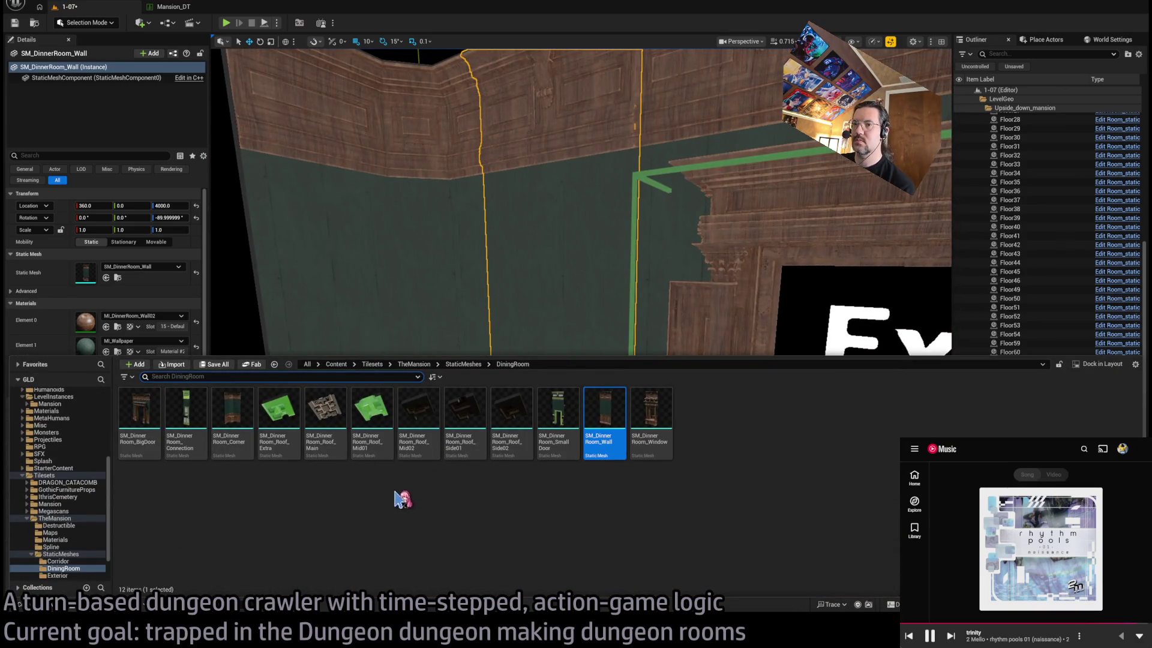
drag(529, 307, 529, 307)
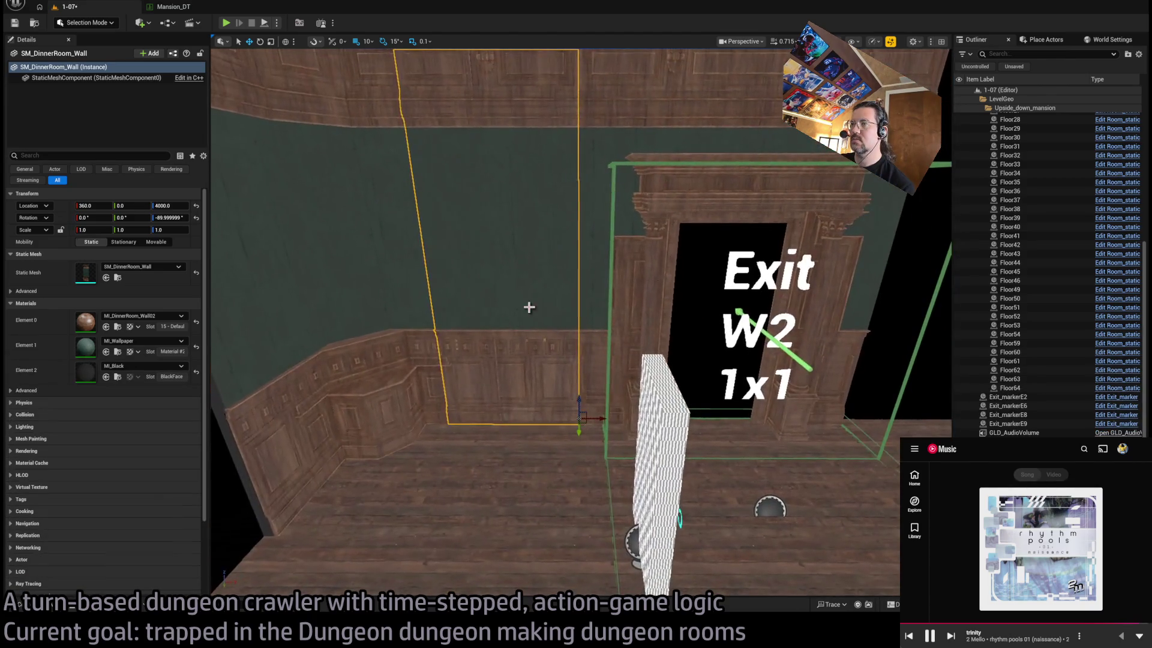
drag(592, 416, 642, 419)
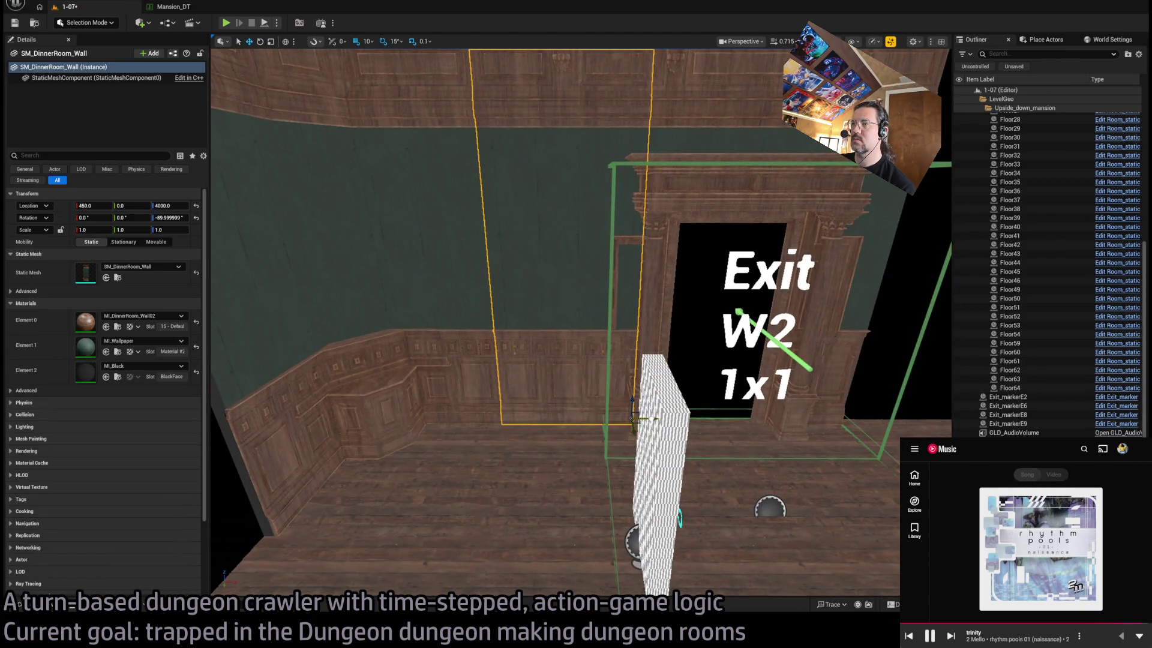
scroll(581, 322, down, 10)
drag(581, 322, 581, 322)
drag(564, 399, 564, 399)
Duplicate the corner piece rotated to 90°, placing it at 230, 1670, 4000
click(721, 423)
mouse_move(648, 428)
alt+mouse_down()
mouse_move(372, 458)
mouse_move(332, 444)
alt+mouse_up()
drag(393, 424, 392, 423)
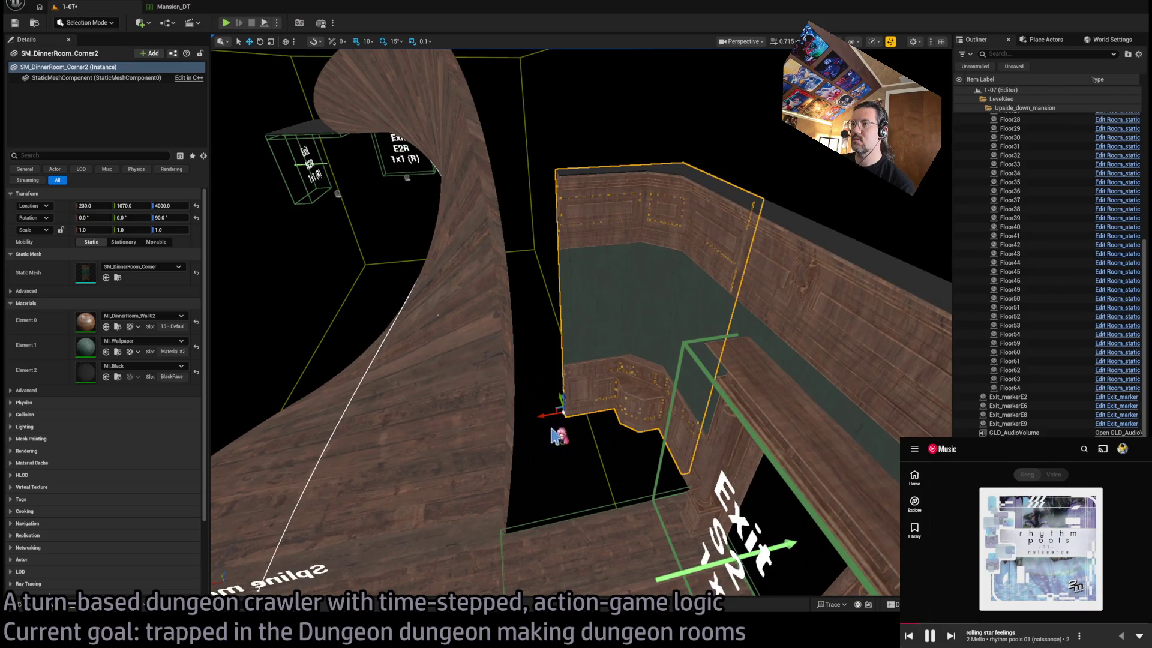
click(604, 447)
drag(605, 447, 604, 447)
click(53, 608)
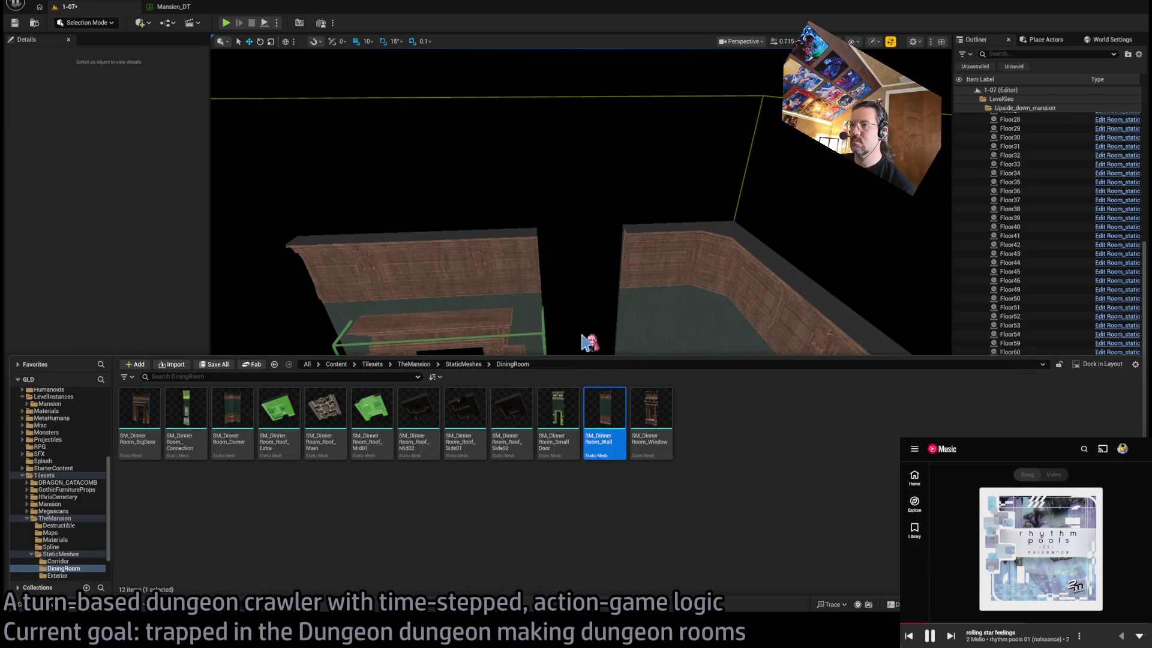
Place SM_DinnerRoom_SmallDoor rotated -90° at the W2 exit
click(519, 332)
click(586, 416)
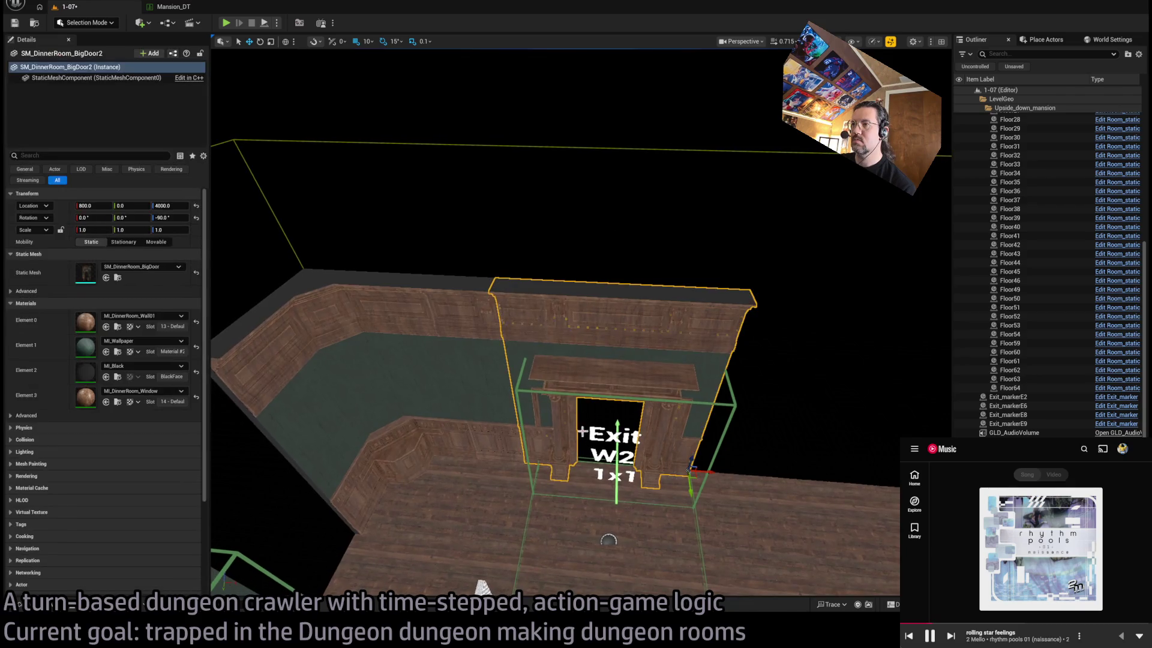
click(68, 610)
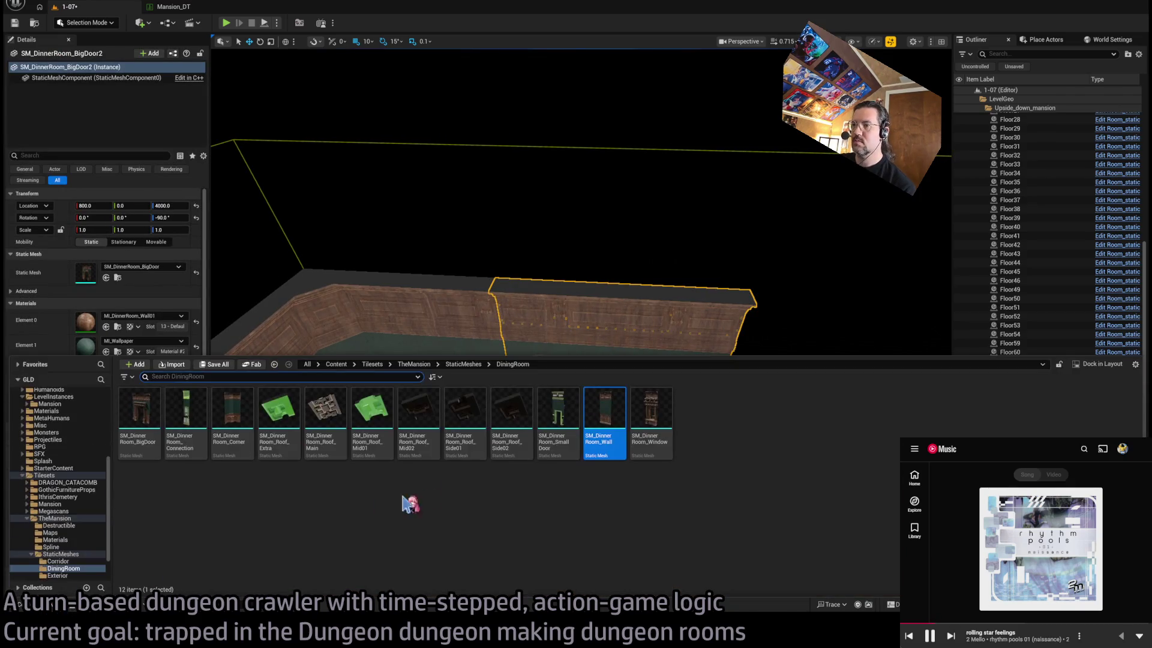
mouse_move(557, 436)
mouse_down()
mouse_move(673, 319)
mouse_move(594, 582)
mouse_up()
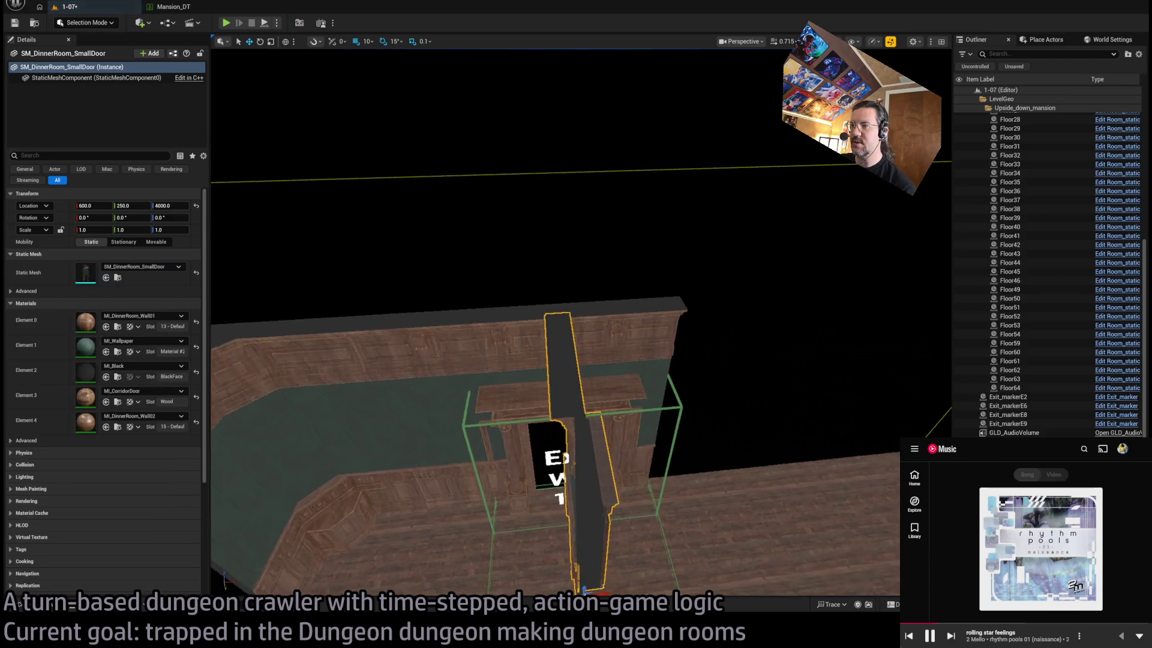
scroll(616, 535, down, 2)
drag(583, 527, 631, 451)
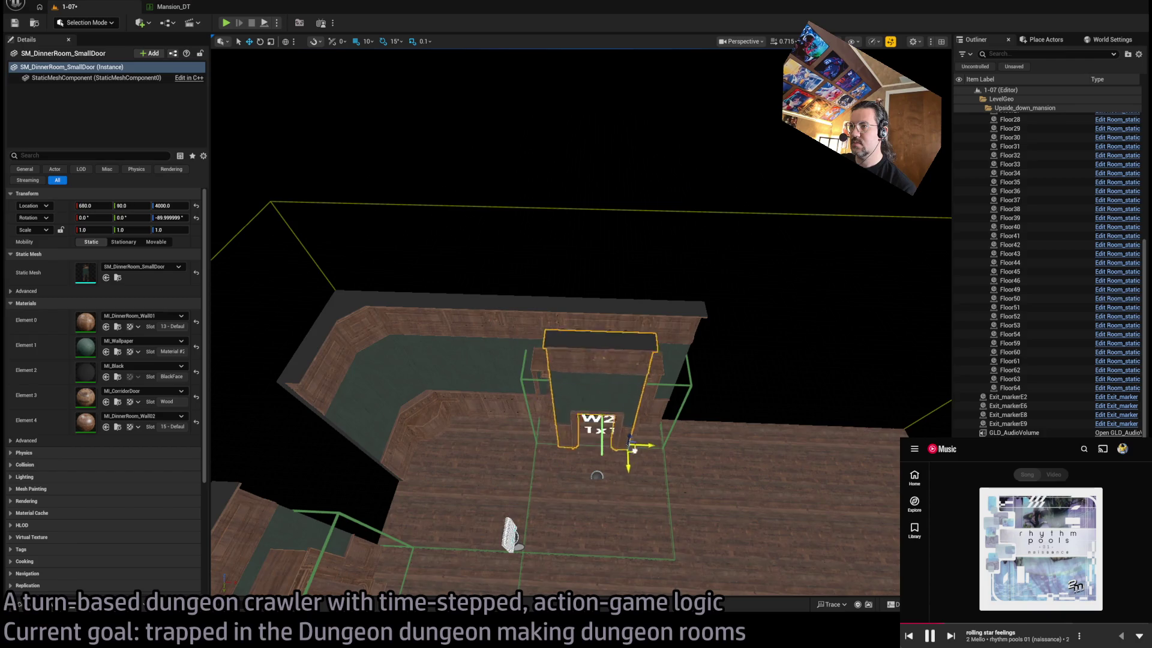
mouse_move(612, 441)
mouse_down()
mouse_move(634, 432)
mouse_move(591, 450)
mouse_move(647, 391)
mouse_up()
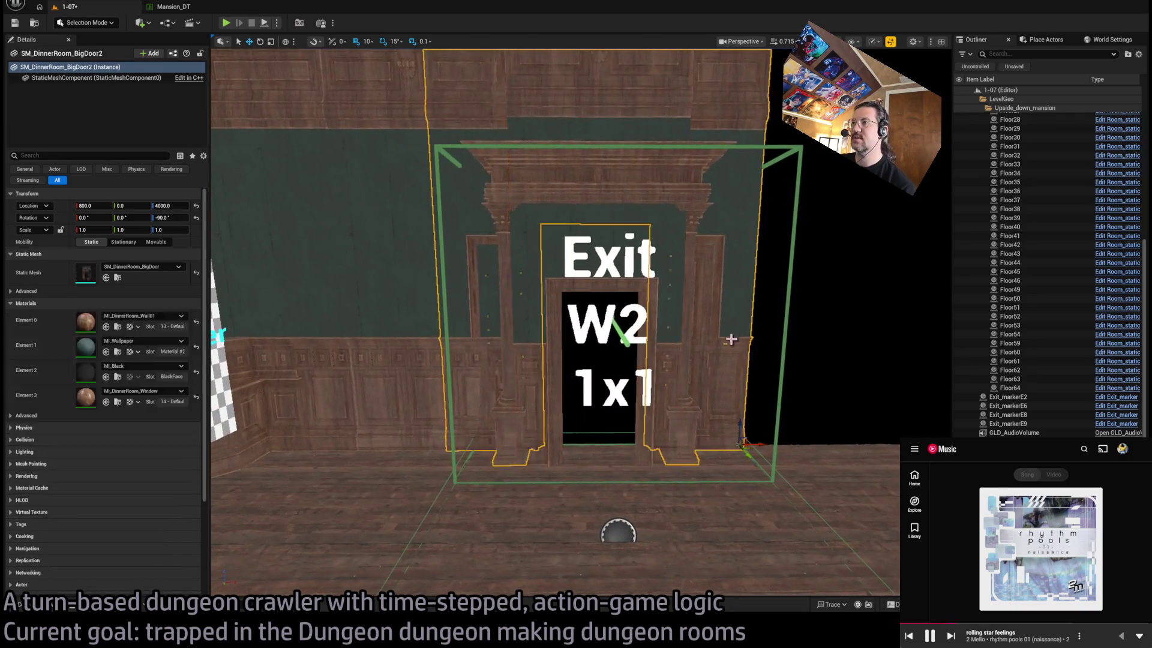
Inspect the small door frame at 890, 40, 4000 beside the big W2 frame
click(678, 480)
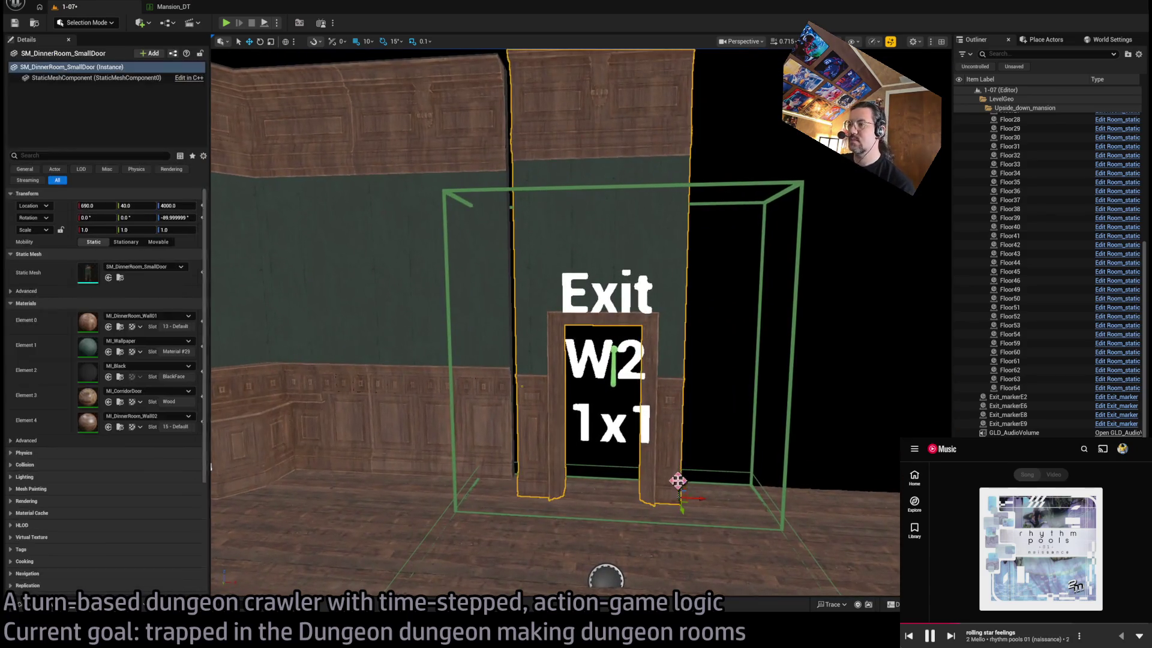
mouse_move(682, 511)
mouse_down()
mouse_move(624, 494)
mouse_move(635, 492)
mouse_up()
drag(763, 458, 763, 458)
drag(672, 503, 671, 503)
click(662, 494)
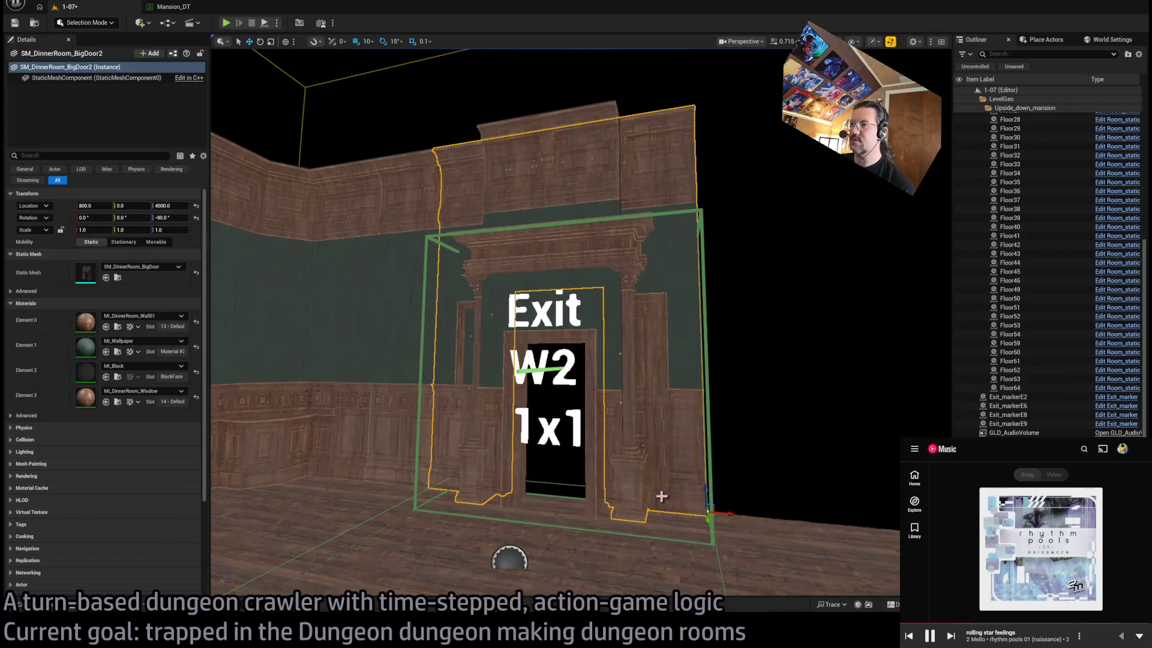
key(Escape)
drag(602, 376, 602, 375)
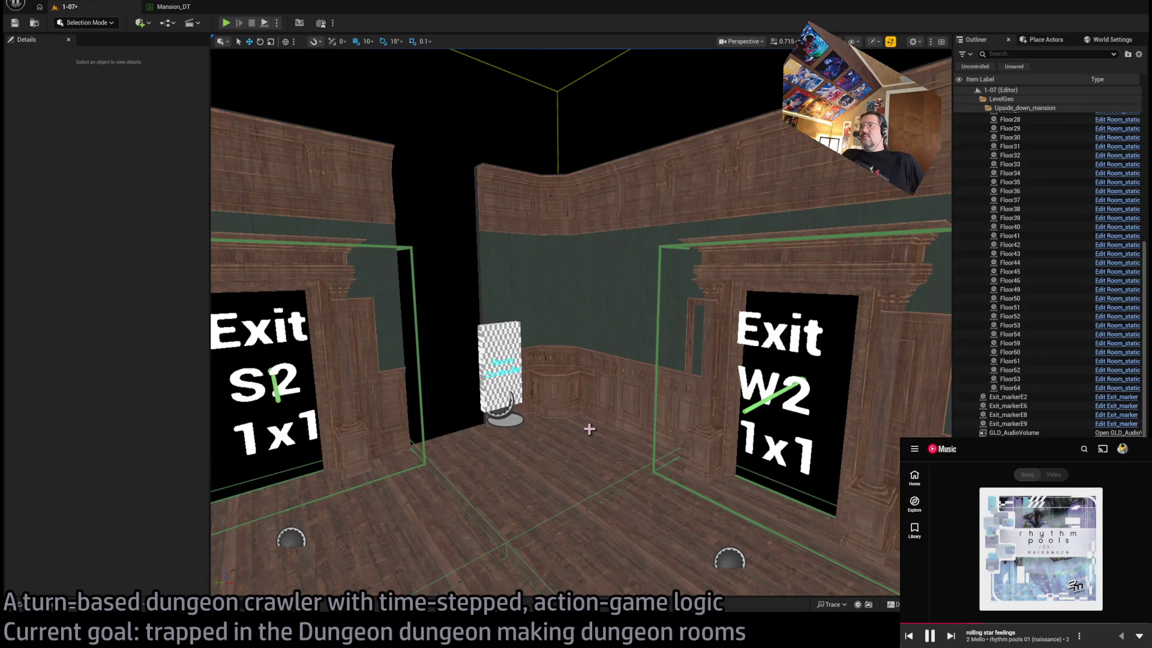
Remove the big carved frame SM_DinnerRoom_BigDoor2 from the W2 exit
click(725, 378)
click(701, 344)
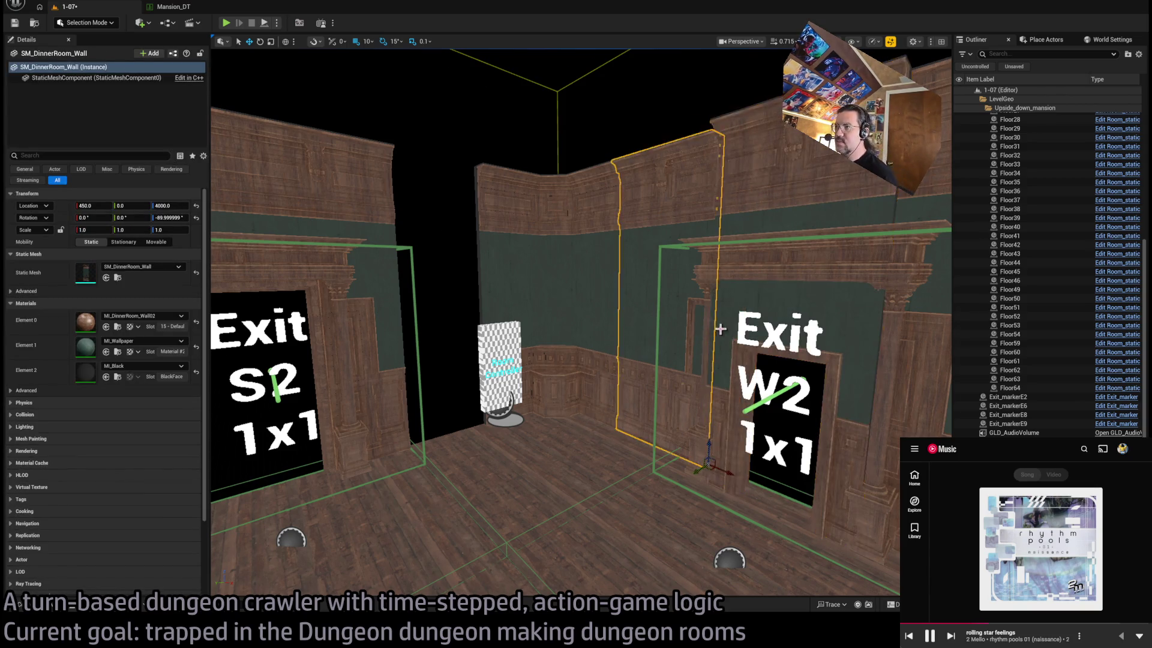
drag(702, 343, 784, 244)
click(703, 256)
mouse_move(586, 277)
mouse_down()
mouse_move(780, 192)
mouse_move(528, 341)
mouse_up()
key(Escape)
Shift the two neighbouring walls to meet the small door and frame the selection
click(521, 347)
ctrl+click(410, 372)
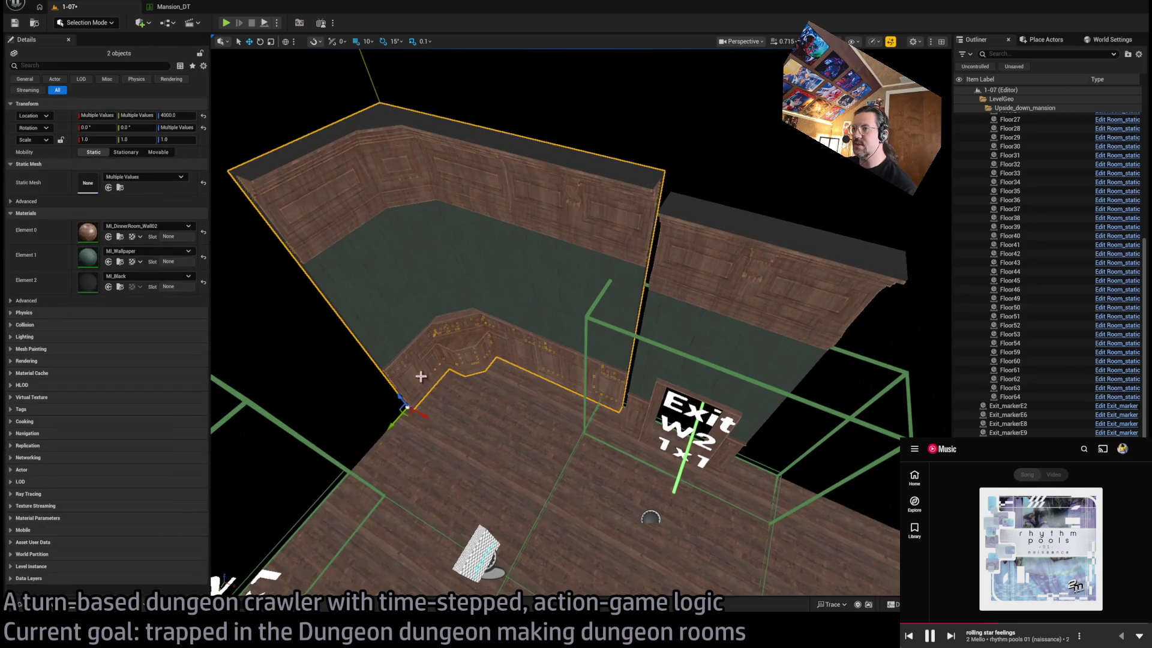
drag(407, 415, 400, 431)
click(690, 401)
key(f)
ctrl+click(456, 219)
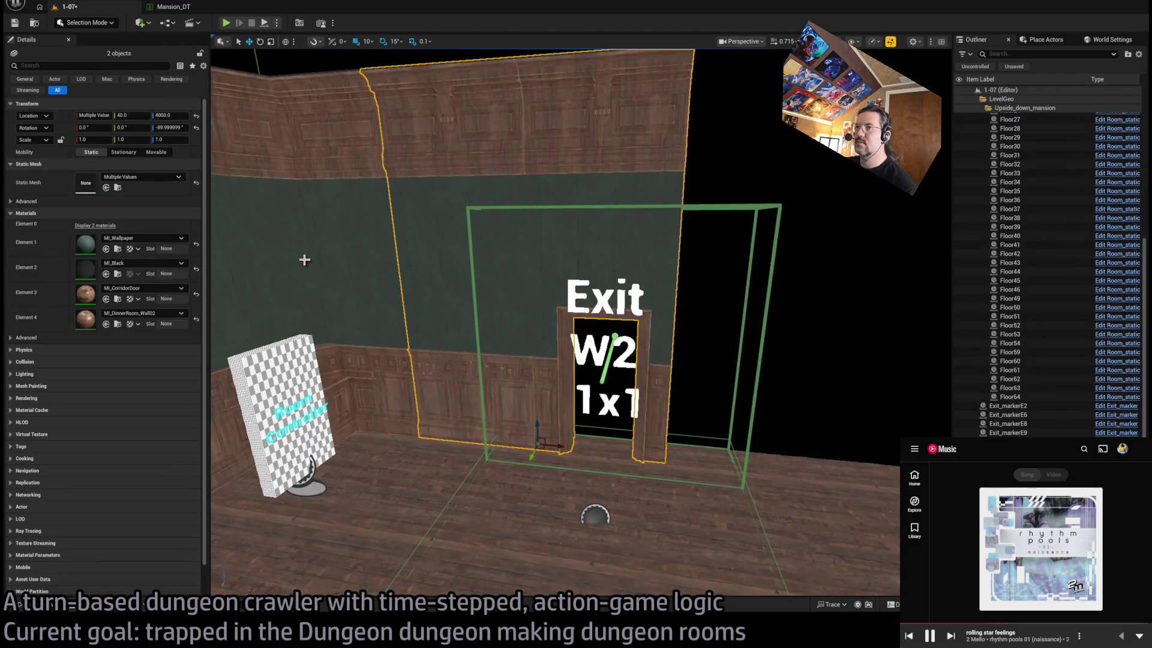
key(f)
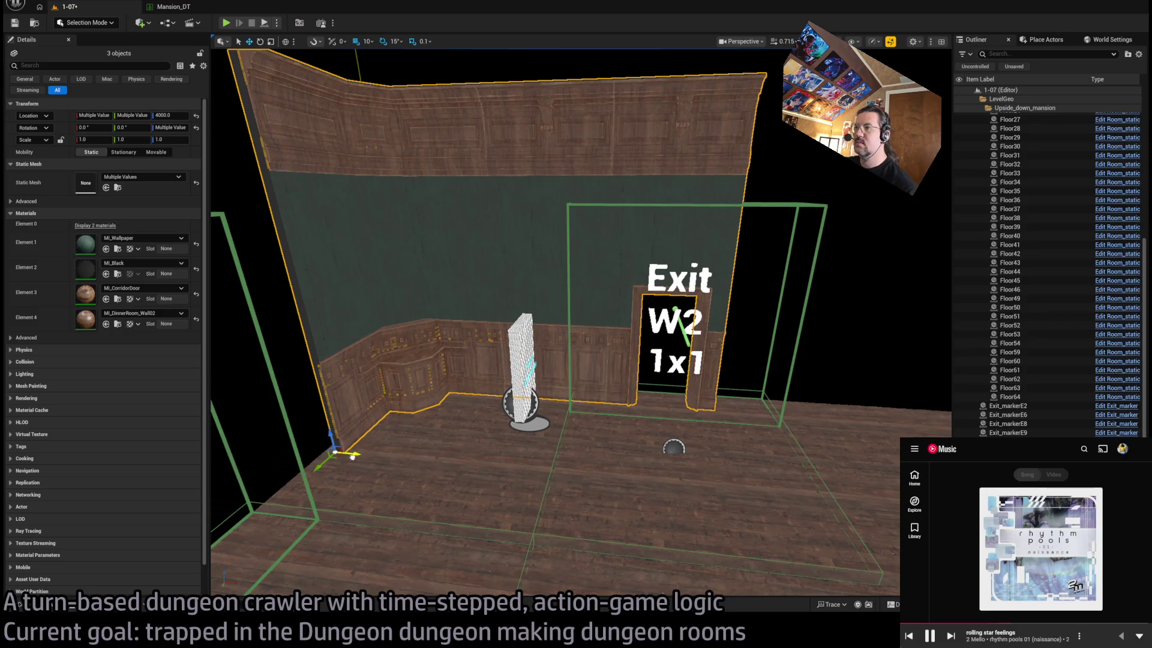
Inspect the W2 doorway wall pieces from the front and side
drag(564, 360, 537, 276)
key(f)
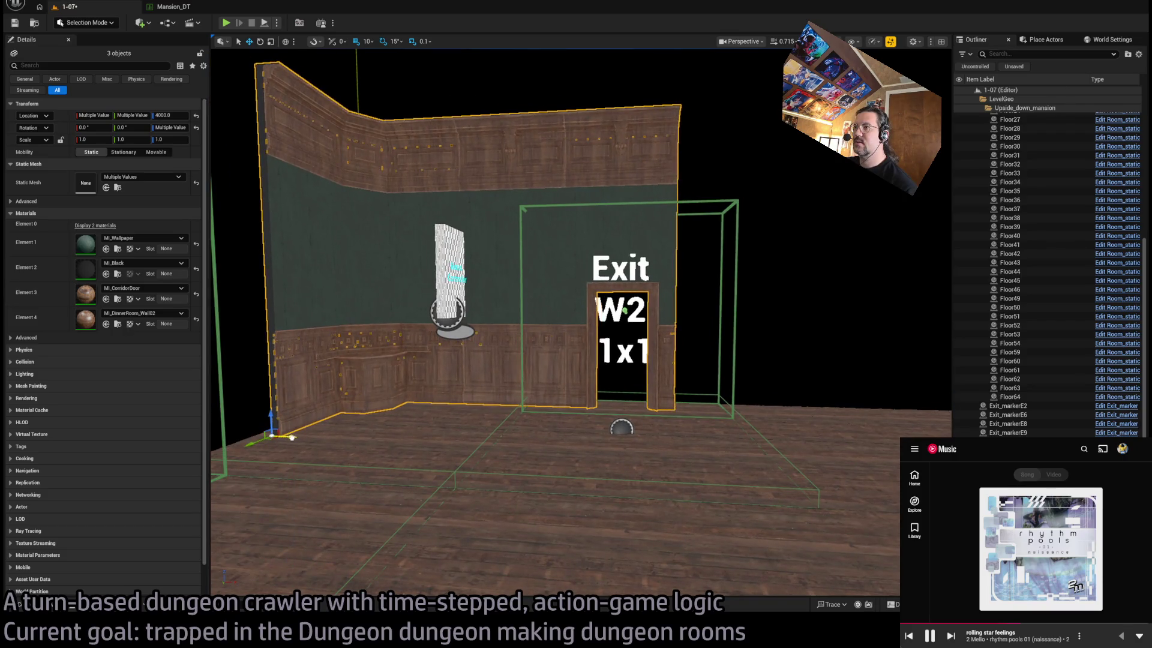
drag(290, 442, 303, 348)
scroll(580, 322, down, 5)
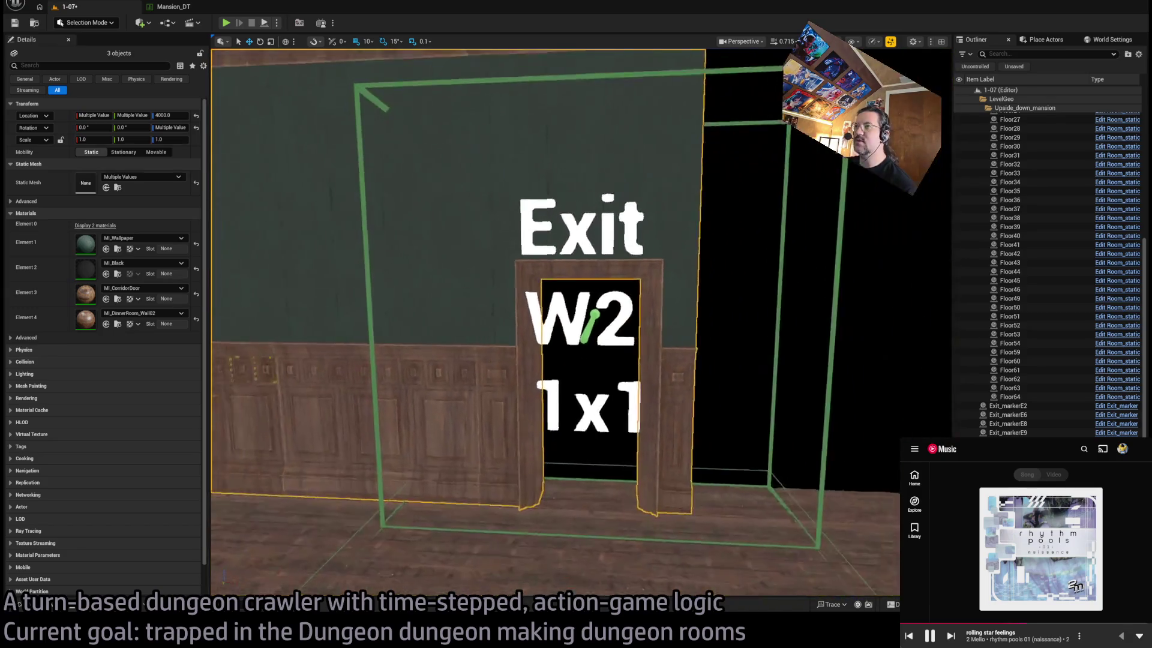
scroll(581, 322, up, 5)
scroll(581, 322, down, 5)
scroll(581, 322, up, 4)
scroll(581, 322, down, 4)
scroll(580, 322, down, 5)
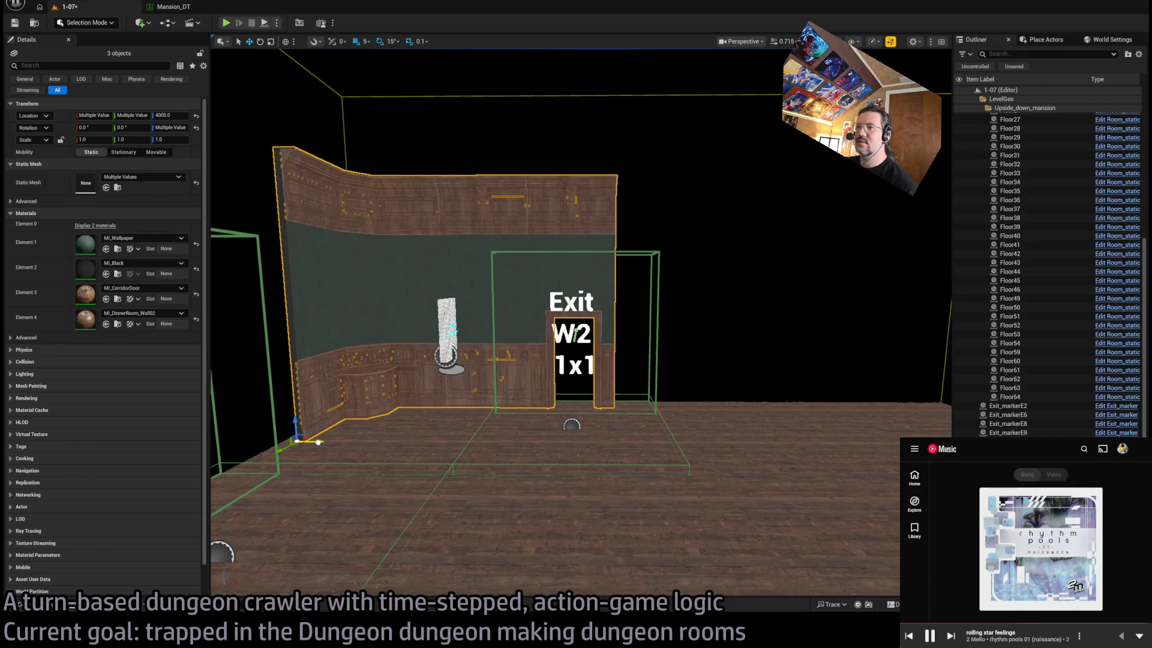
drag(321, 443, 423, 443)
Move the S2 small door frame SmallDoor2 to 35, 270
click(834, 540)
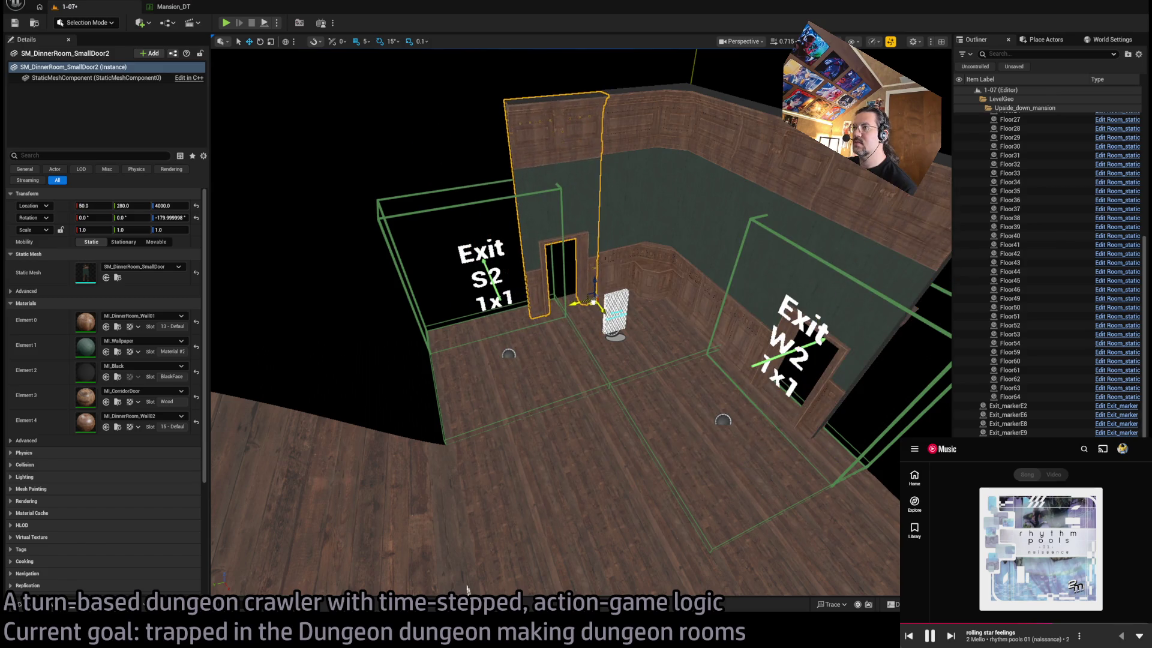
scroll(559, 324, up, 10)
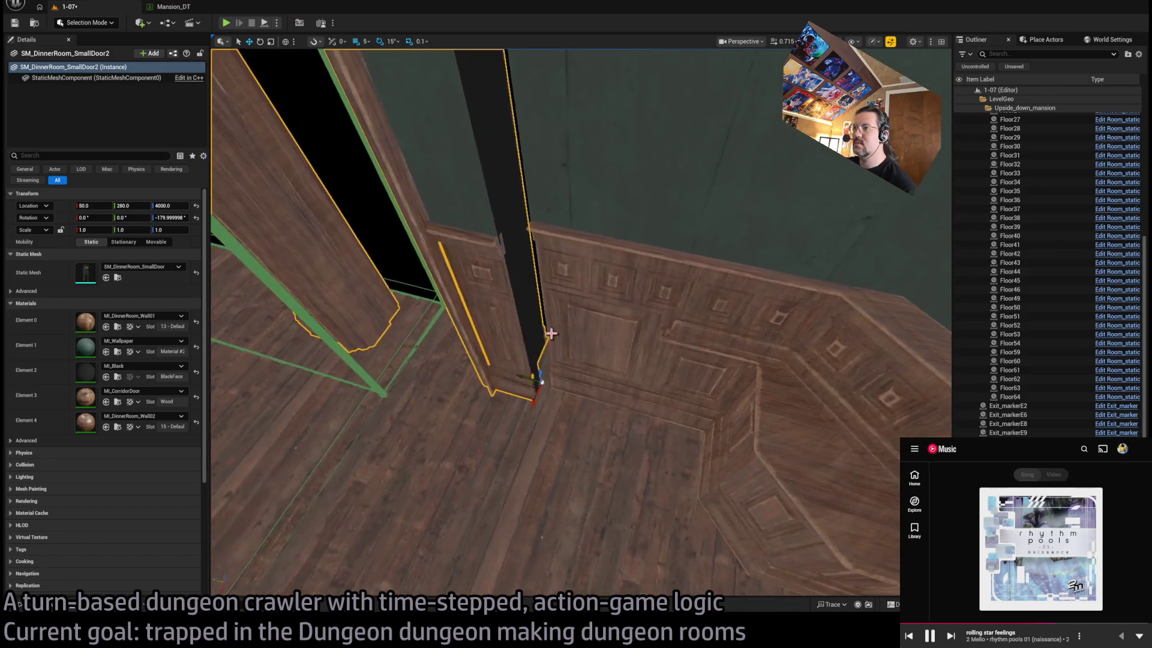
mouse_move(532, 390)
mouse_down()
mouse_move(537, 381)
mouse_move(547, 393)
mouse_up()
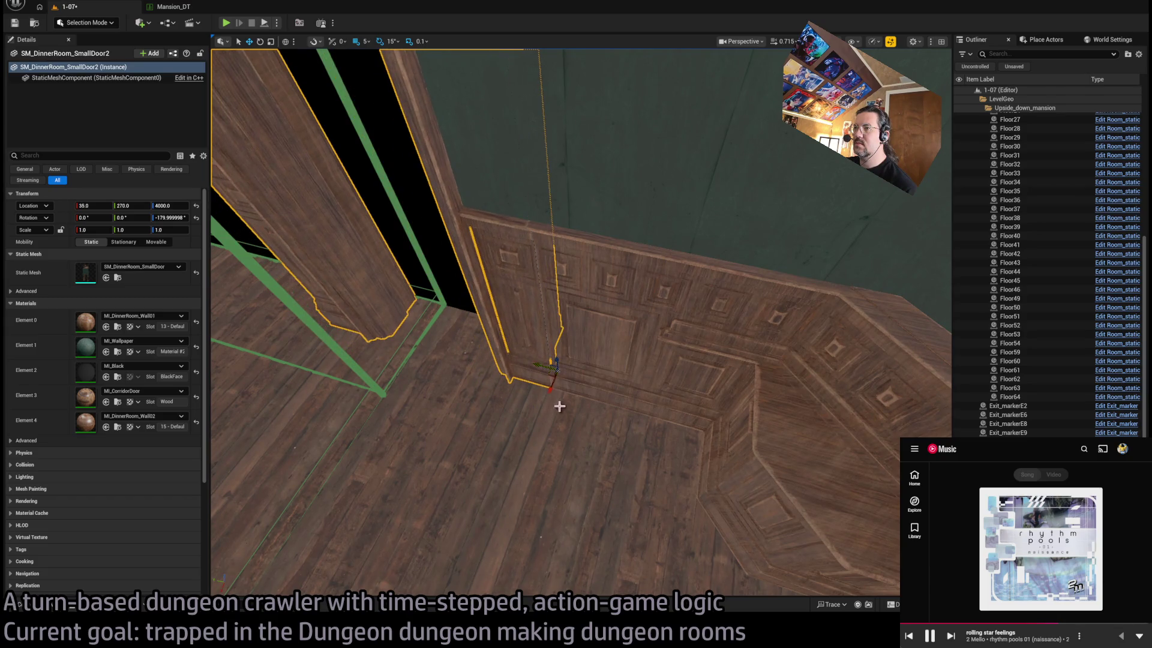
scroll(546, 406, down, 5)
mouse_move(576, 324)
mouse_down()
mouse_move(564, 312)
mouse_move(593, 306)
mouse_move(567, 297)
mouse_move(573, 335)
mouse_move(573, 321)
mouse_move(630, 432)
mouse_move(878, 514)
mouse_move(665, 515)
mouse_move(660, 539)
mouse_move(619, 436)
mouse_move(615, 459)
mouse_up()
Copy the S2 door frame beside it and change its mesh to SM_DinnerRoom_Wall
click(619, 436)
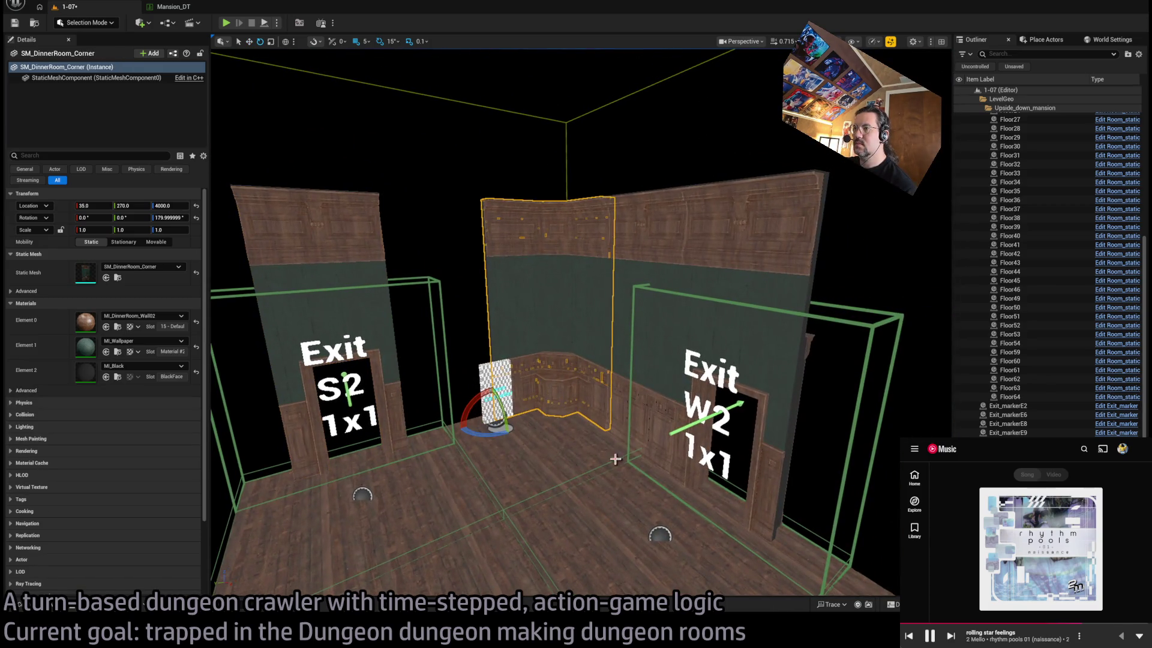
click(392, 390)
alt+drag(386, 448, 261, 540)
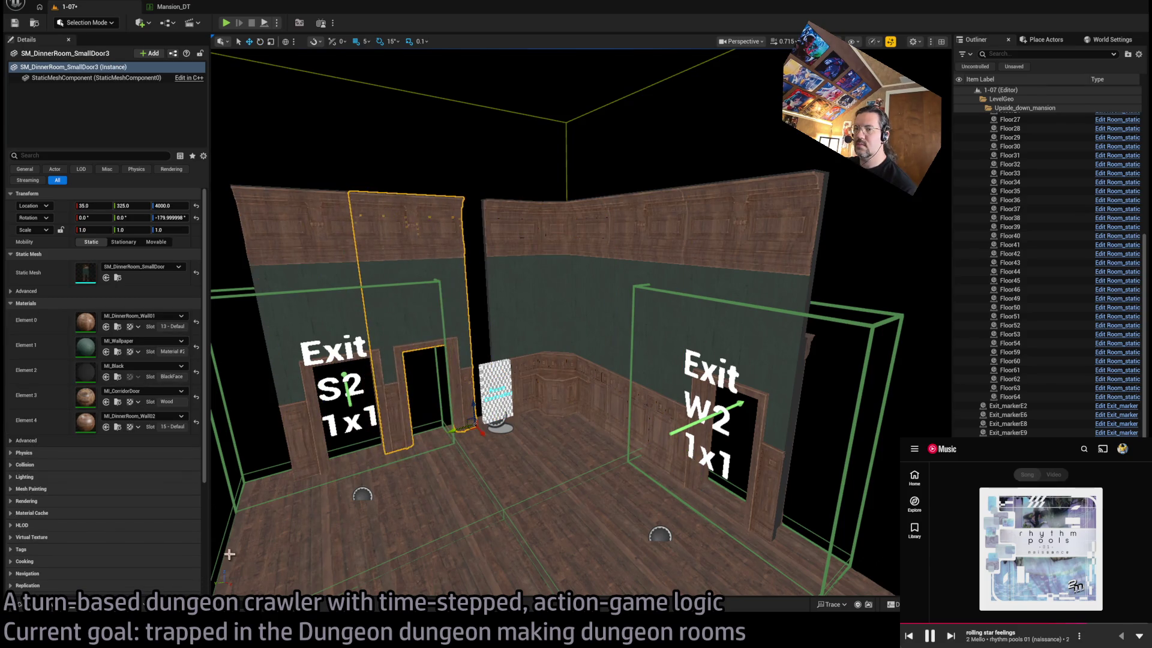
click(20, 603)
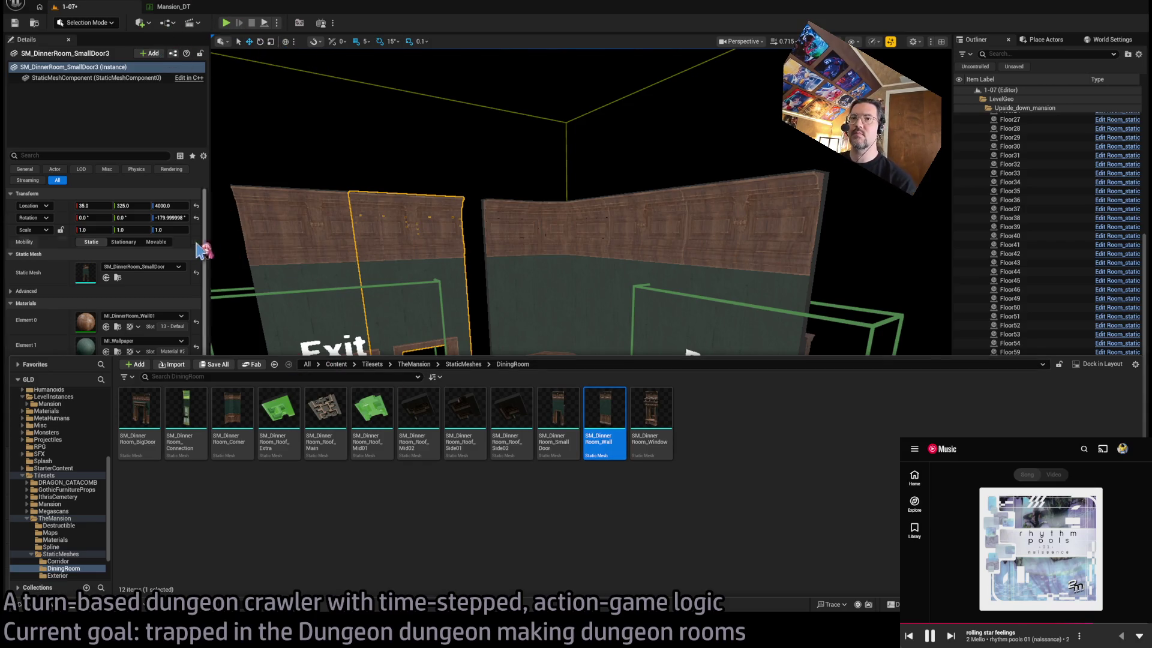
scroll(211, 240, down, 3)
click(106, 277)
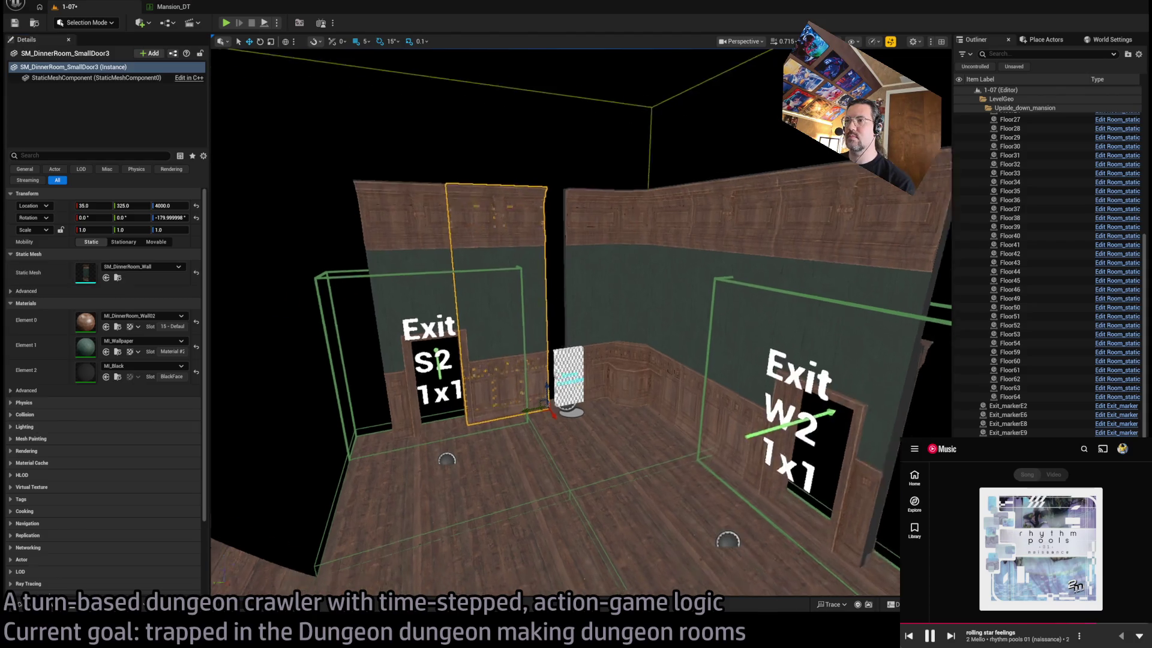
scroll(484, 342, up, 5)
Move the new wall piece to Y 275 and stretch its Y scale to 1.0225
drag(595, 436, 609, 434)
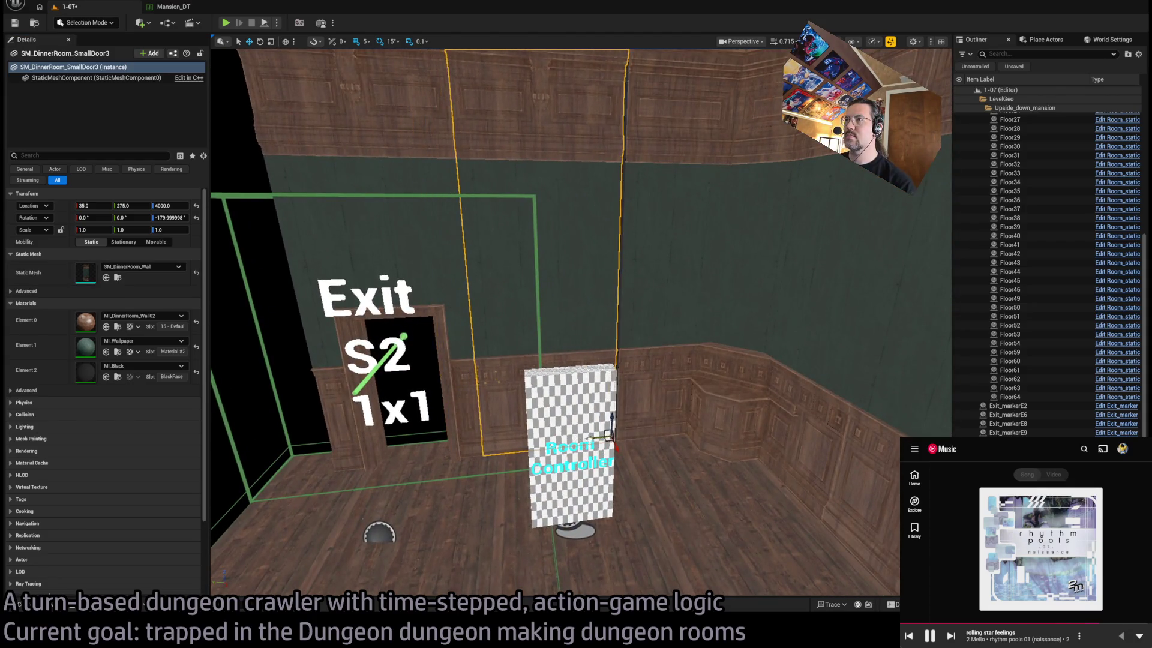
scroll(546, 408, up, 6)
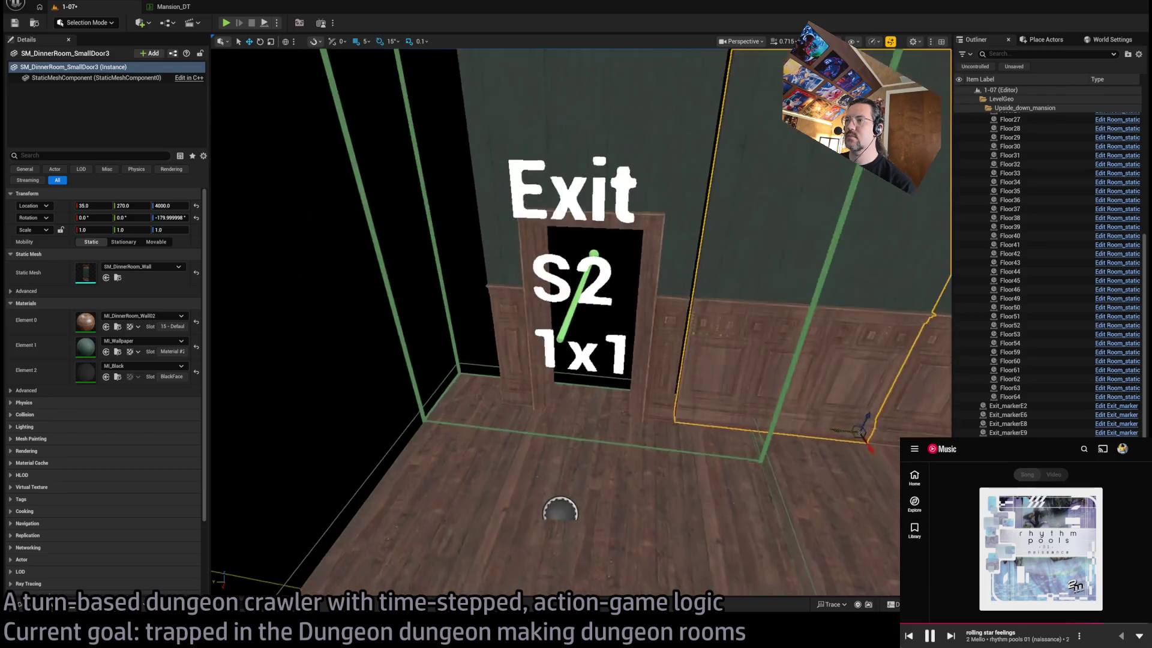
key(r)
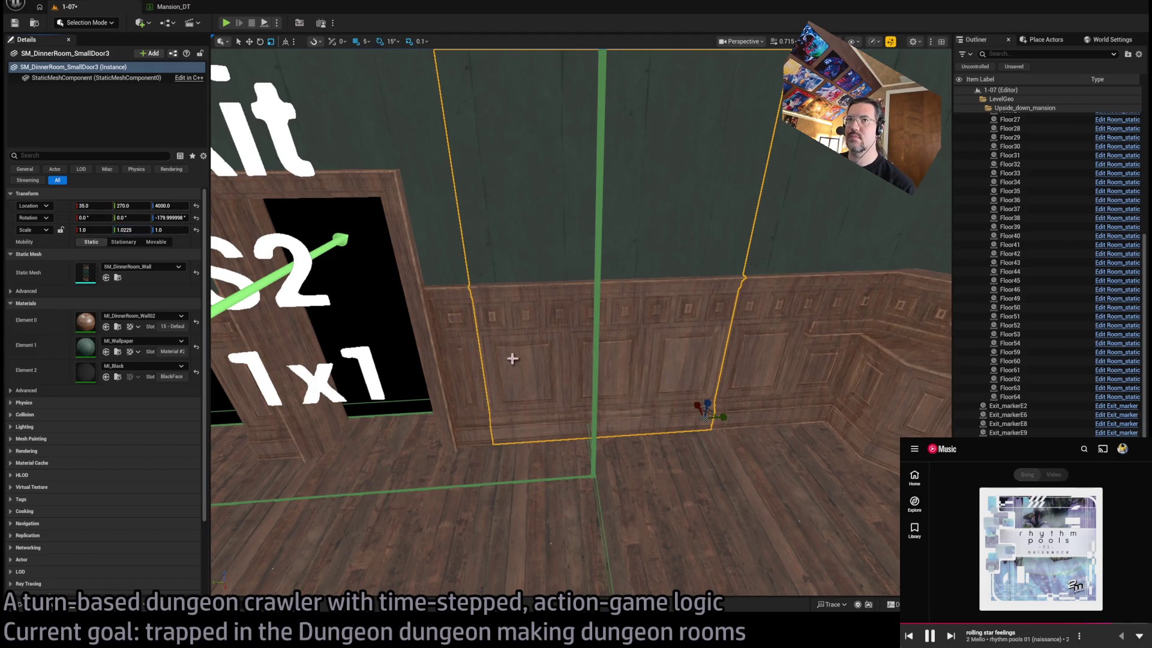
scroll(498, 354, up, 6)
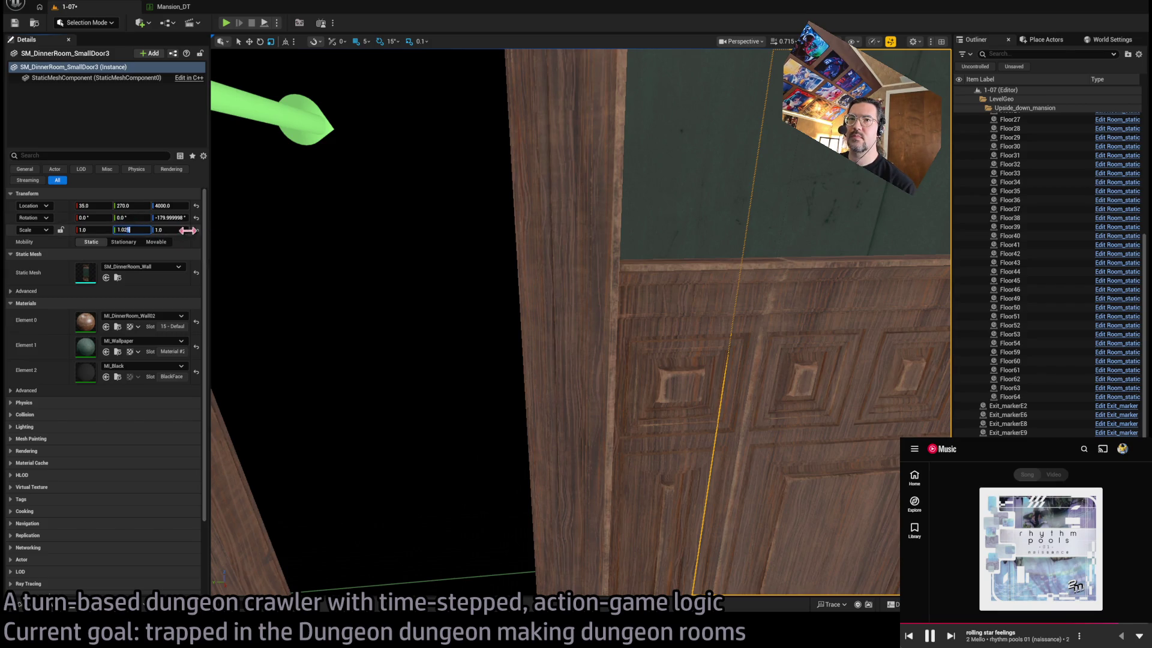
drag(474, 359, 479, 372)
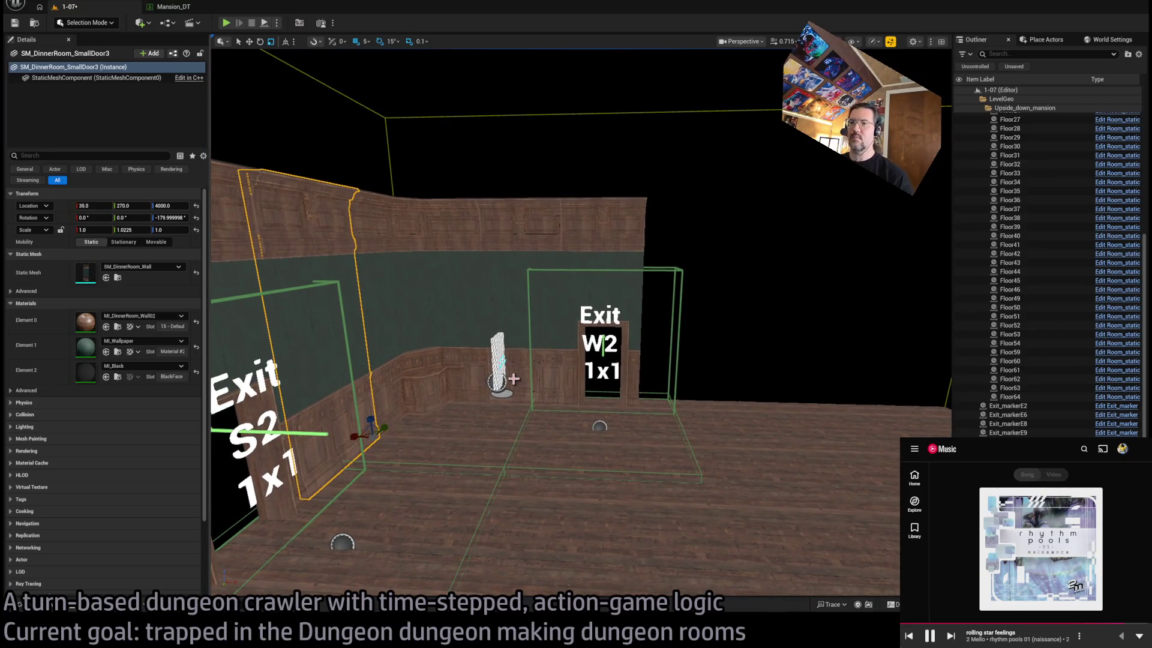